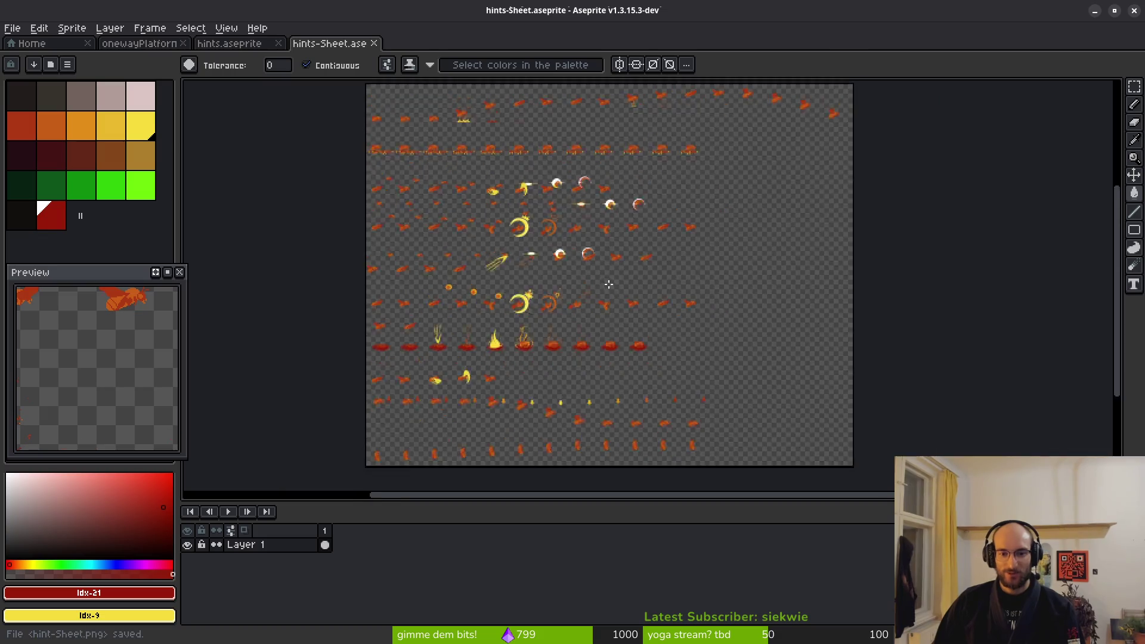
Save the hints sprite sheet as hint-Sheet.png in Aseprite, then return to Godot
key(ctrl+shift+s)
key(Return)
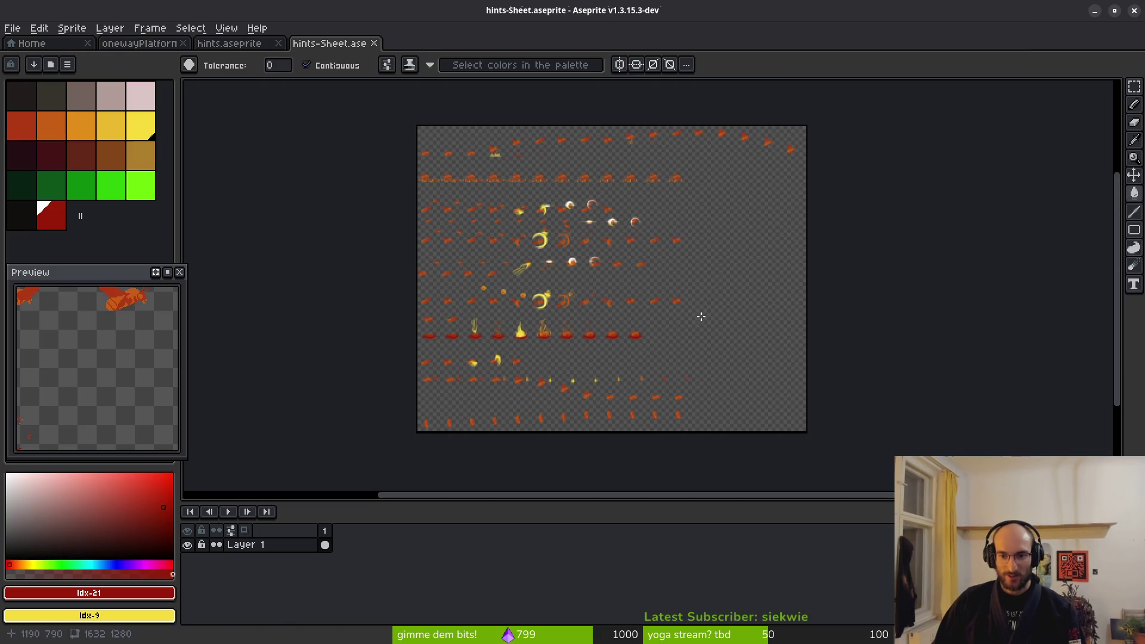
key(alt+Tab)
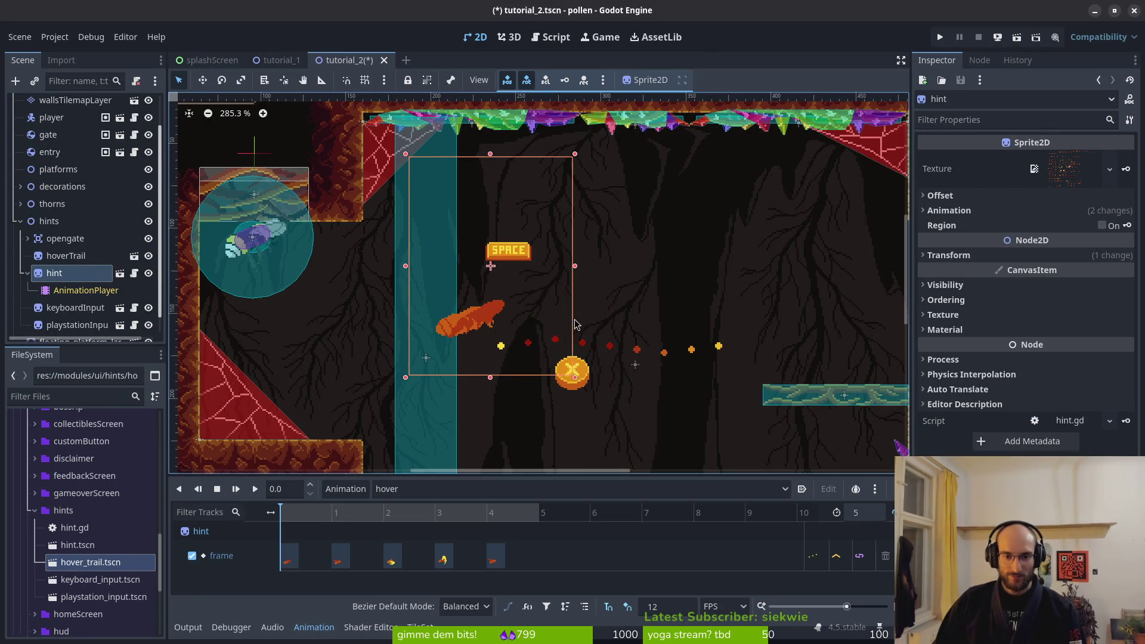
Drag the hint, X-button and SPACE hint sprites together at the hover trail's start
mouse_move(416, 286)
mouse_down()
mouse_move(407, 316)
mouse_move(418, 297)
mouse_up()
mouse_move(527, 339)
mouse_down()
mouse_move(370, 318)
mouse_move(360, 299)
mouse_up()
mouse_move(468, 215)
mouse_down()
mouse_move(427, 256)
mouse_move(359, 289)
mouse_up()
scroll(361, 295, up, 5)
key(Escape)
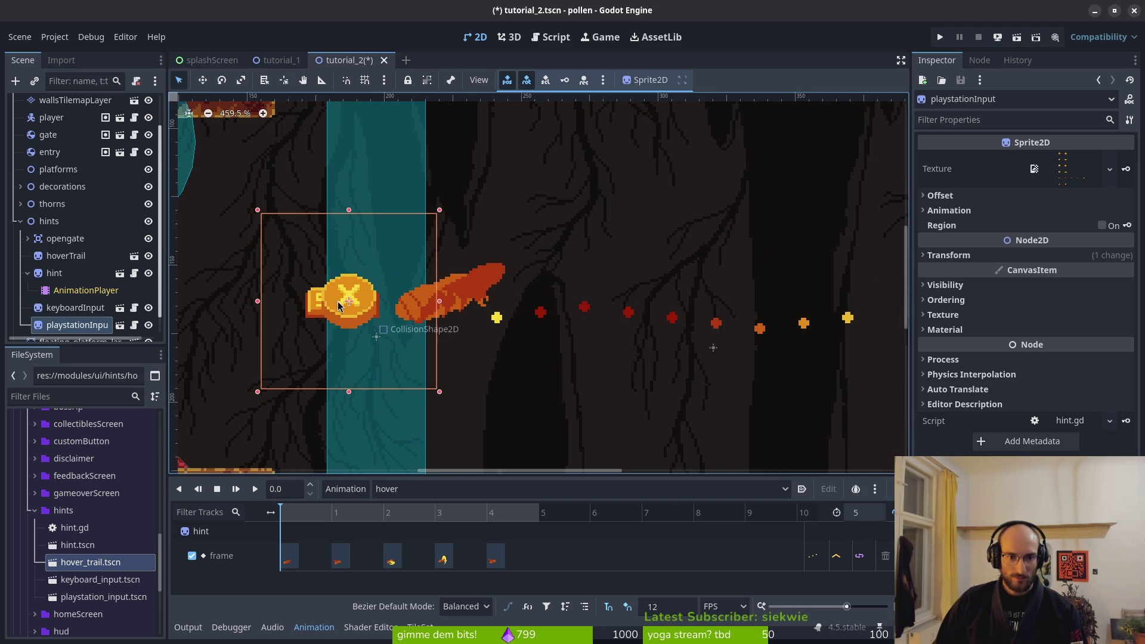
Nudge the X-button hint slightly left, collapse the hint node, and save tutorial_2
click(337, 304)
click(336, 306)
drag(335, 307, 312, 317)
click(309, 316)
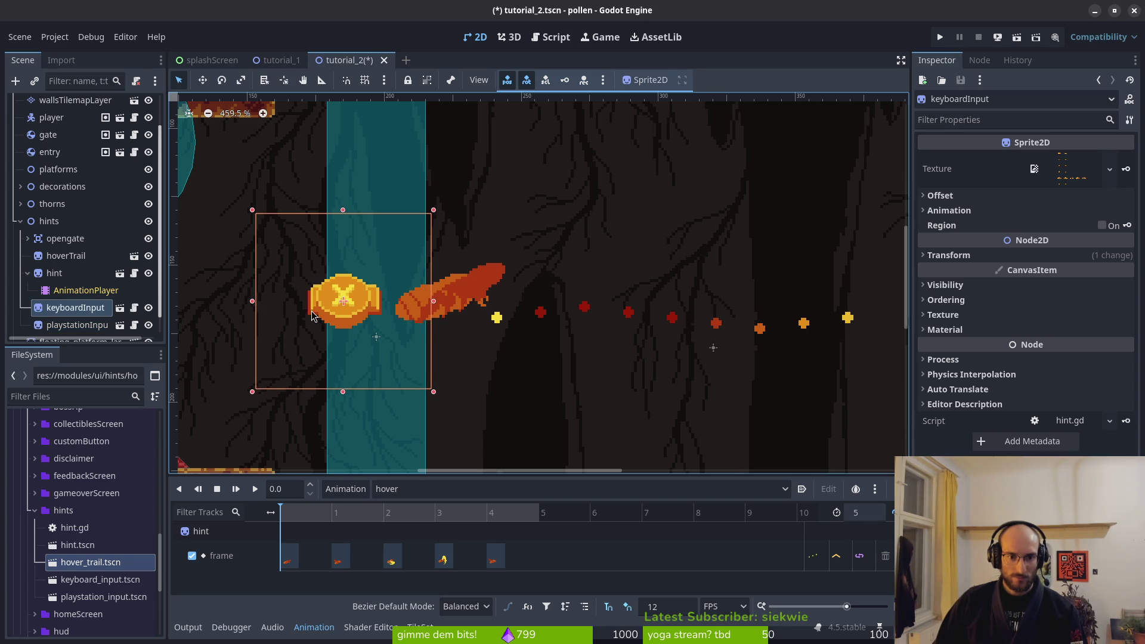
key(Escape)
click(28, 272)
key(ctrl+s)
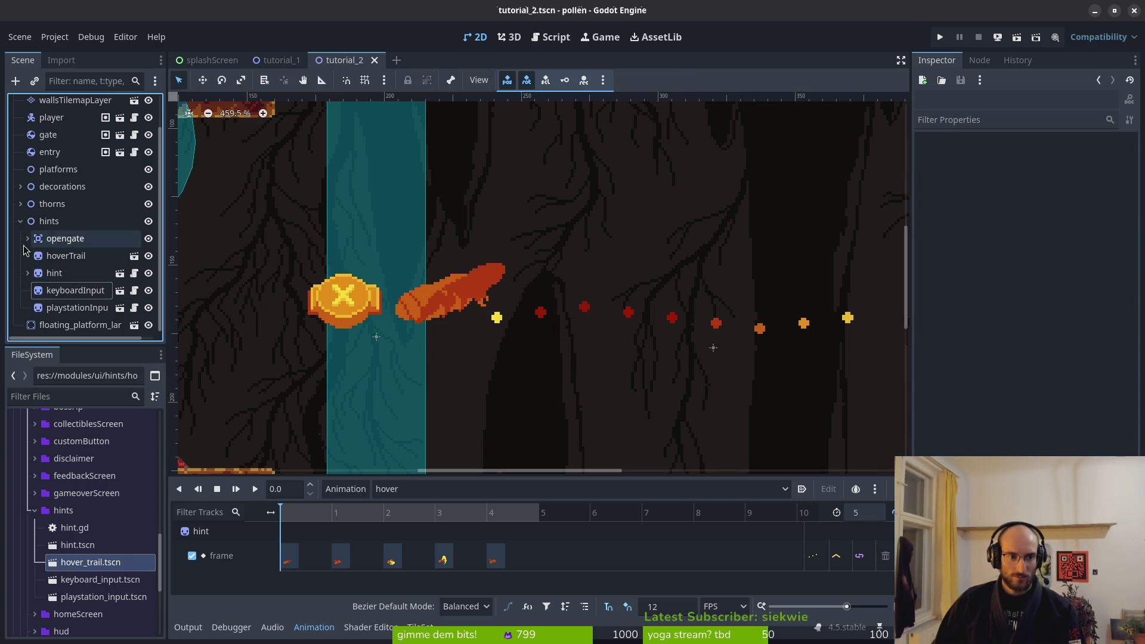
scroll(375, 283, down, 7)
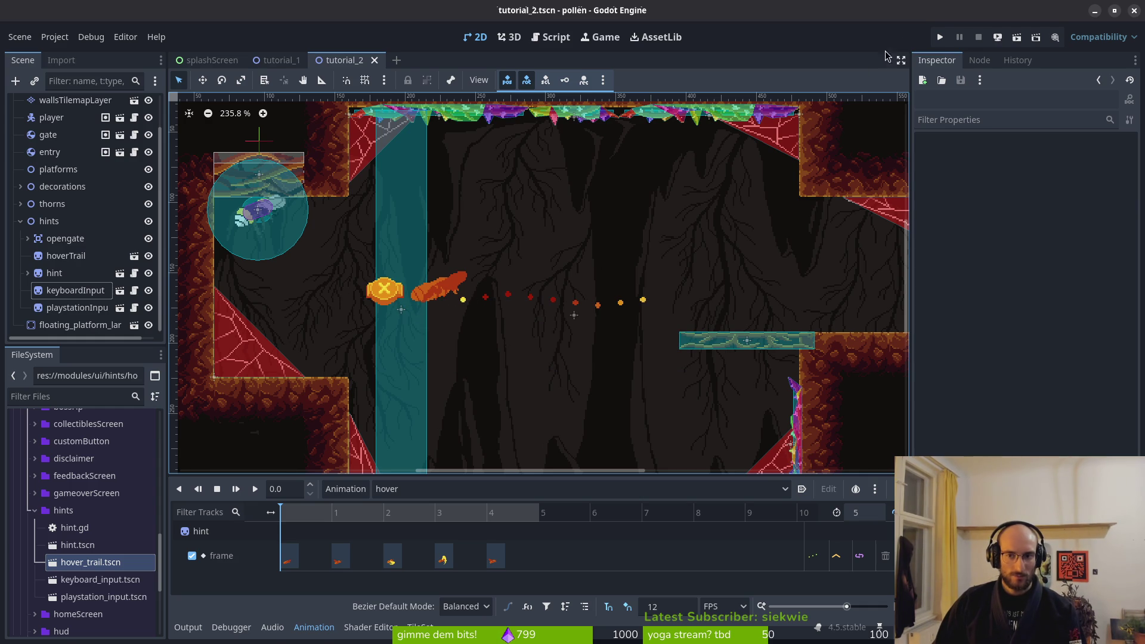
key(alt+Tab)
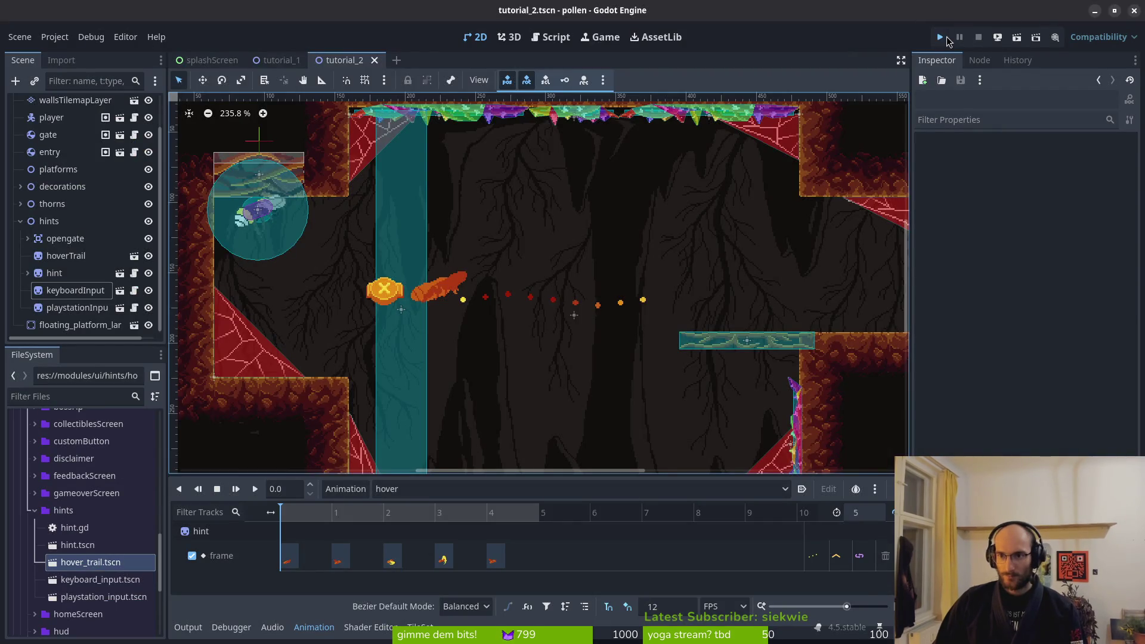
click(946, 38)
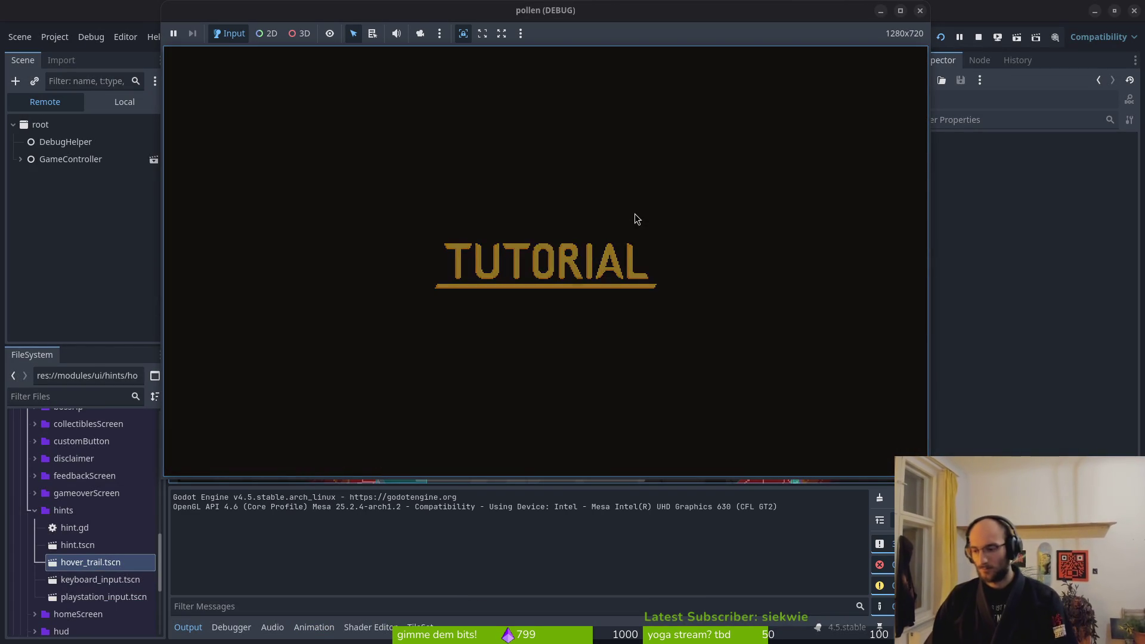
key(Up)
key(Right)
key(Up)
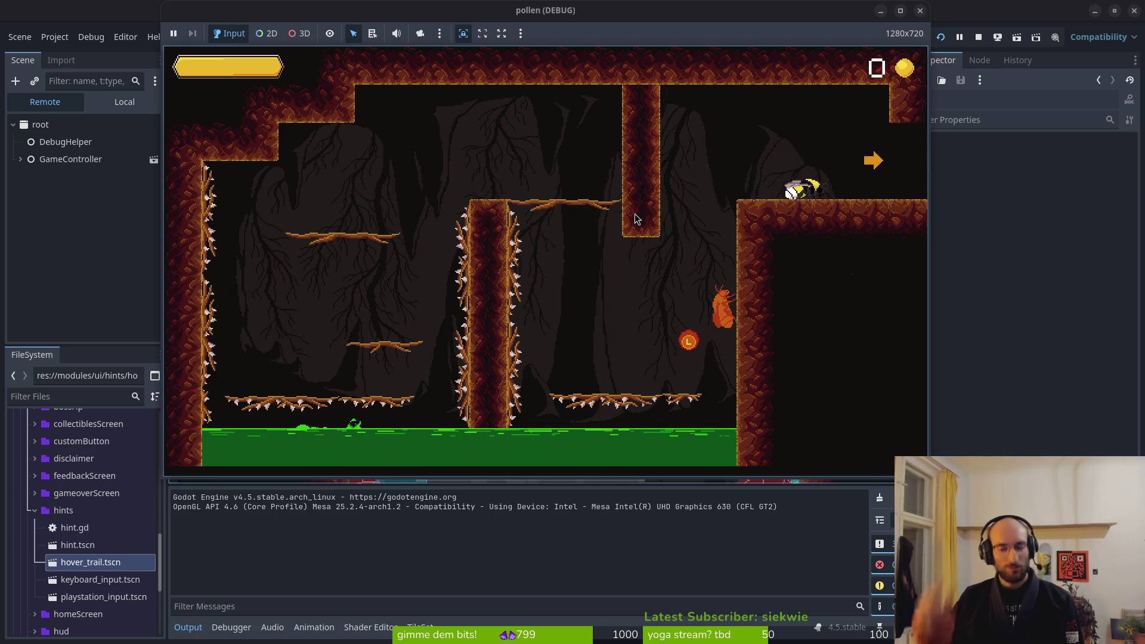
key(Right)
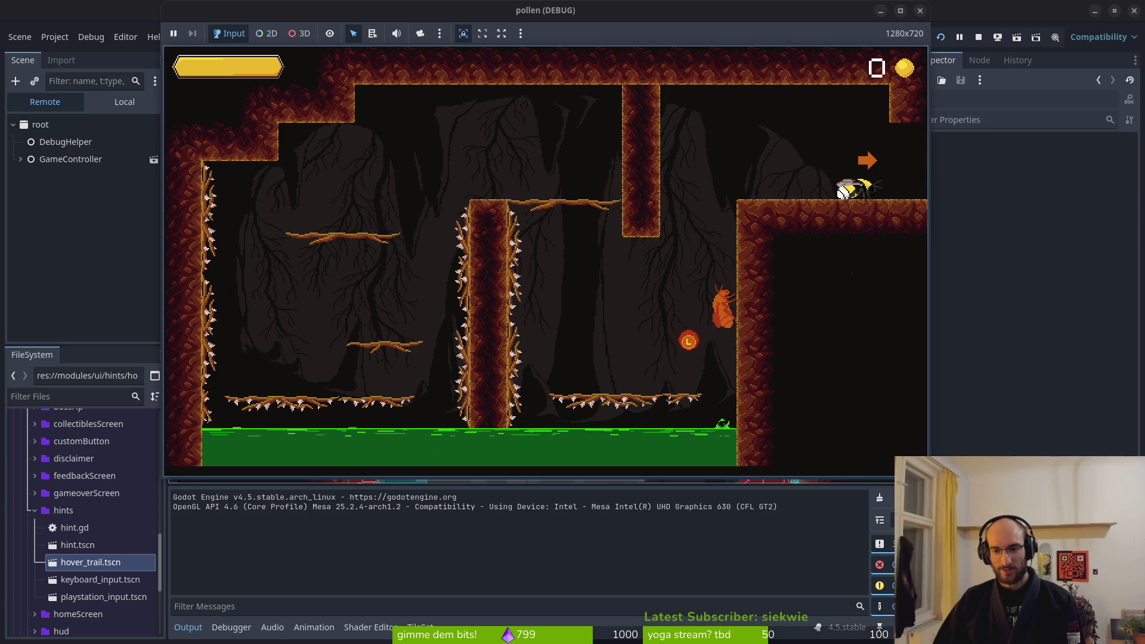
key(Right)
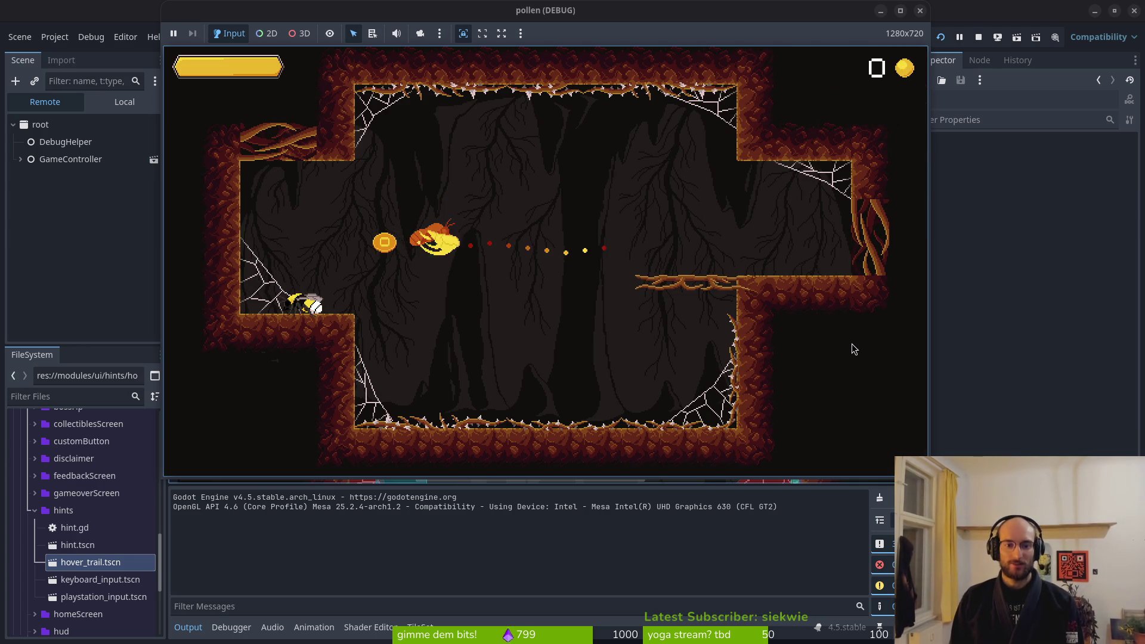
key(Right)
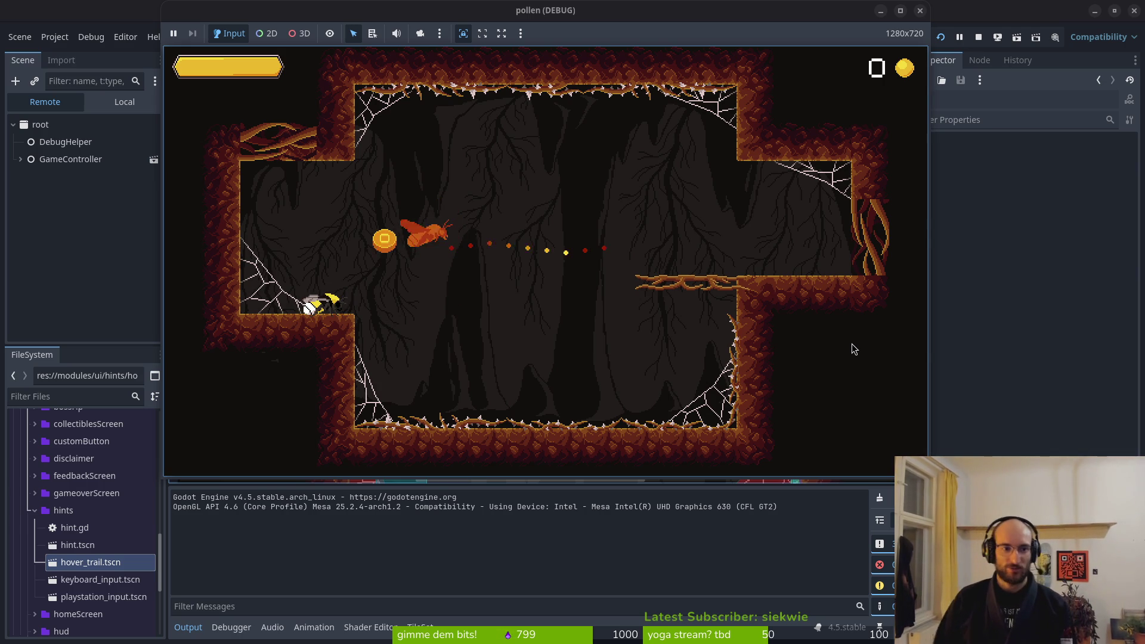
key(F8)
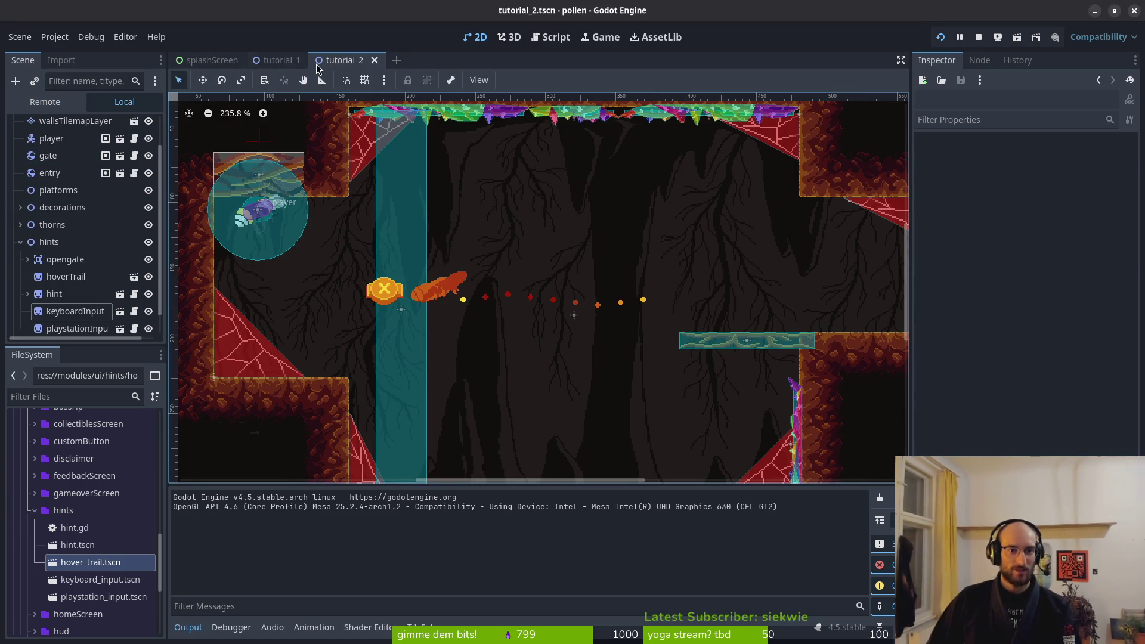
Open game.controller.tscn through quick search, expand its popups node, and run the game with F5
key(shift+alt+o)
text(gamecontrl)
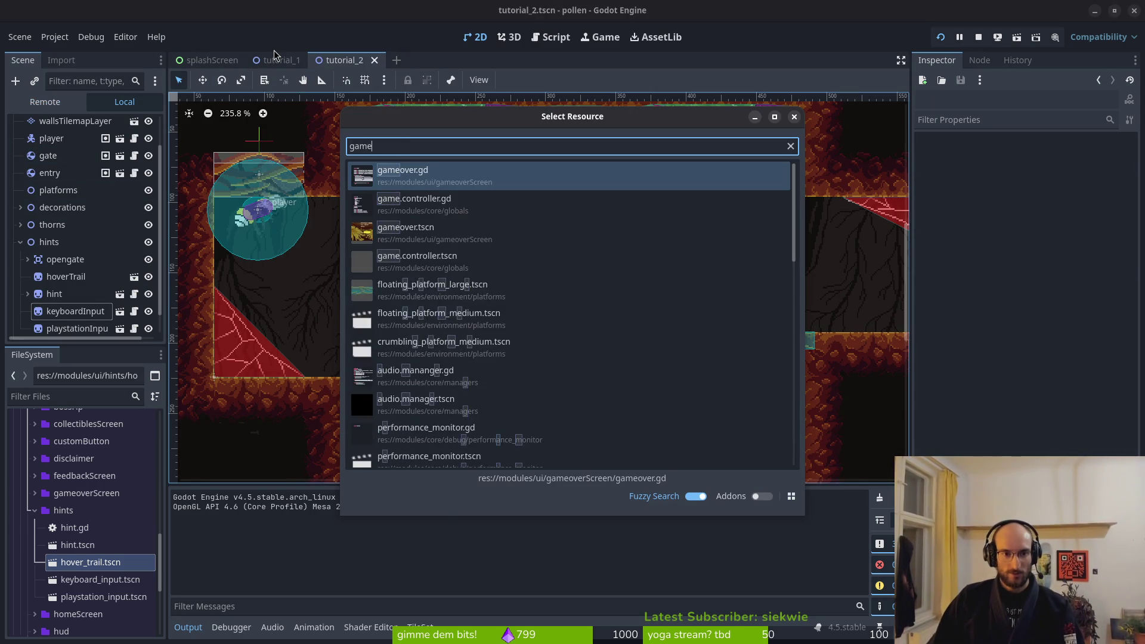
key(Down)
key(Return)
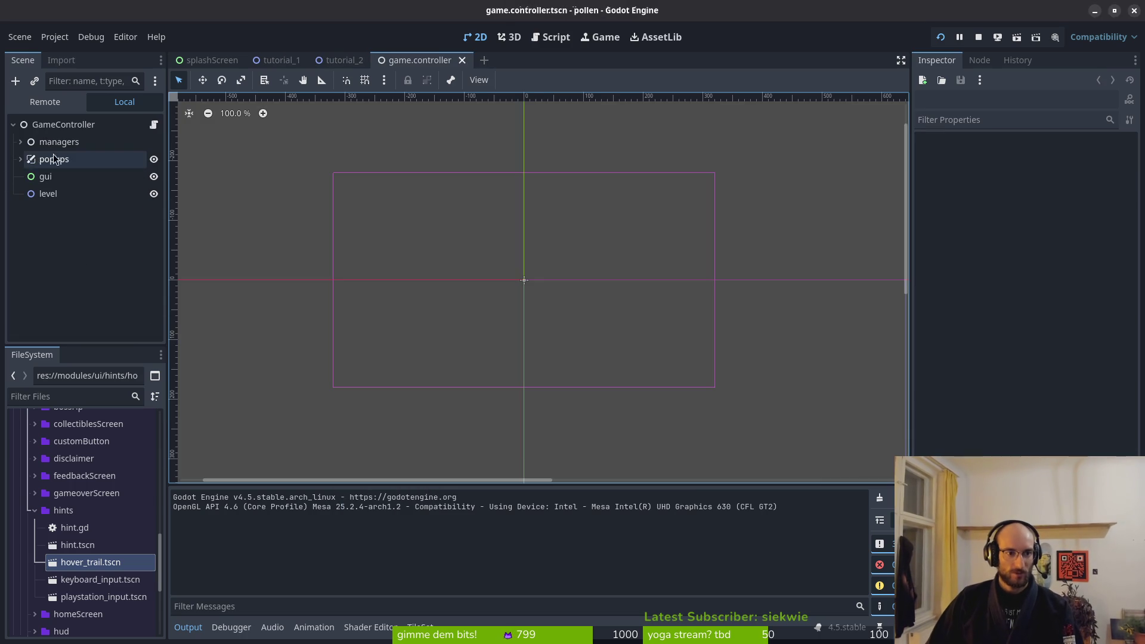
click(19, 160)
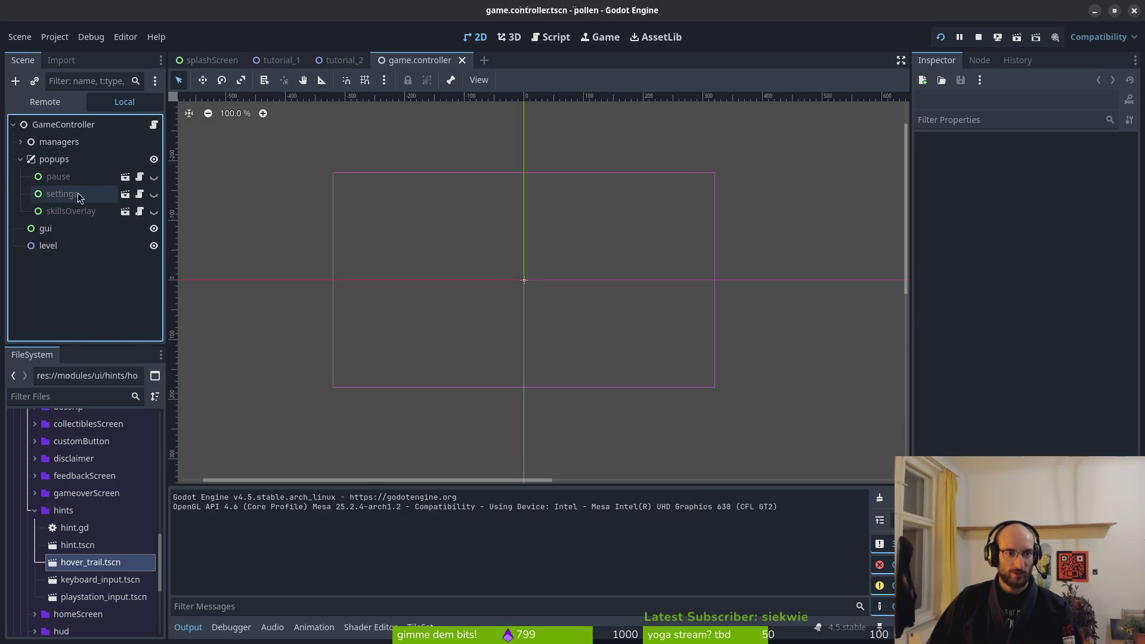
key(F5)
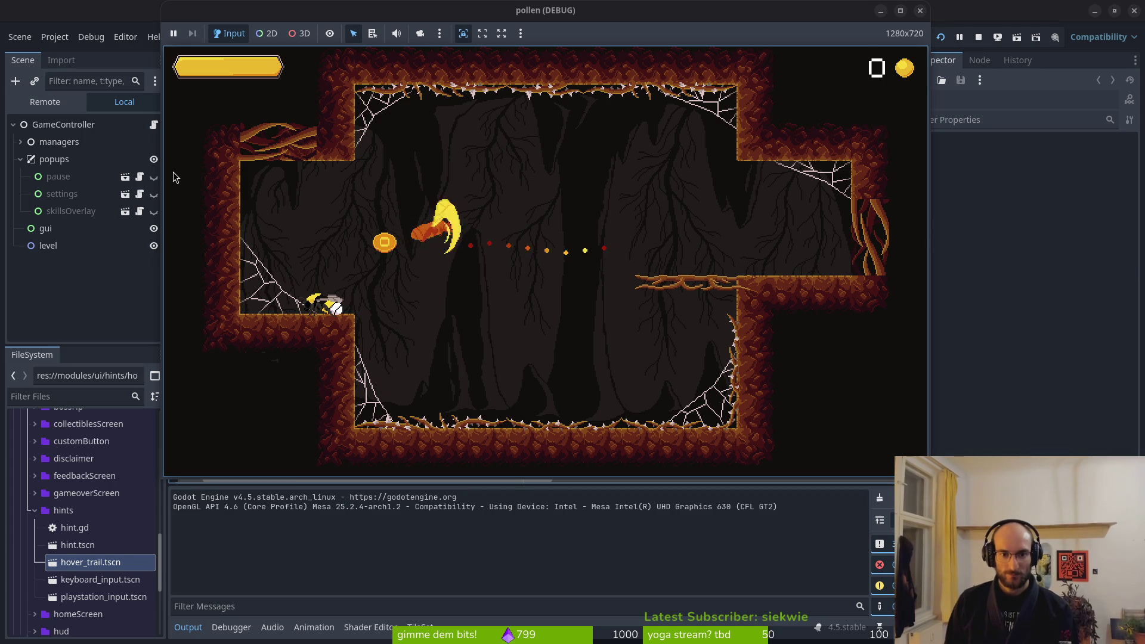
Fly the bee around the hover-trail room, slashing, then drop onto the lower-left ledge
key(Up)
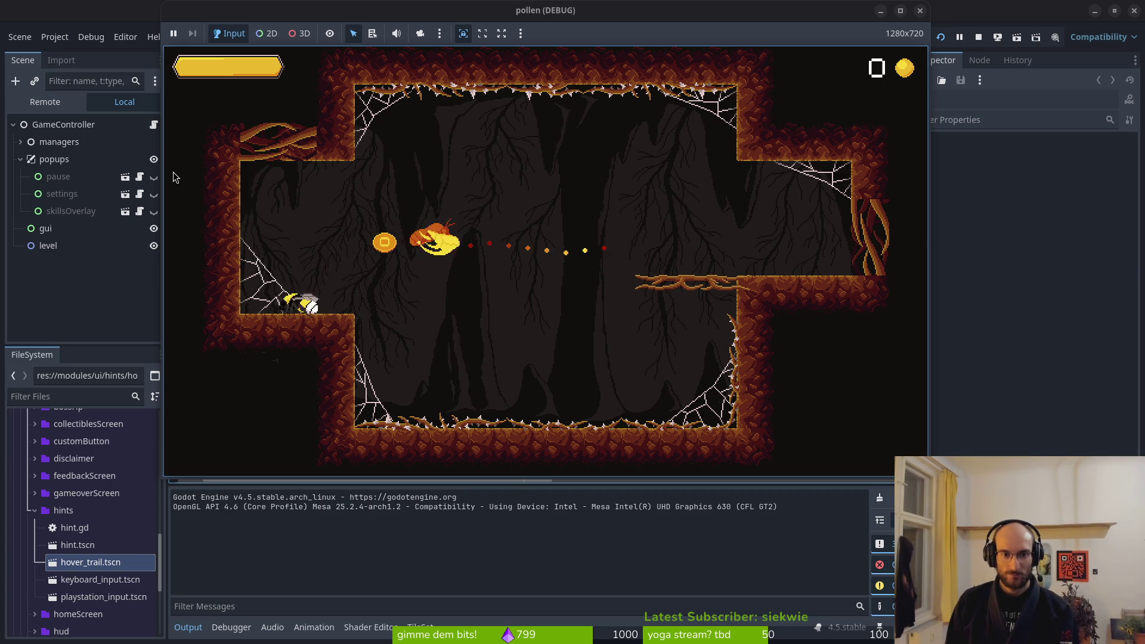
key(Down)
key(Up)
key(Down)
key(space)
key(space)
key(Right)
key(space)
key(space)
key(Down)
key(Left)
key(Left)
key(Up)
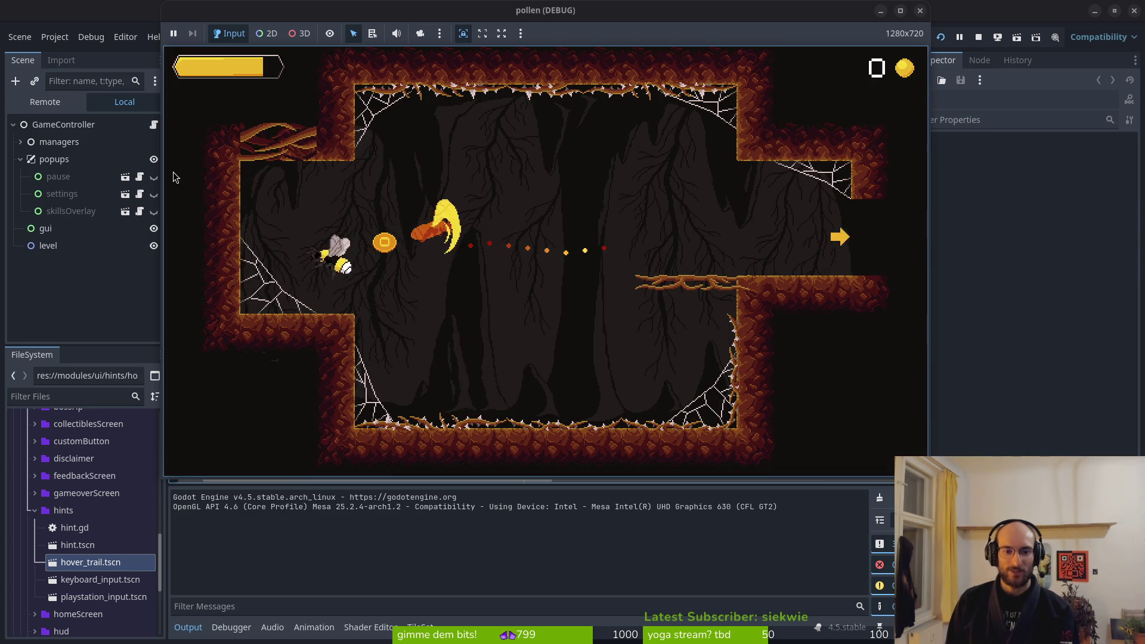
Fly the bee across the room past the enemy and out through the exit arrow
key(Right)
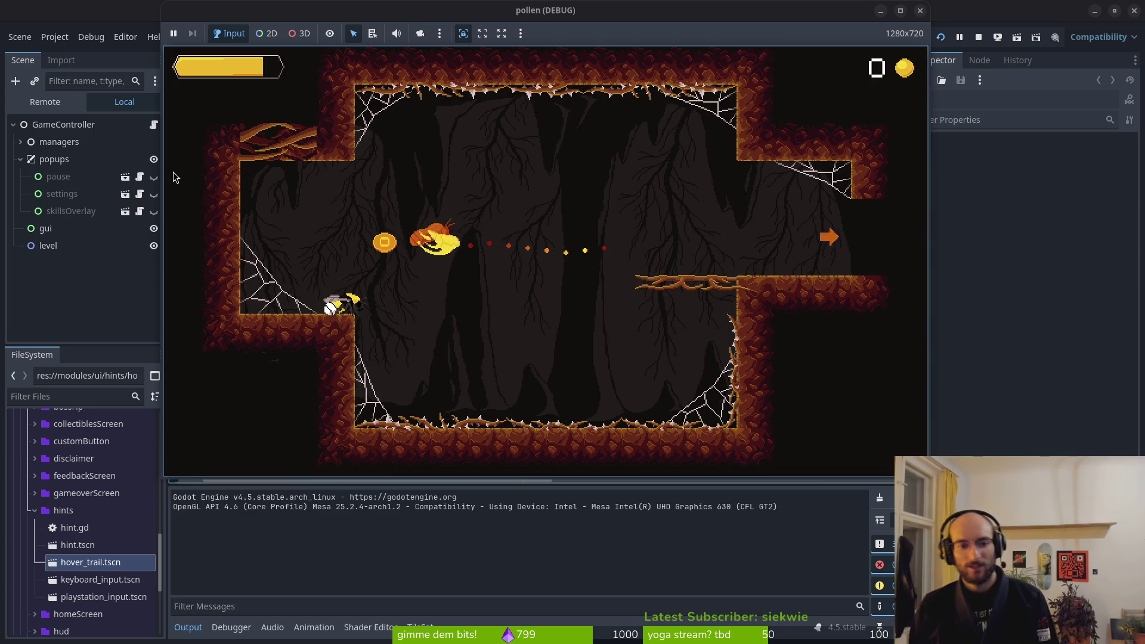
key(Up)
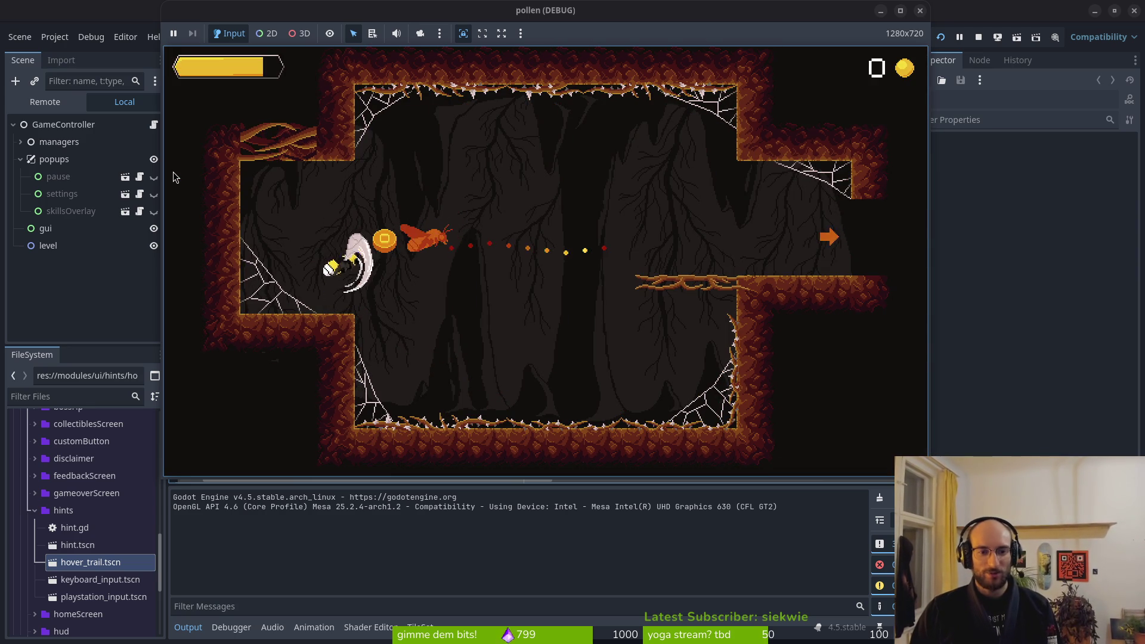
key(Up)
key(Right)
key(Right)
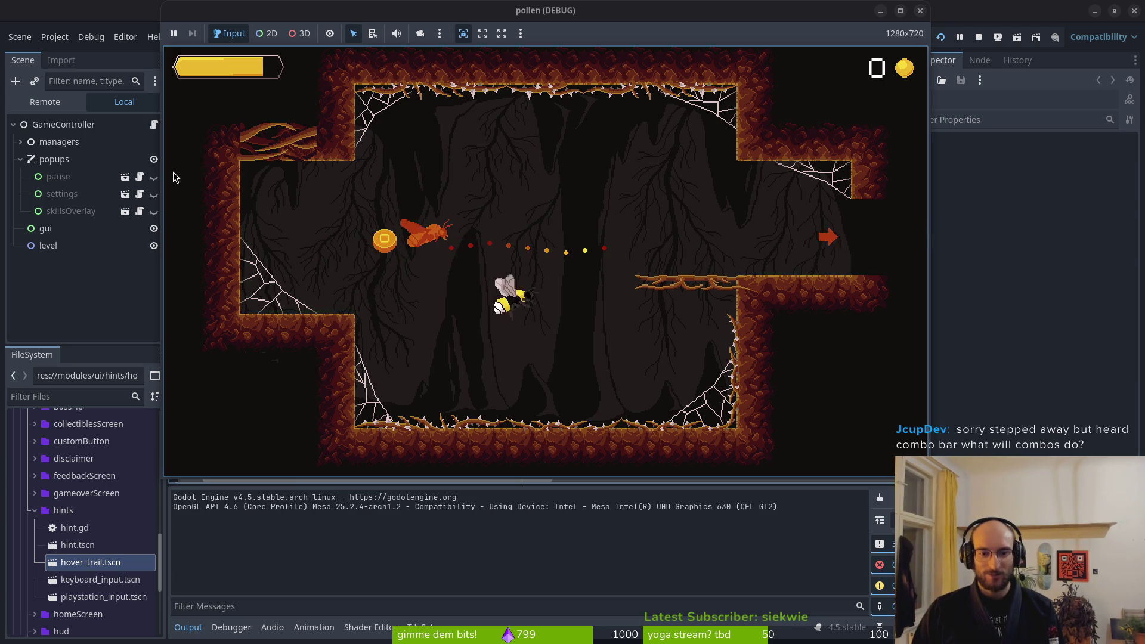
key(Up)
key(Left)
key(Up)
key(Right)
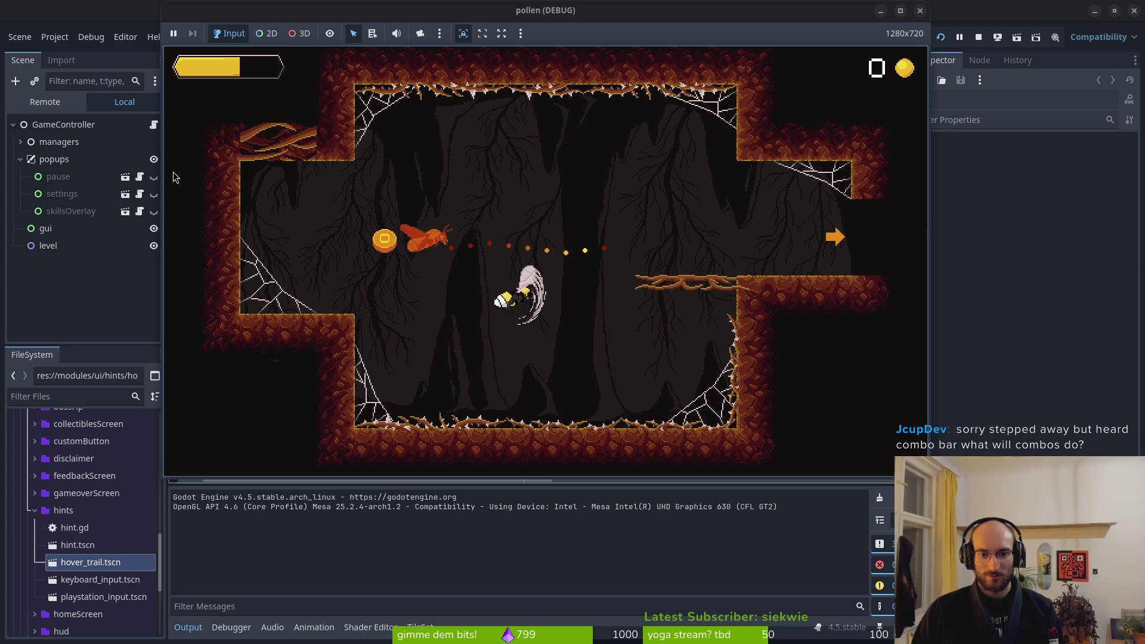
key(Right)
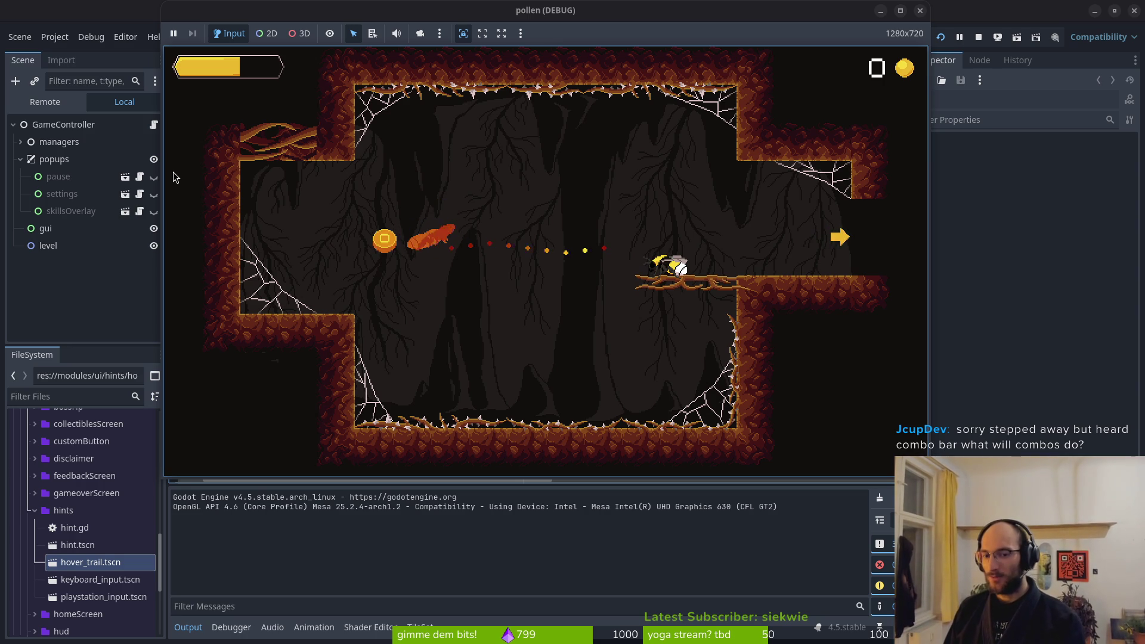
key(space)
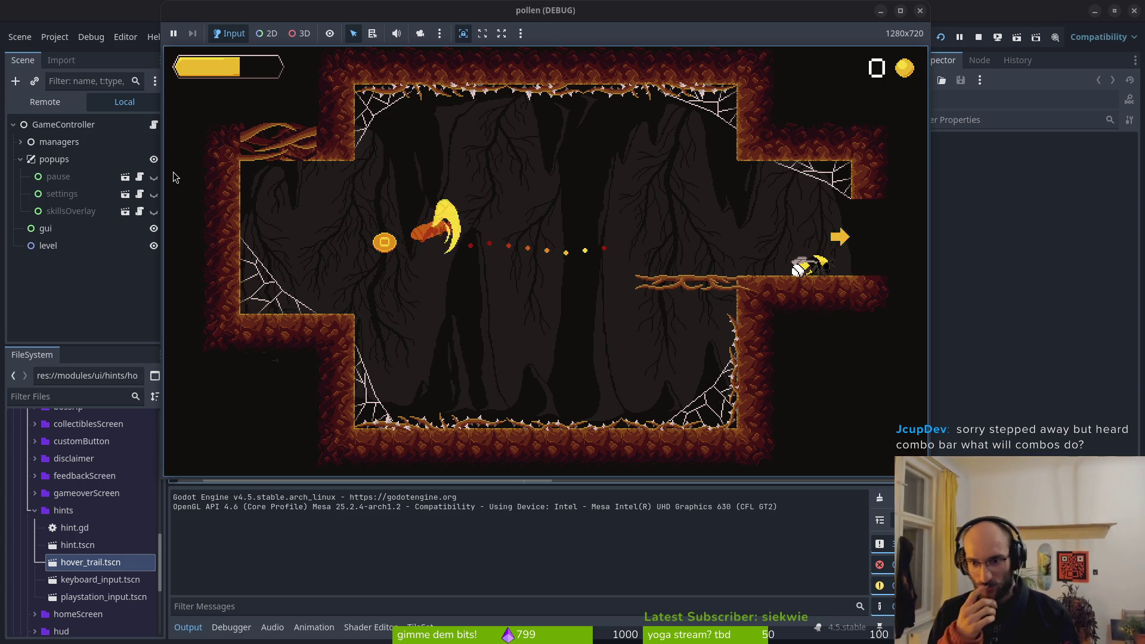
key(Right)
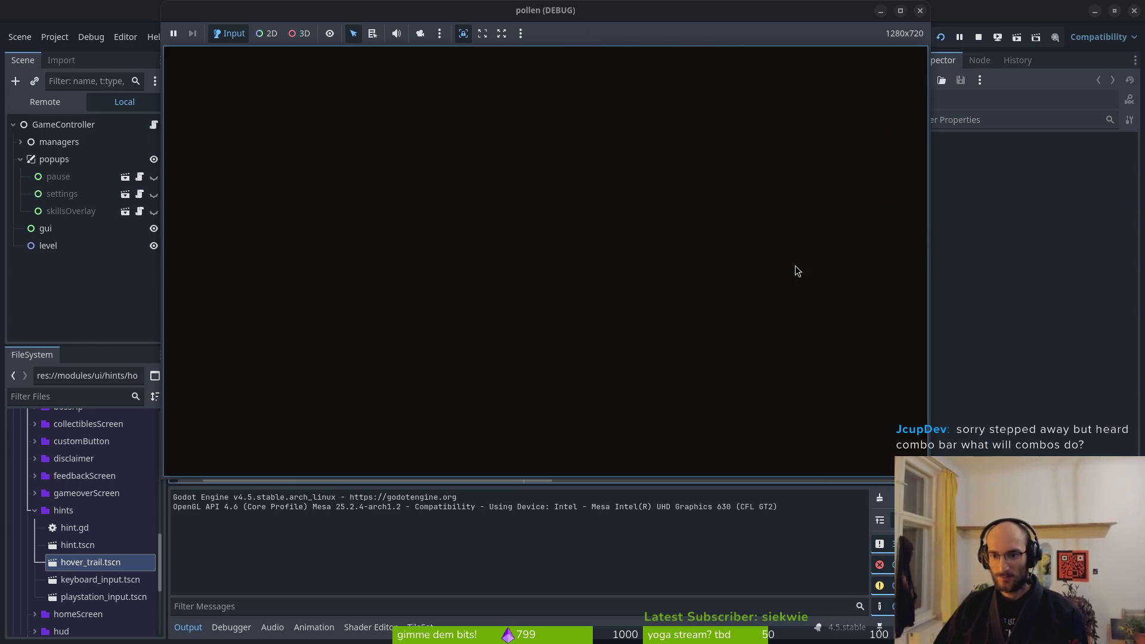
Defeat the mosquito and spawning enemies in the next room, then fly out its exit
key(Right)
key(space)
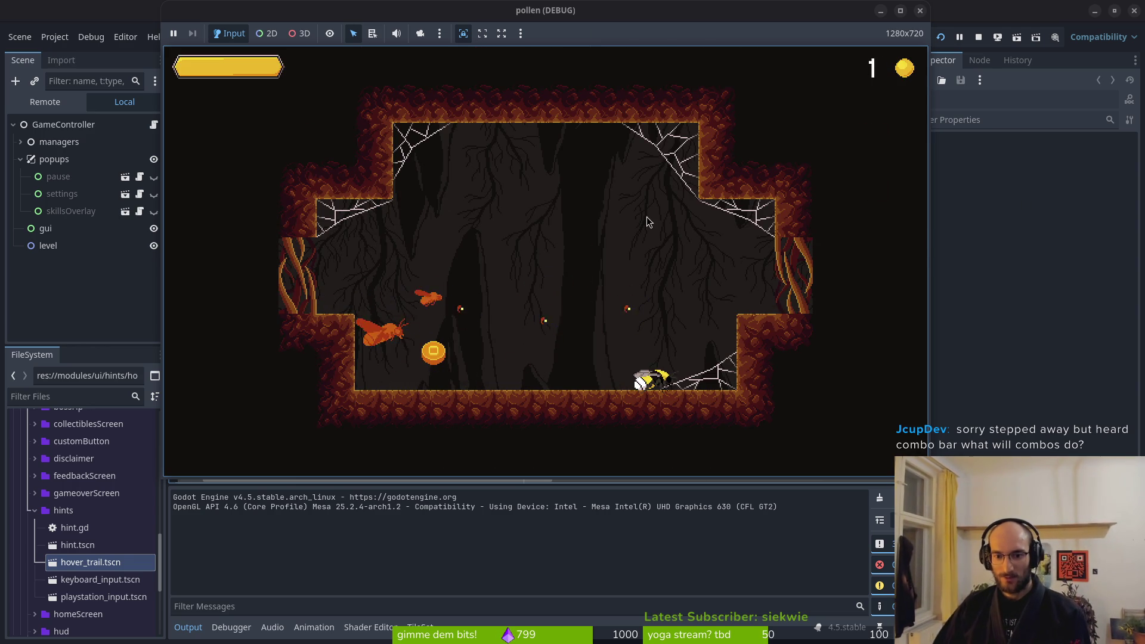
key(space)
key(Left)
key(space)
key(space)
key(Right)
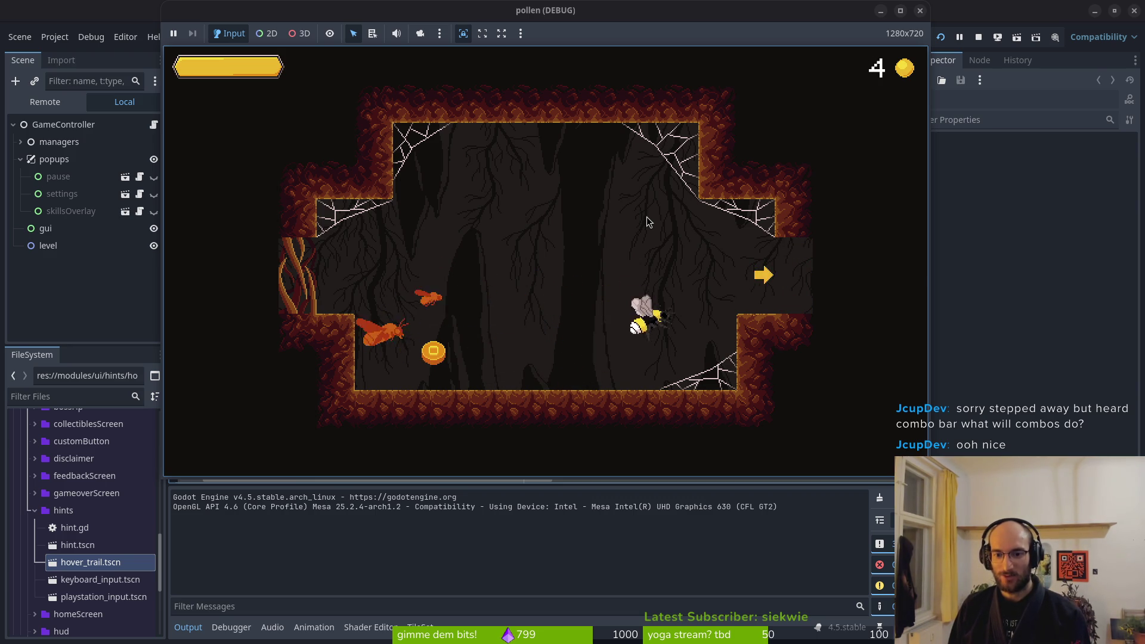
key(space)
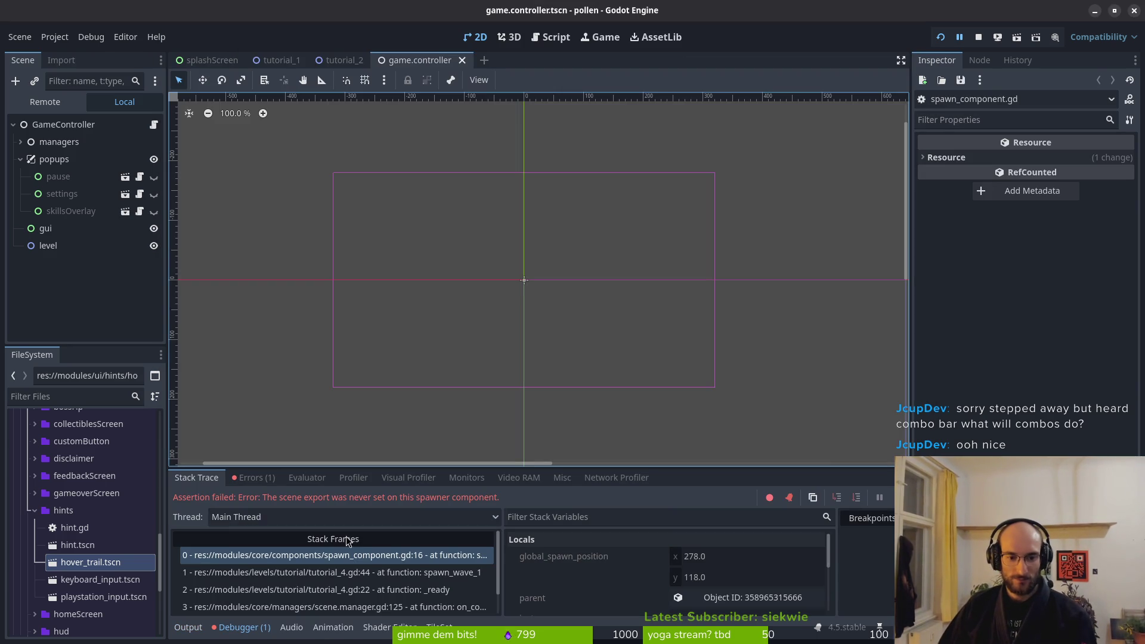
Stop the debug session, collapse the popups node, and switch to the tutorial_2 scene tab
click(972, 41)
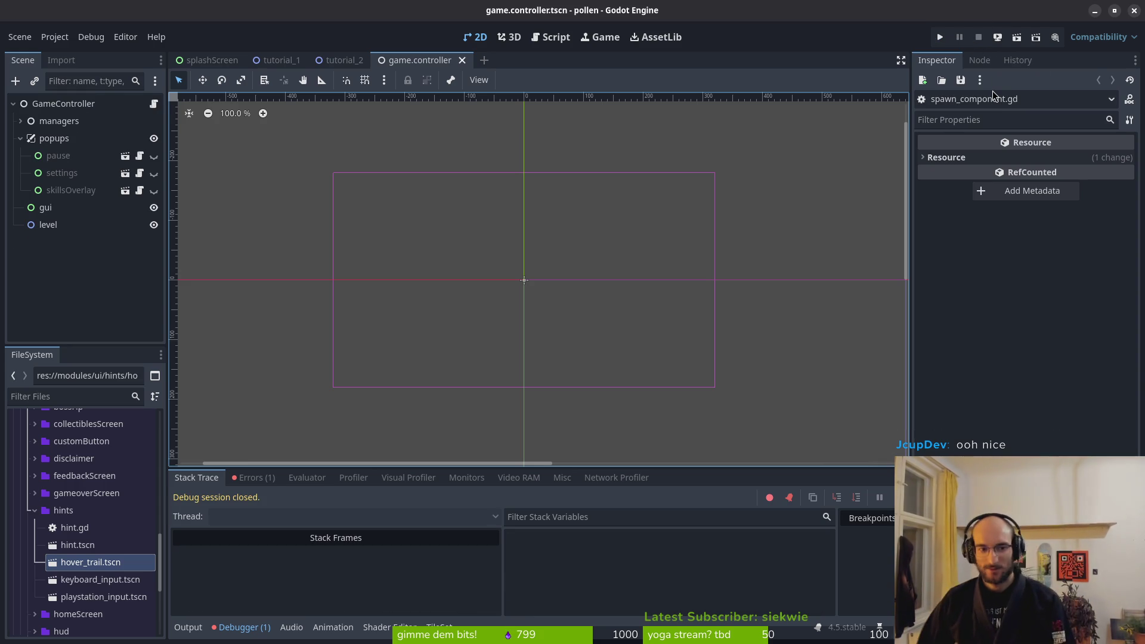
click(20, 139)
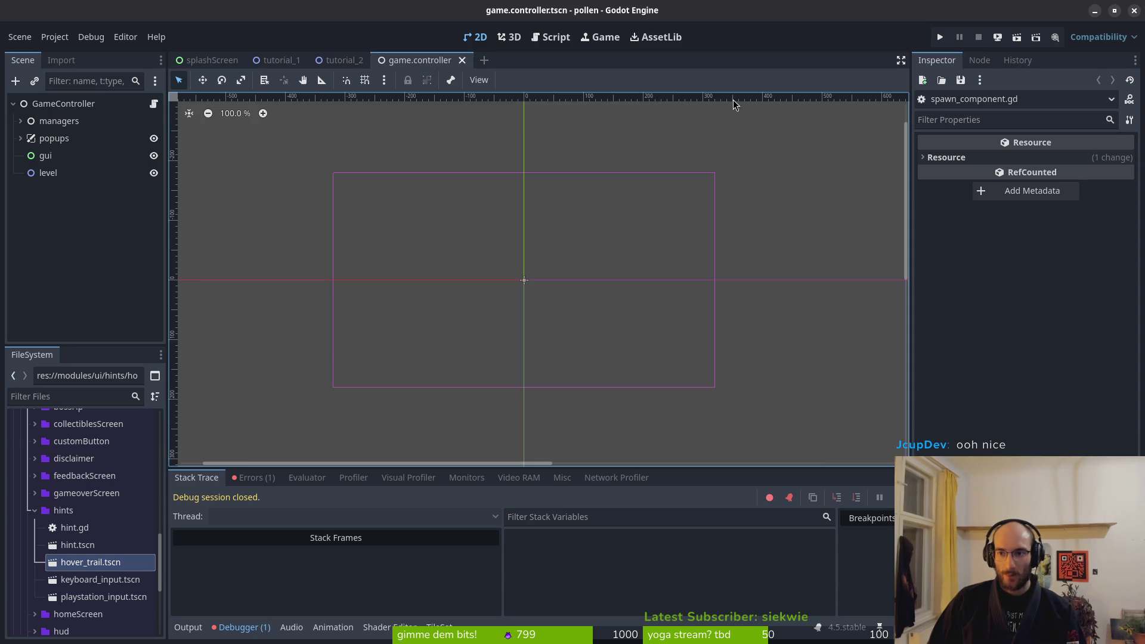
click(331, 62)
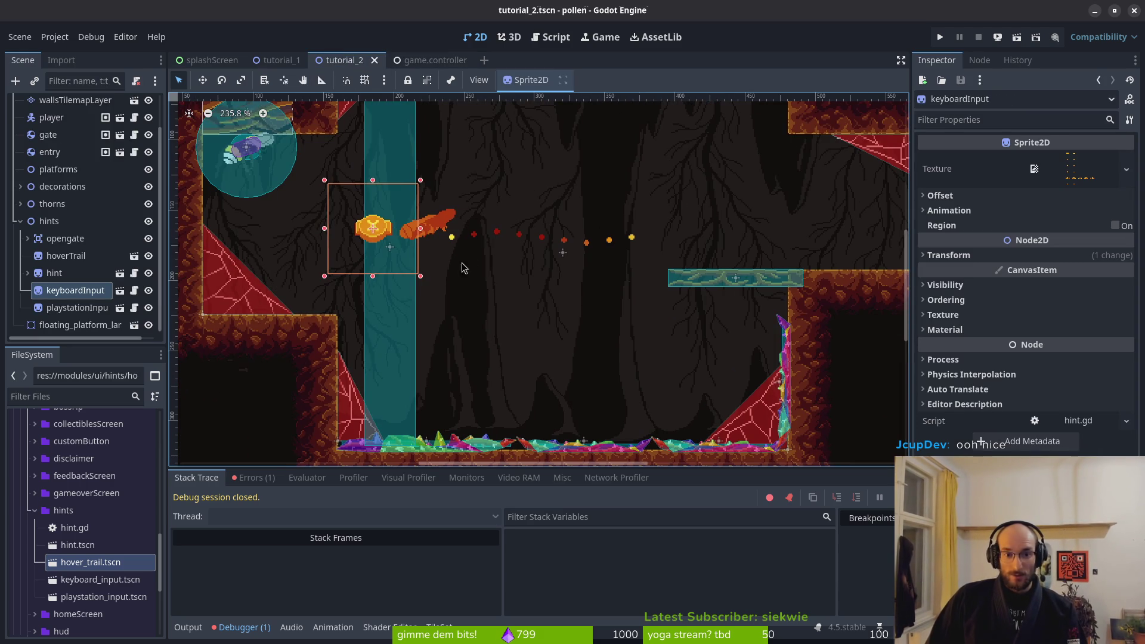
Nudge the playstationInput hint sprite one step left and save tutorial_2
click(358, 235)
scroll(317, 228, up, 2)
click(76, 294)
key(Left)
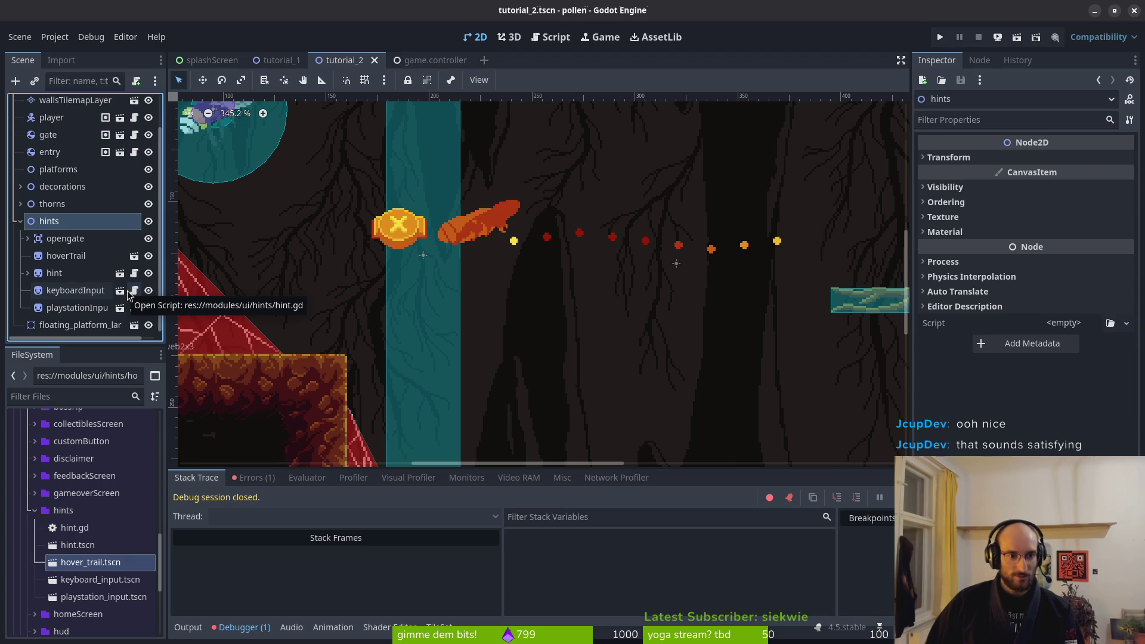
click(65, 306)
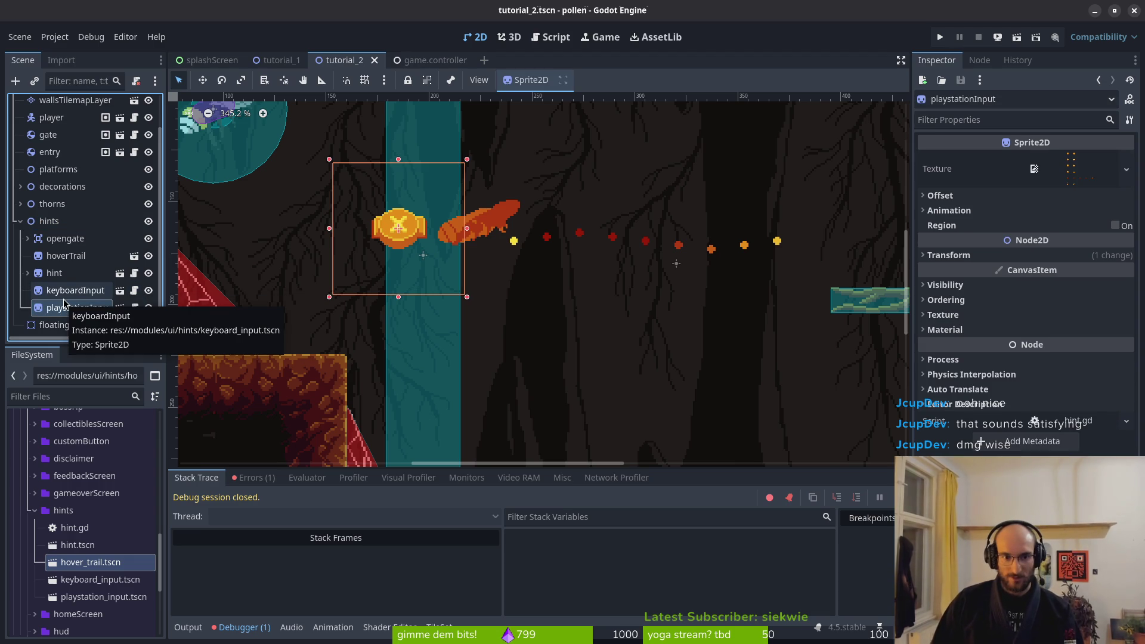
key(Left)
key(Left)
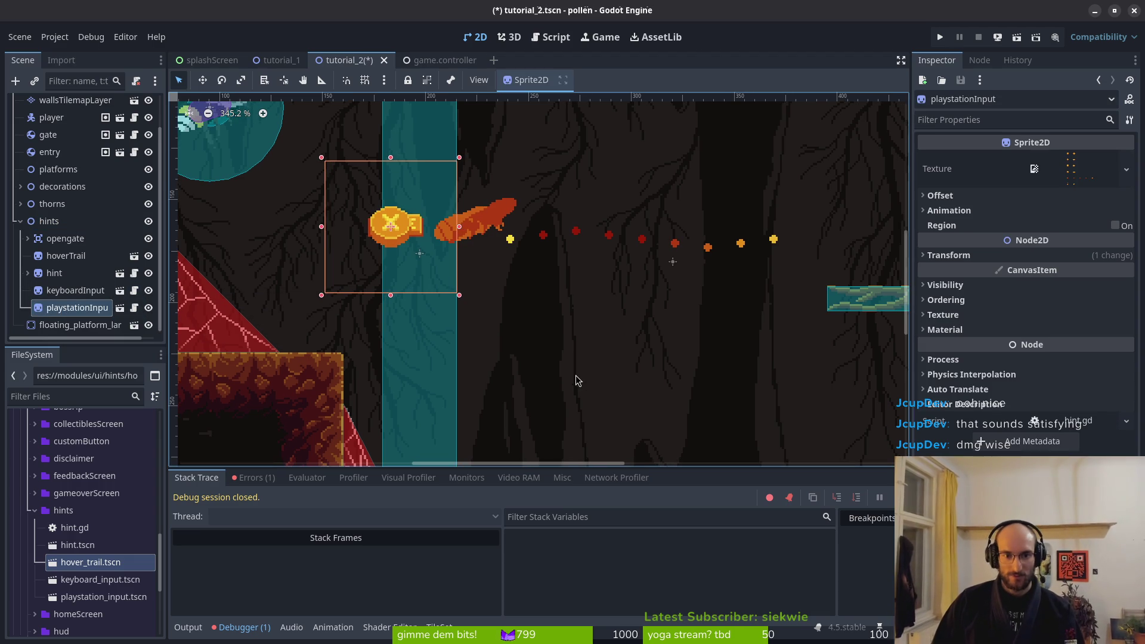
click(577, 380)
key(ctrl+s)
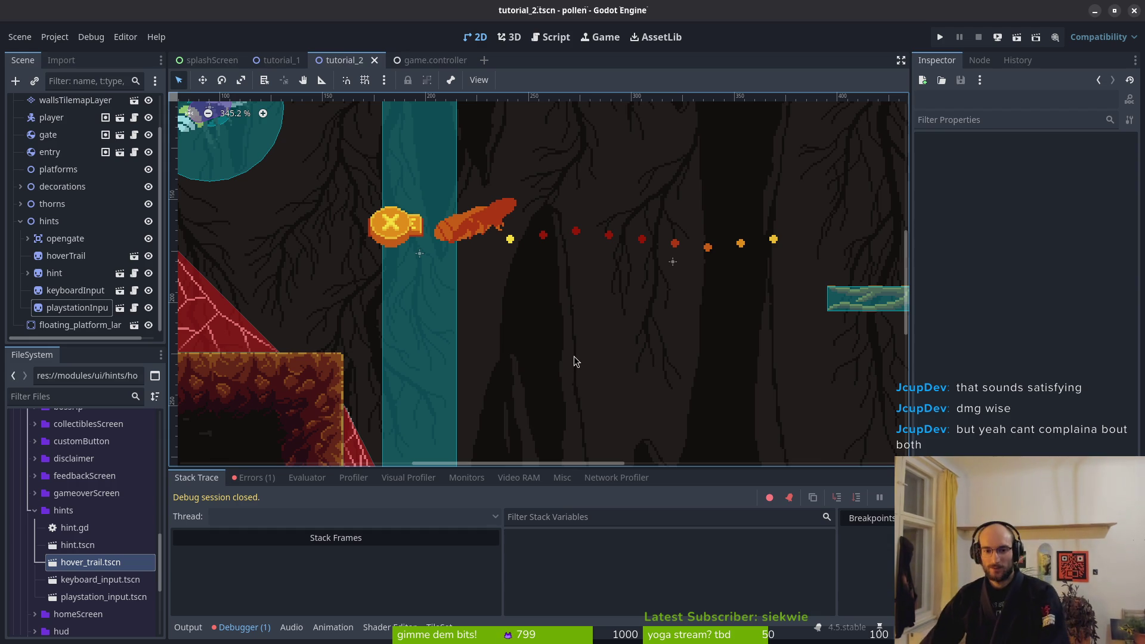
Pan the level view to its right side and collapse the hints node
scroll(725, 339, down, 3)
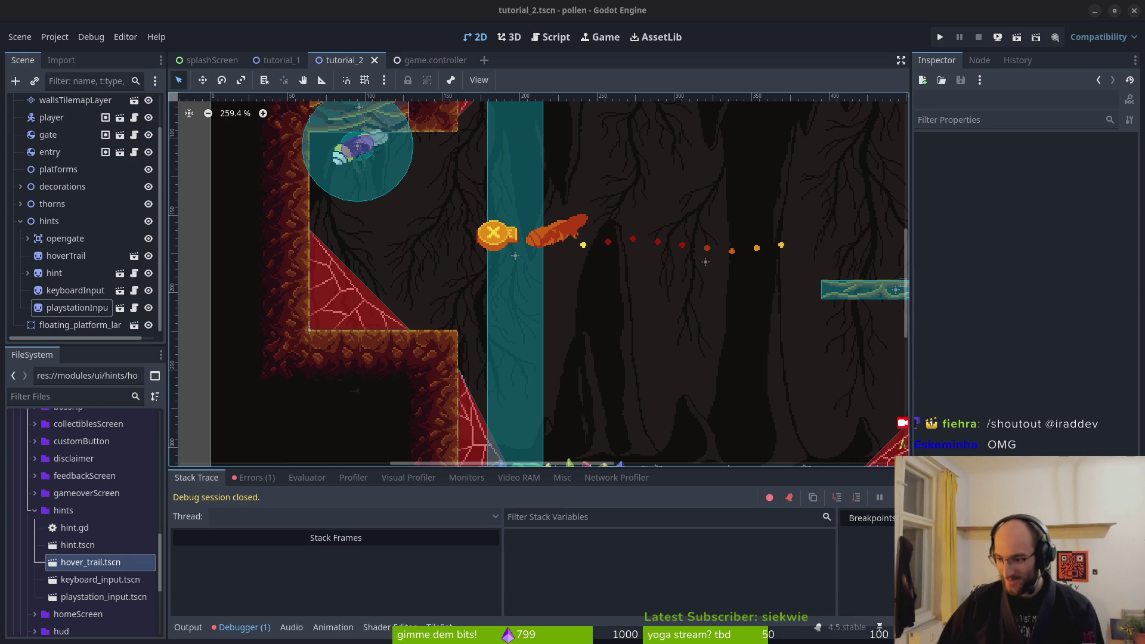
mouse_move(648, 316)
mouse_down()
mouse_move(519, 335)
mouse_move(506, 293)
mouse_up()
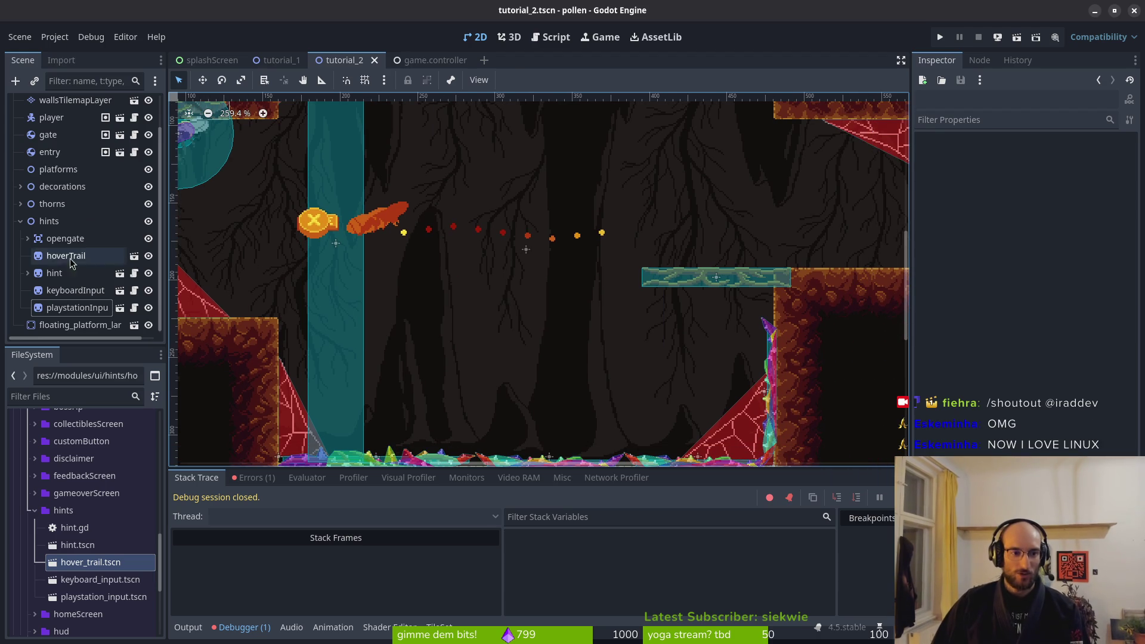
click(18, 222)
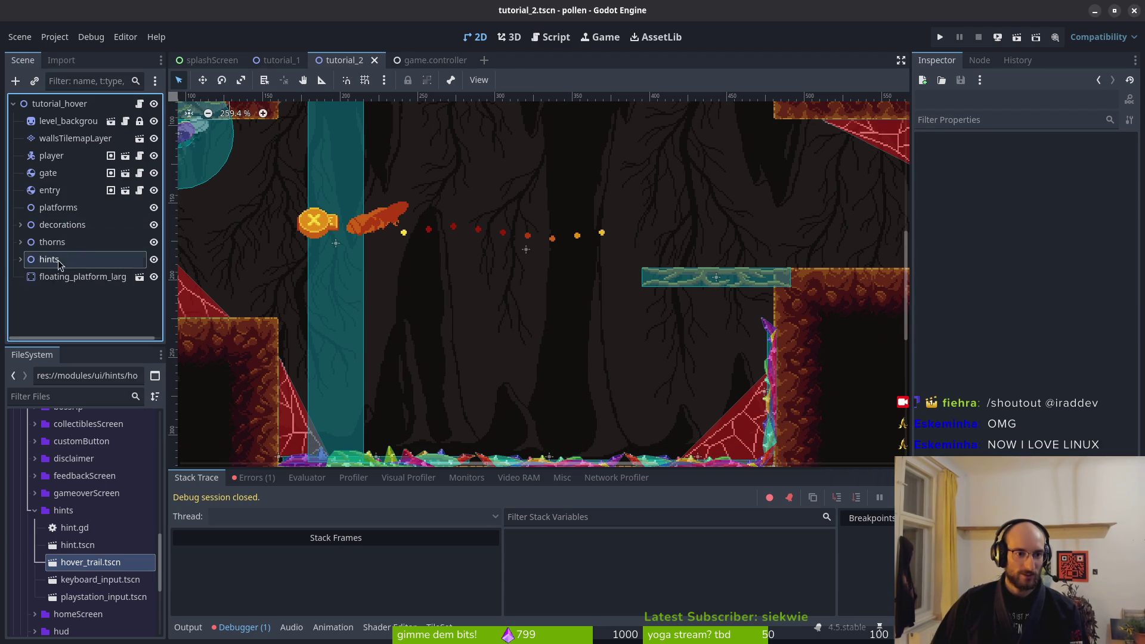
Add a Timer under hints with Wait Time 4 and Autostart on, and save tutorial_2
click(22, 260)
click(55, 225)
key(ctrl+a)
text(timer)
key(Return)
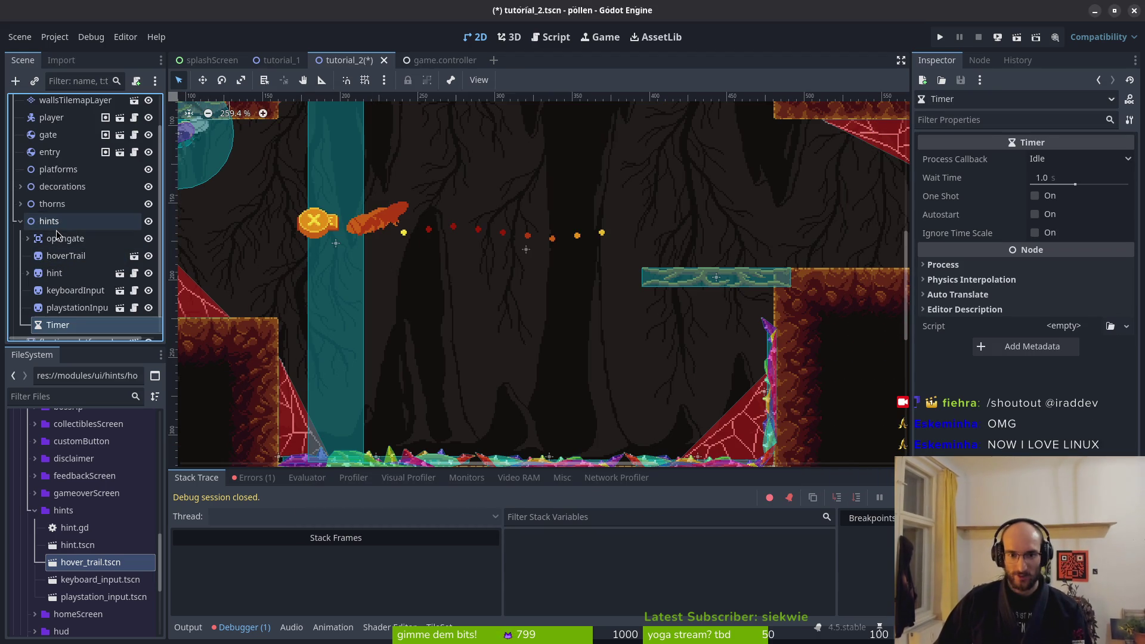
click(1057, 177)
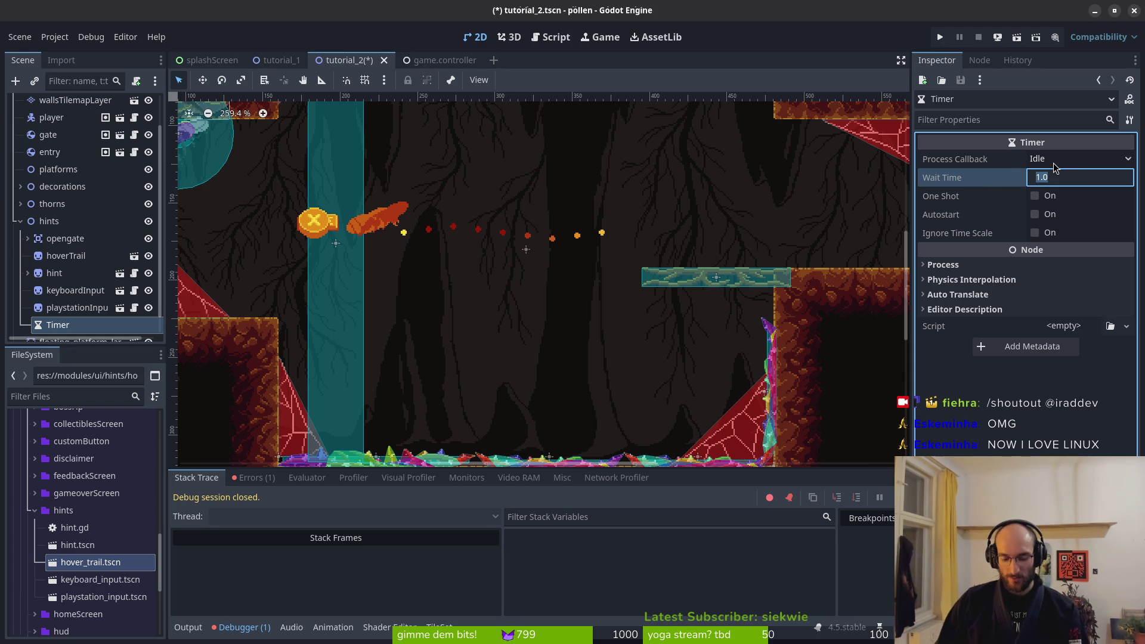
text(4)
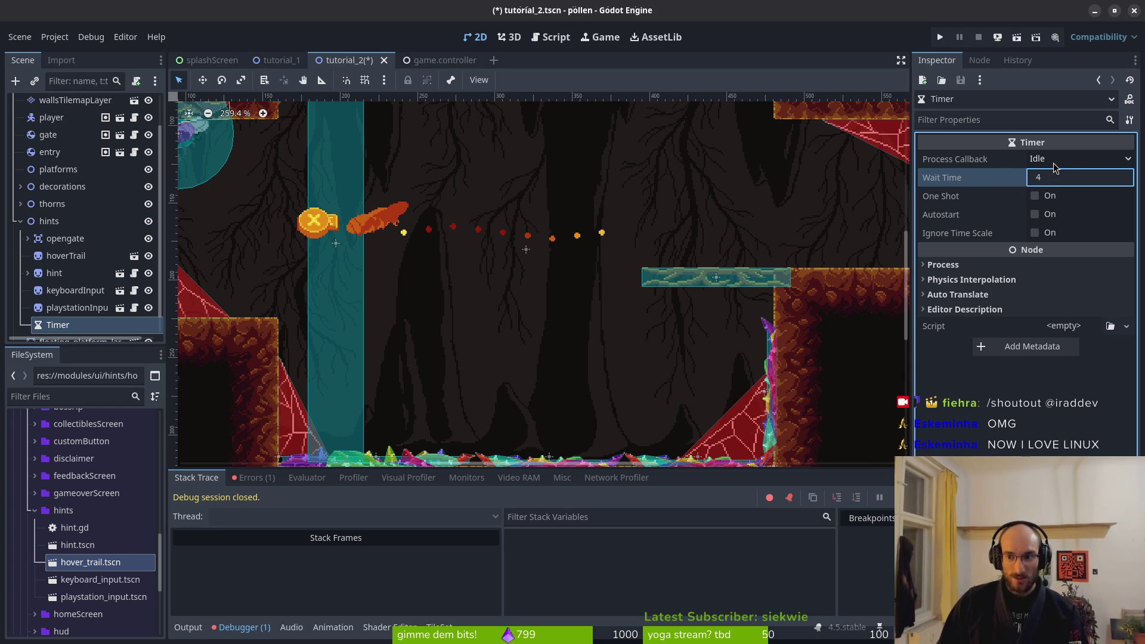
key(Return)
click(1062, 216)
key(ctrl+s)
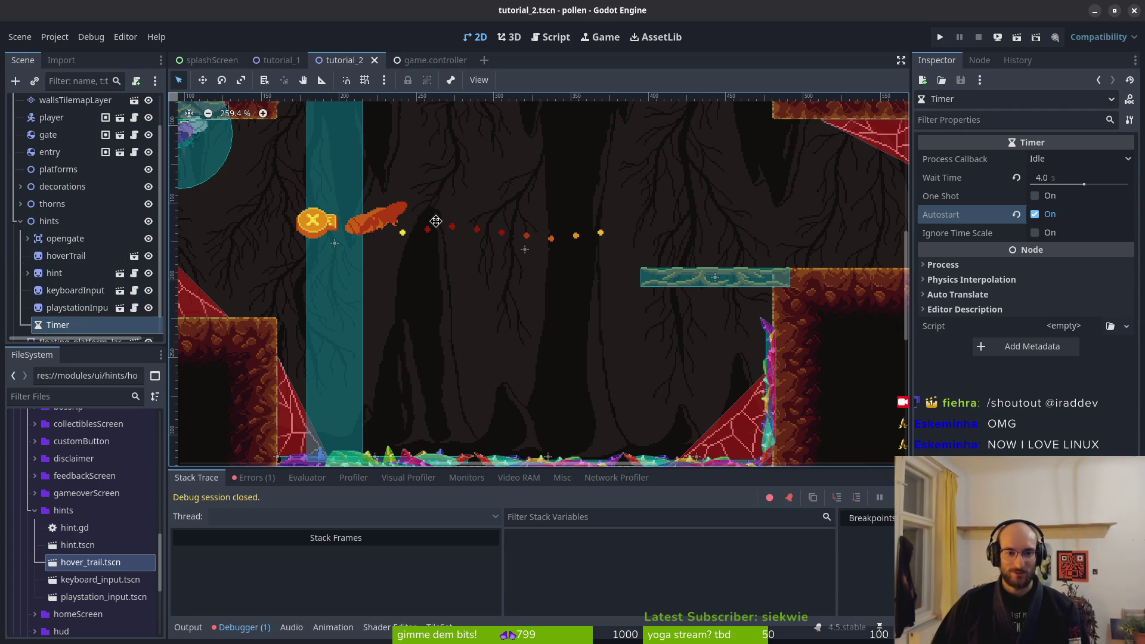
Switch to the terminal and open the project folder with 'vim .'
click(442, 245)
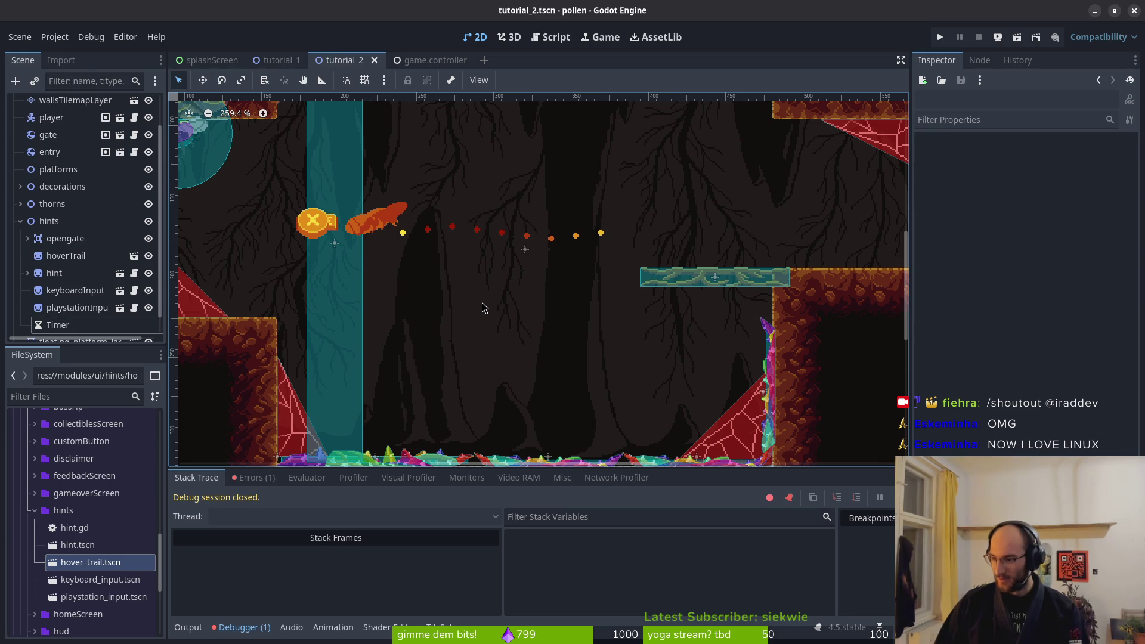
key(super+2)
text(vim .)
key(Return)
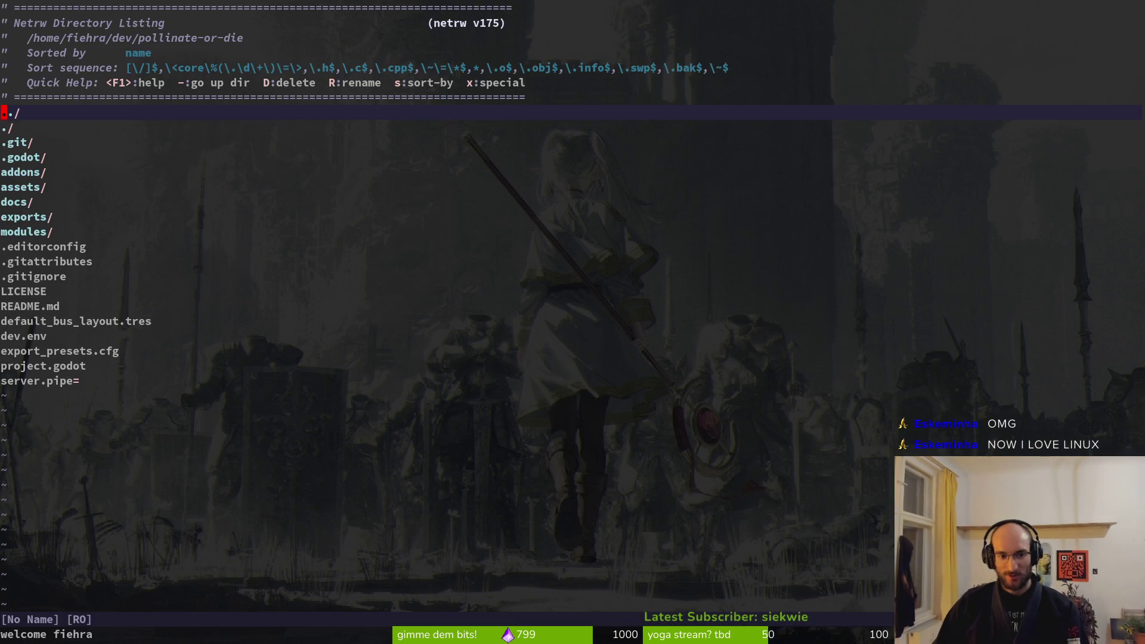
Find and open tutorial_2.gd with the file finder
key(space)
key(f)
key(f)
text(tut)
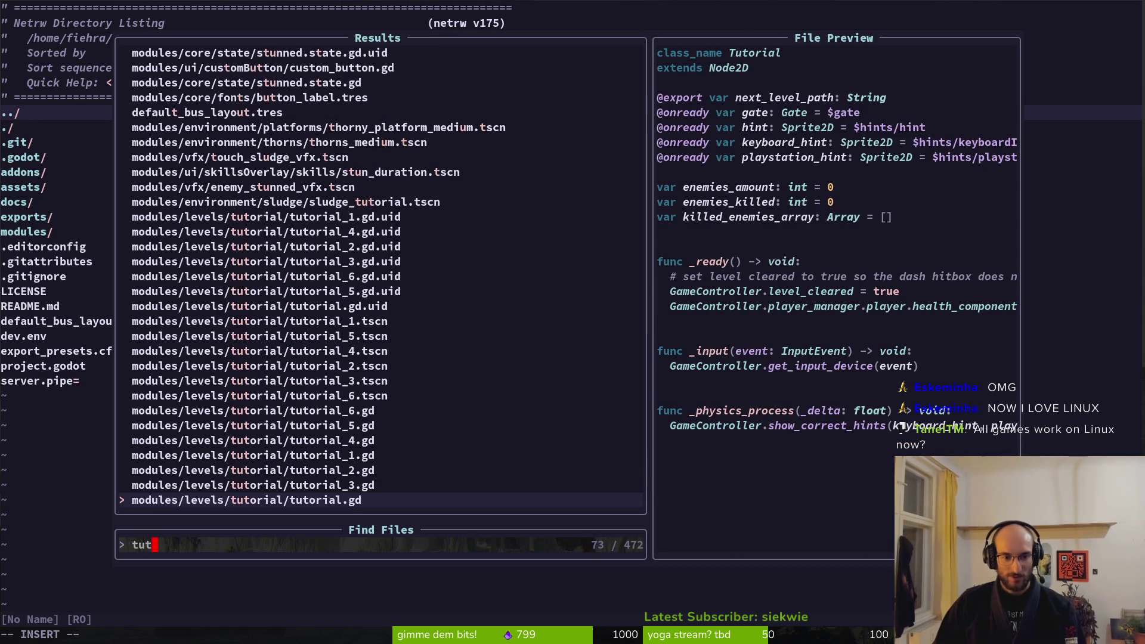
text(2)
key(Return)
Duplicate the opengate_trigger declaration as reset_animation_timer of type Timer and save
key(j)
key(j)
key(j)
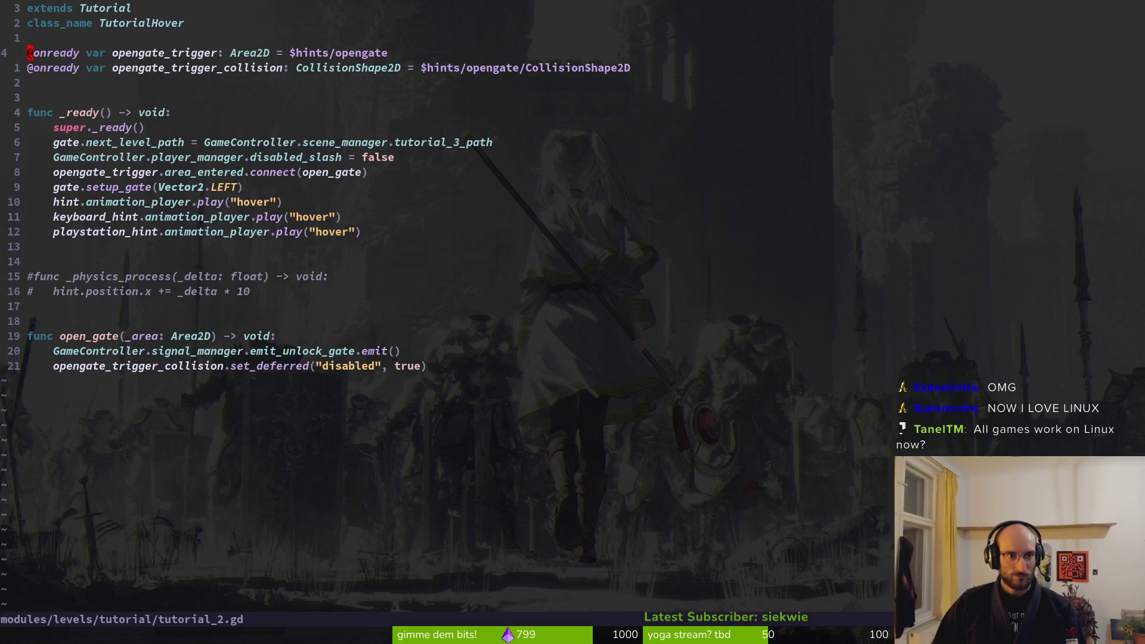
key(shift+v)
key(Escape)
key(j)
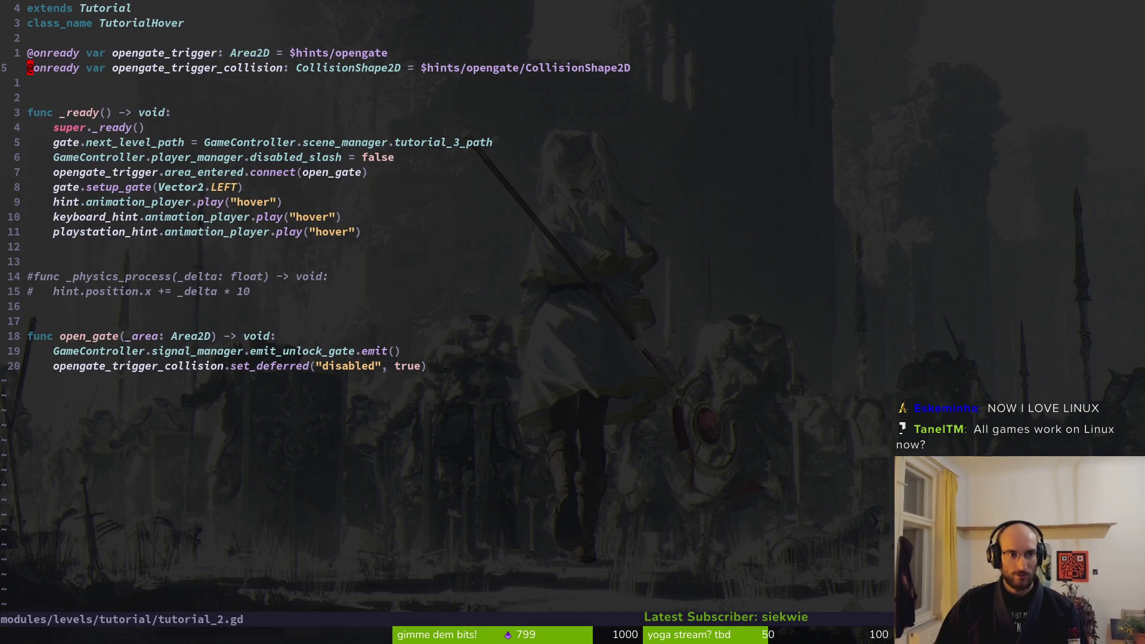
key(p)
key(W)
key(W)
text(cwreset)
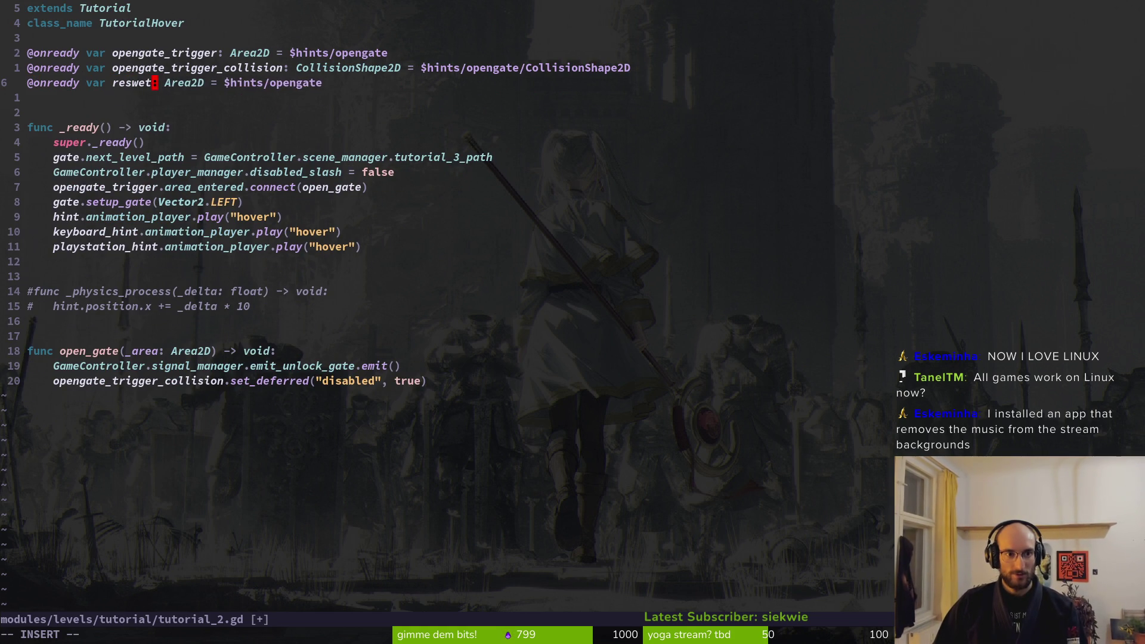
text(_animation)
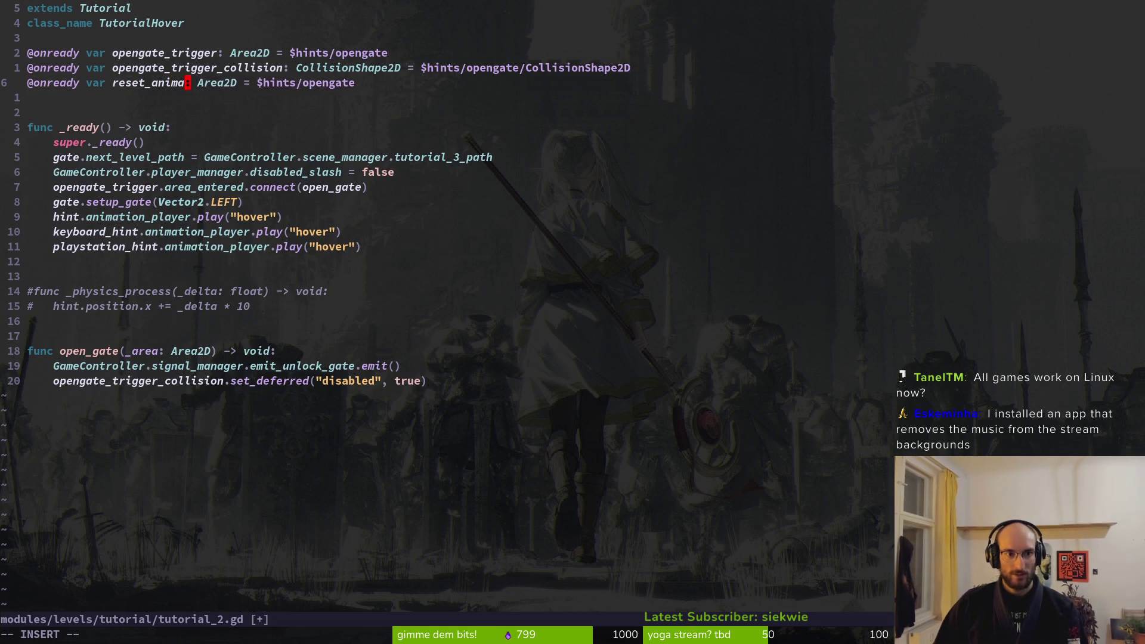
text(_timer)
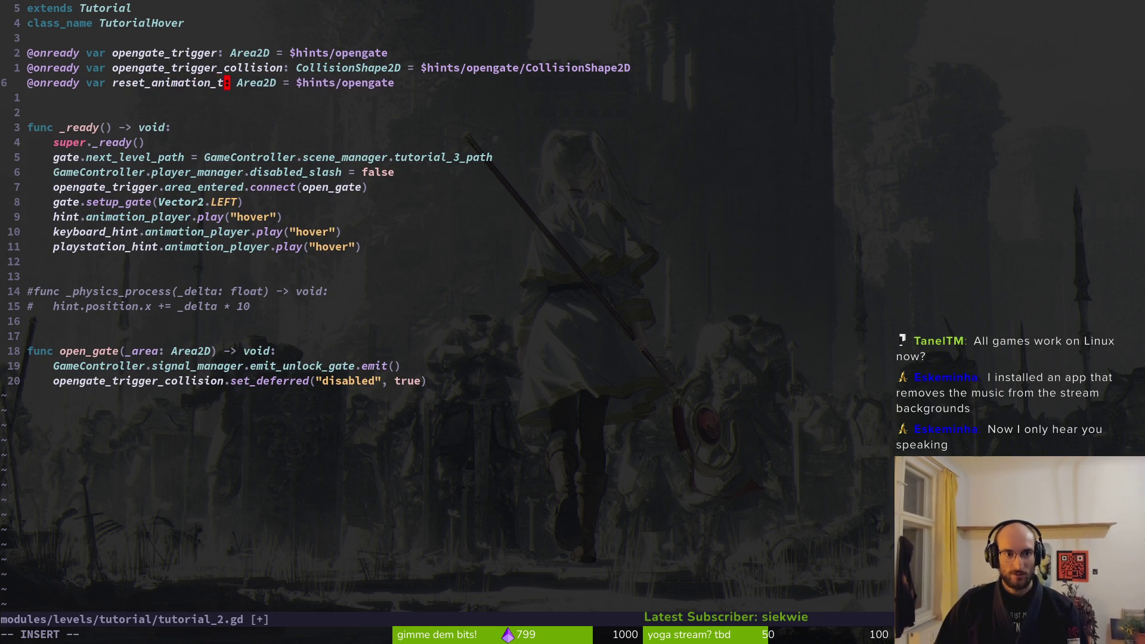
key(Escape)
key(w)
key(w)
text(cwTimer)
key(Escape)
text(:w)
key(Return)
Point the new variable's node path to $hints/Timer and save the script
key(k)
key(j)
key(j)
key(k)
key(k)
key(w)
key(w)
key(w)
key(w)
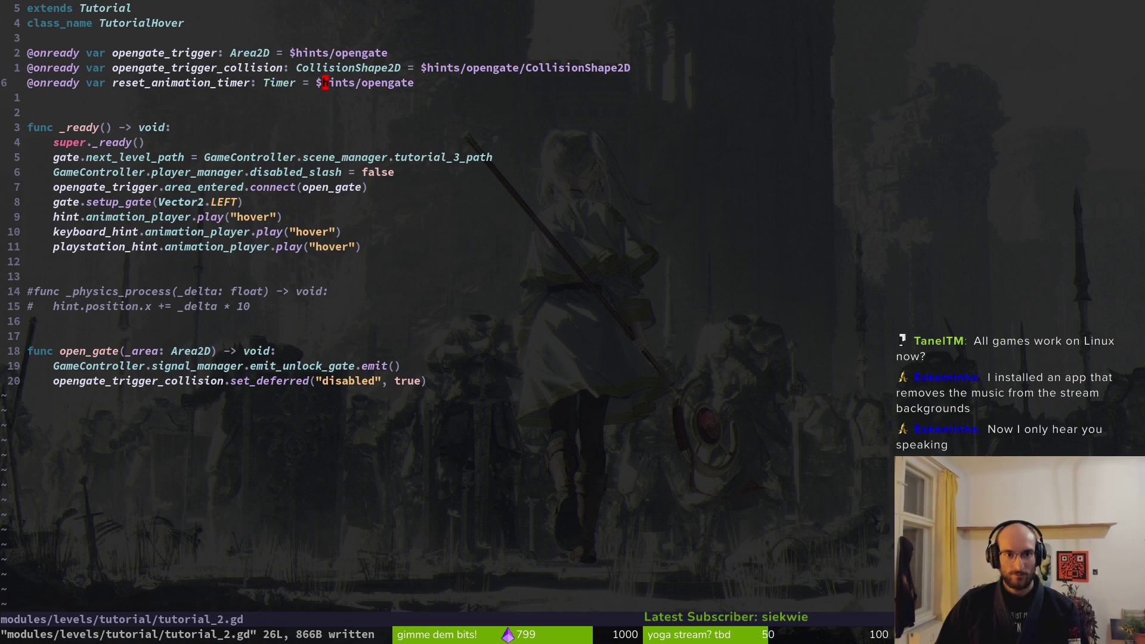
text(cwt)
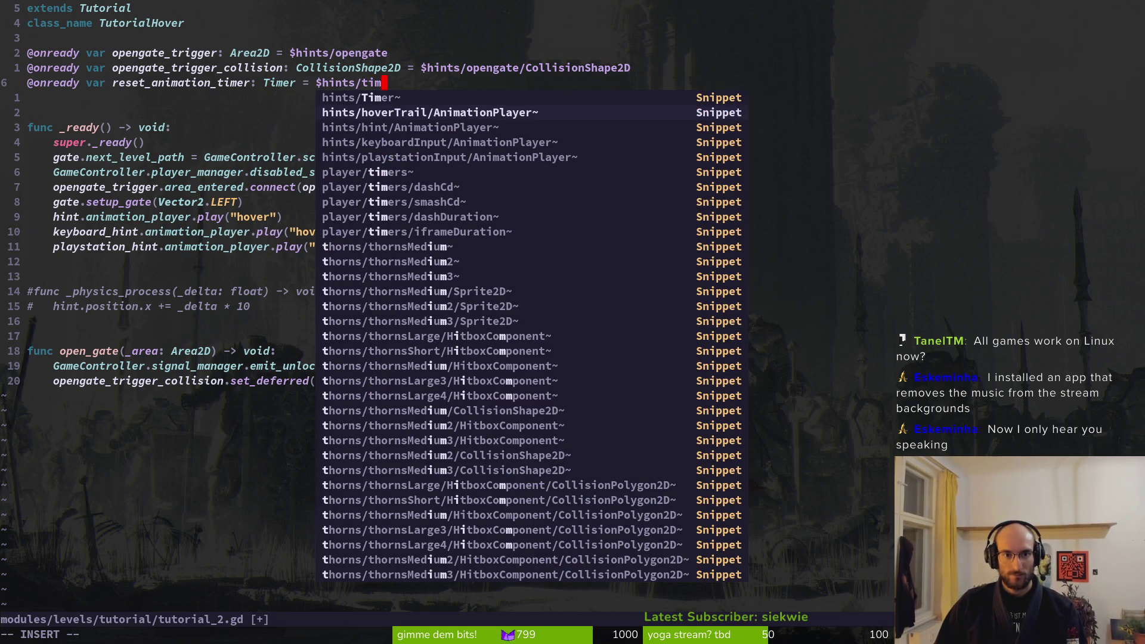
key(Return)
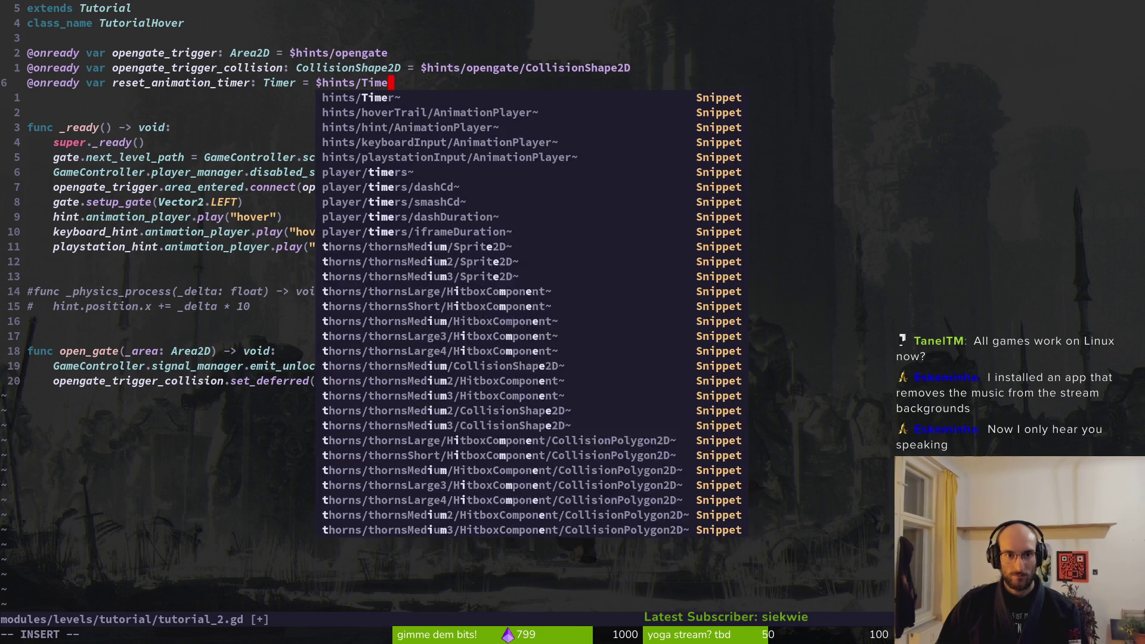
key(Escape)
text(:w)
key(Return)
key(j)
key(j)
click(391, 157)
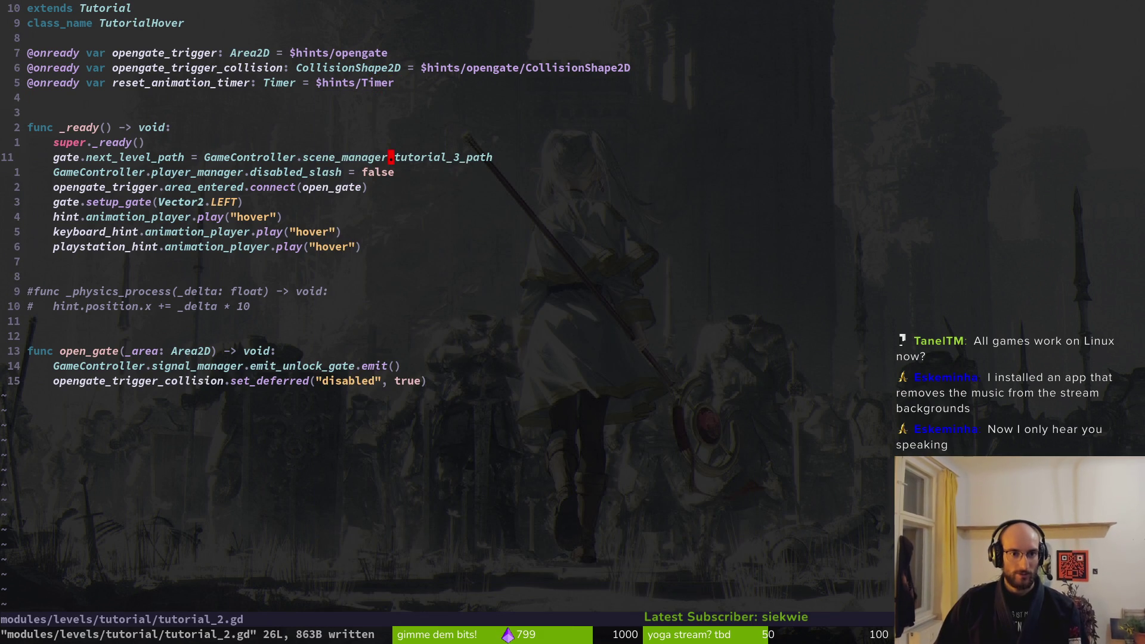
Move the area_entered connect line above the next_level_path line in _ready
key(j)
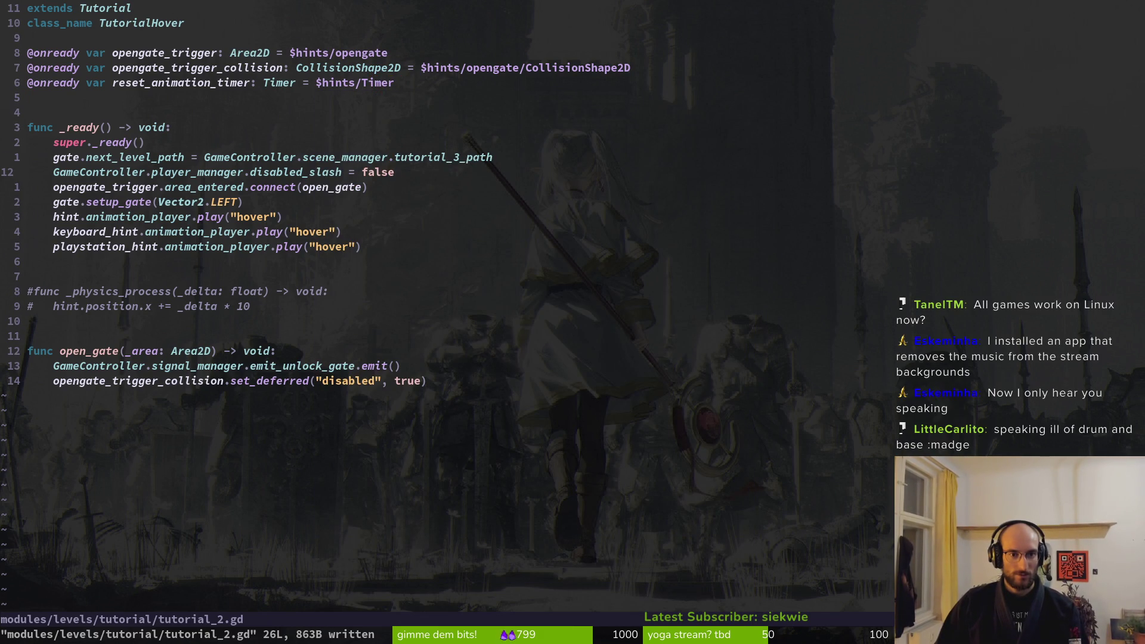
key(j)
key(shift+v)
key(shift+k)
key(shift+k)
key(Escape)
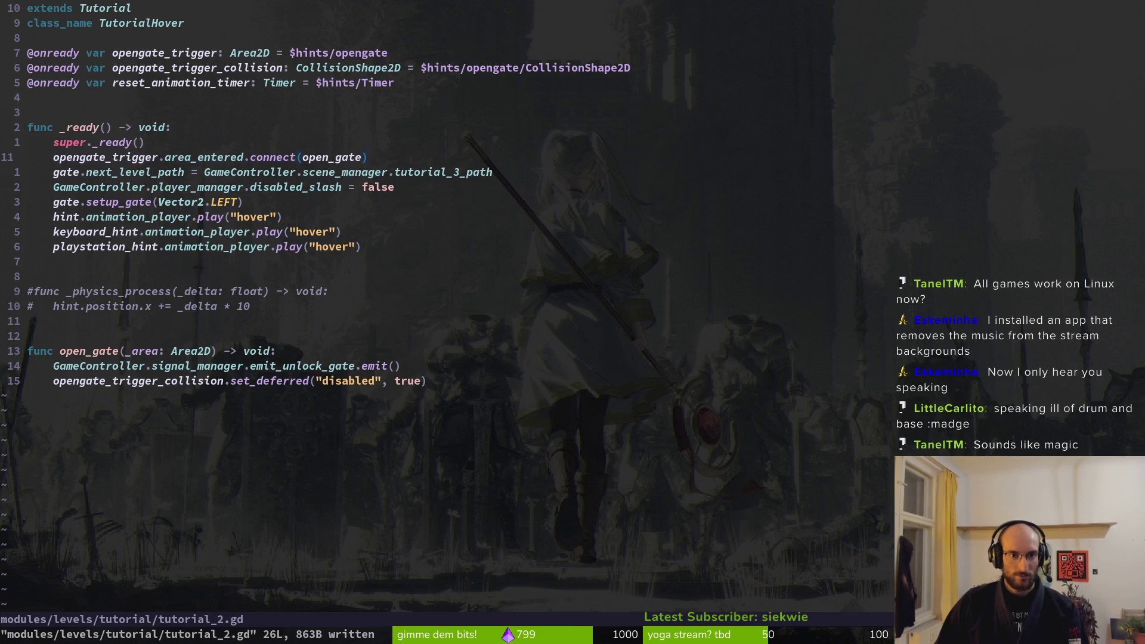
On a new line, write reset_animation_timer.timeout.connect(, undoing a stray edit along the way
text(o)
text(timer)
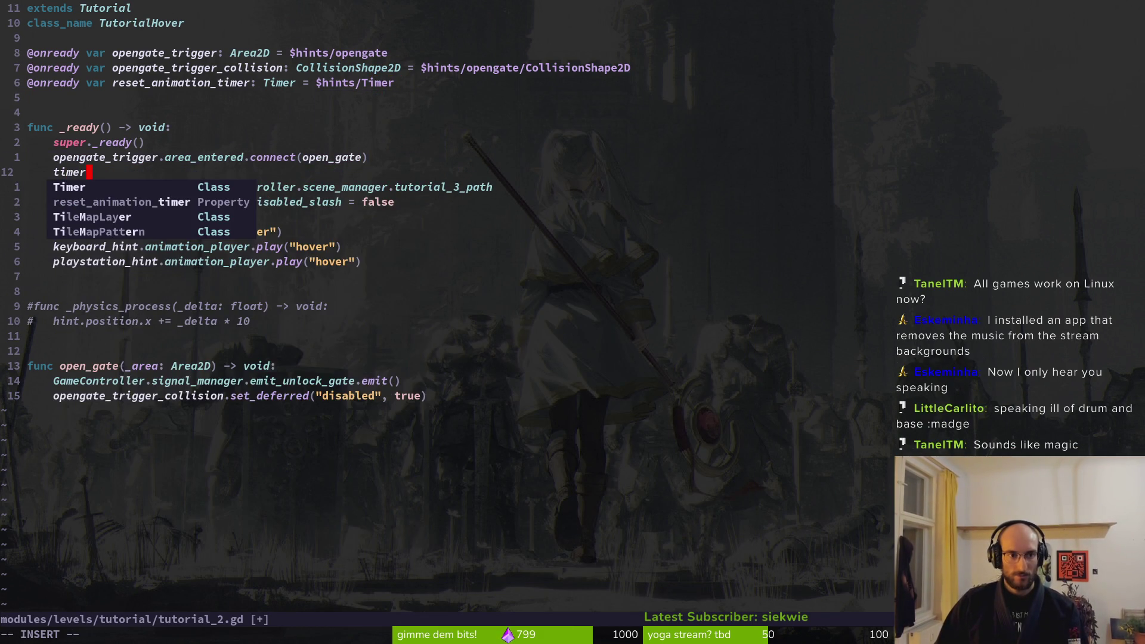
key(Tab)
key(Tab)
text(.tim)
key(Down)
key(Delete)
key(Delete)
text(a)
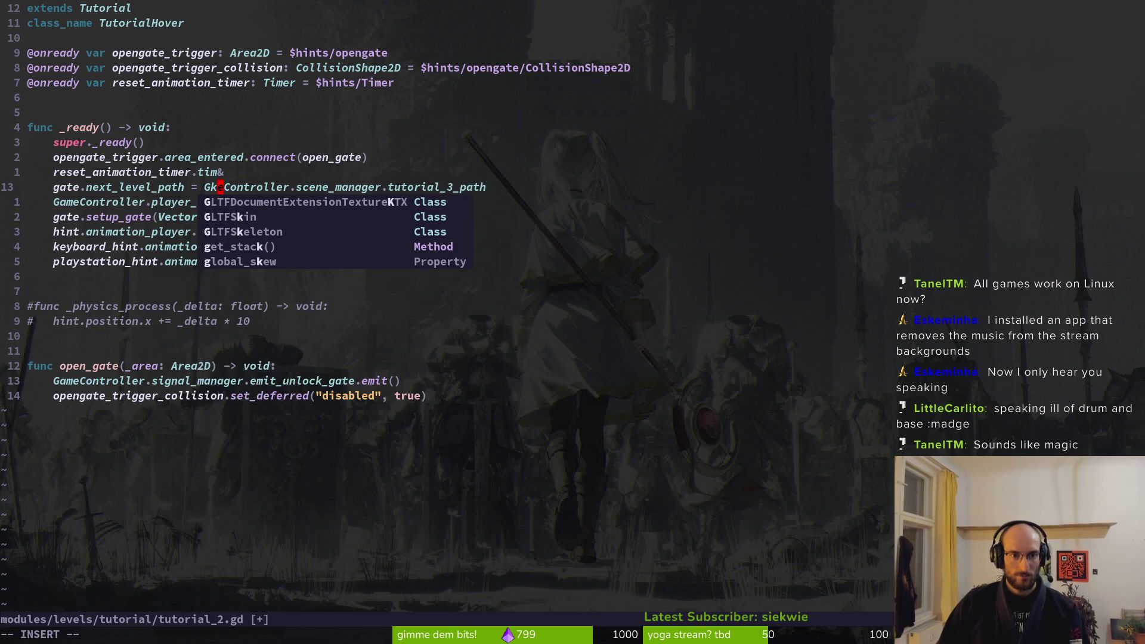
key(Escape)
key(u)
key(k)
key(A)
key(BackSpace)
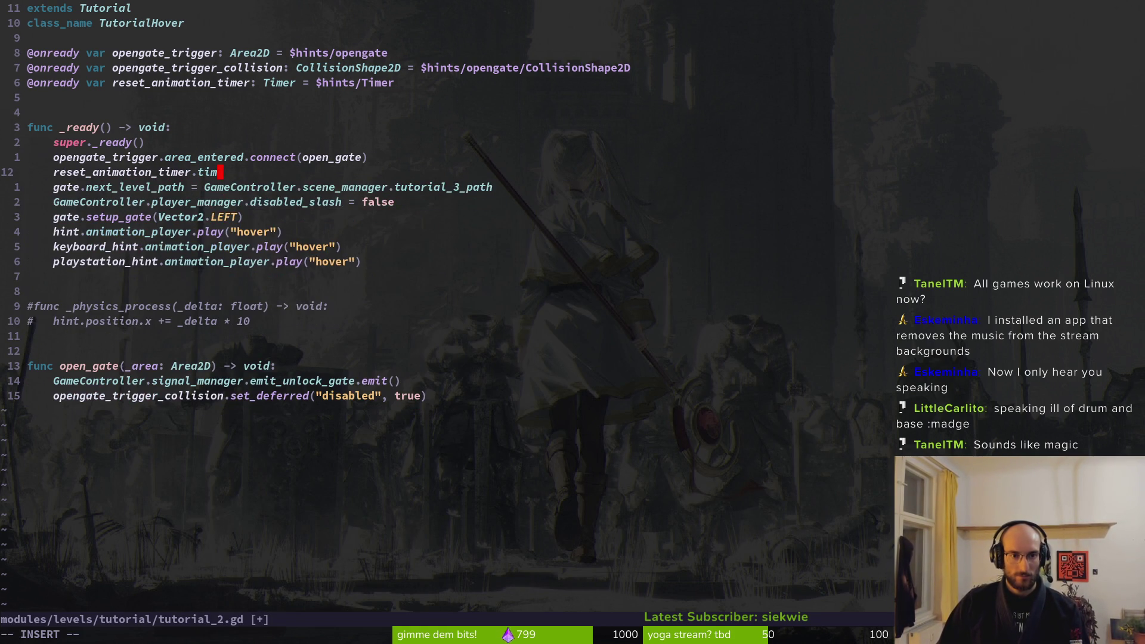
text(e)
key(Return)
text(.connect()
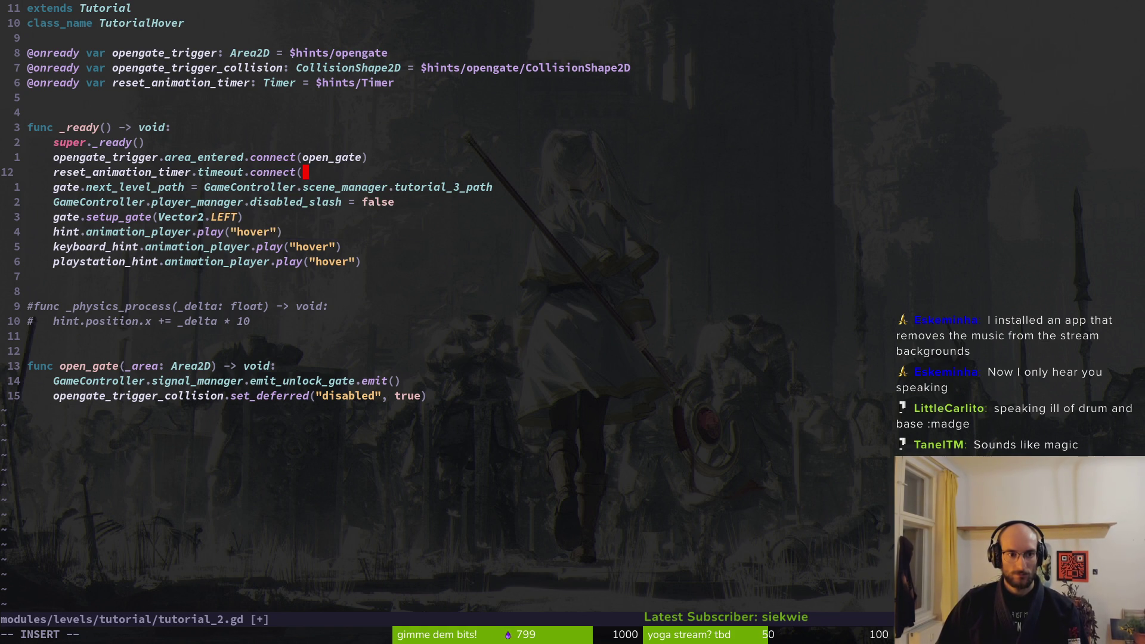
Complete the call with reset_hint_animation, save tutorial_2.gd, and return to Godot
text(j)
key(BackSpace)
text(hint_parent.)
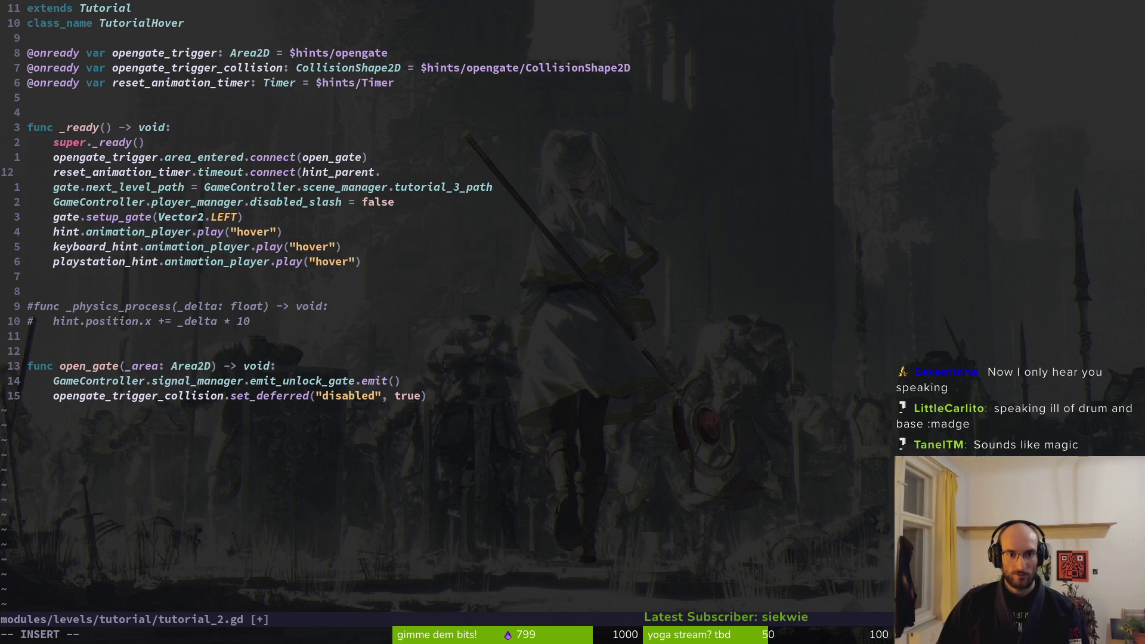
key(BackSpace)
key(BackSpace)
key(BackSpace)
key(BackSpace)
key(BackSpace)
key(BackSpace)
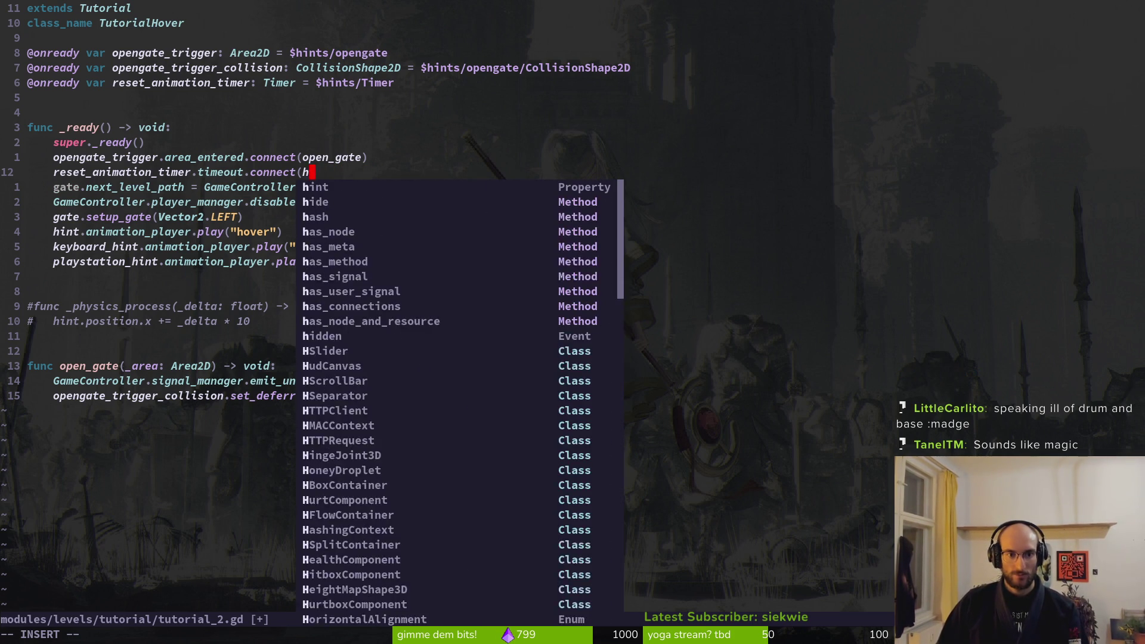
text(reset_animation)
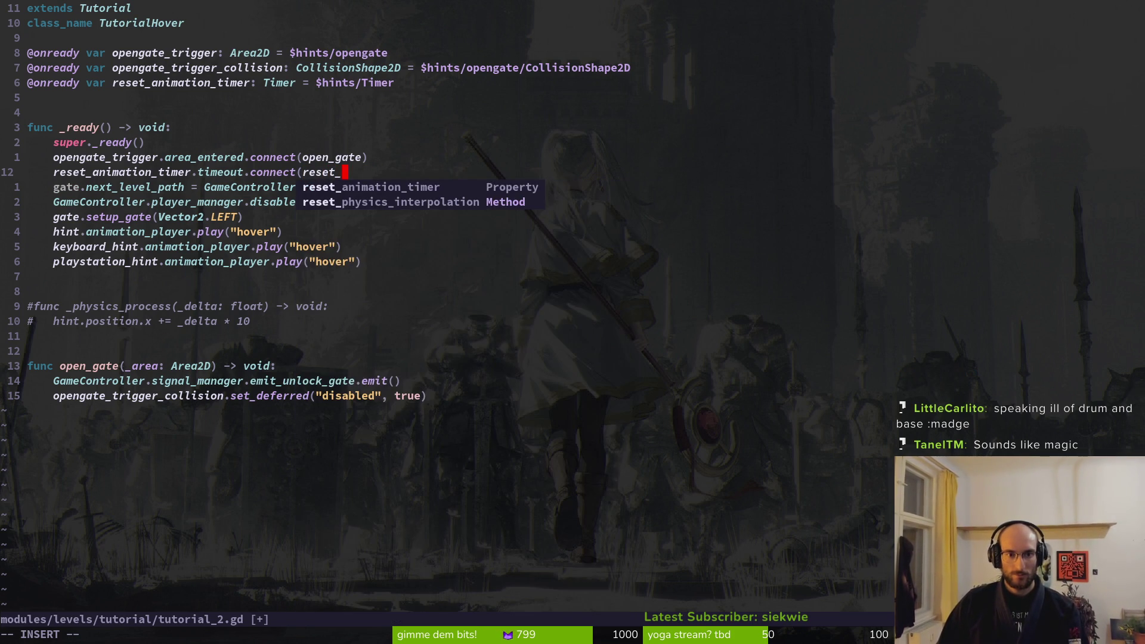
key(BackSpace)
key(BackSpace)
key(BackSpace)
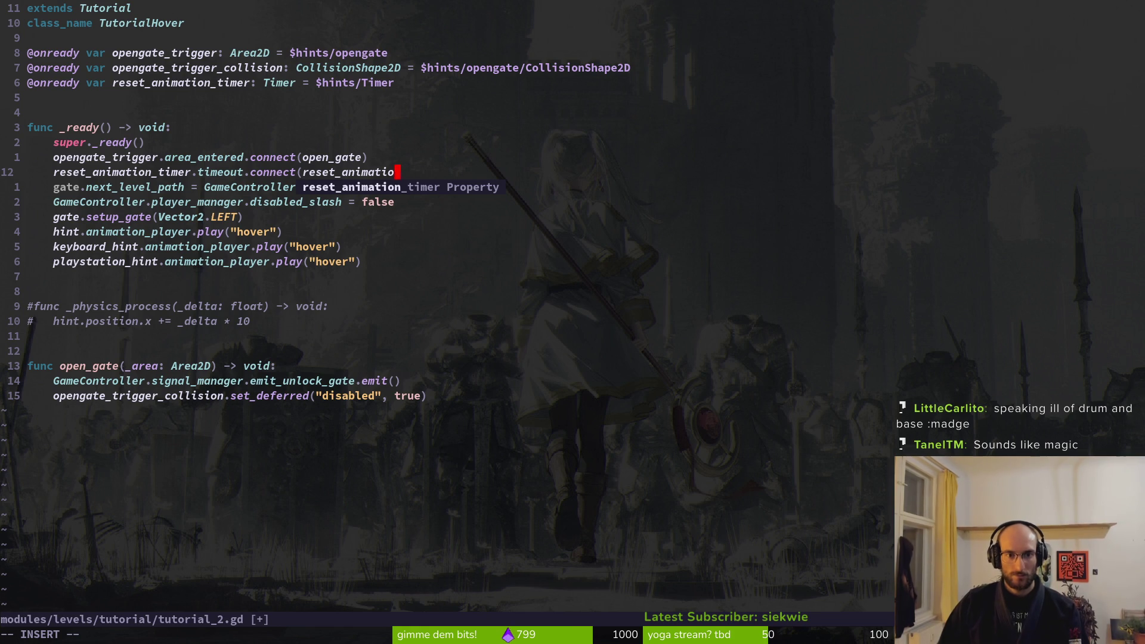
key(BackSpace)
key(BackSpace)
text(hi)
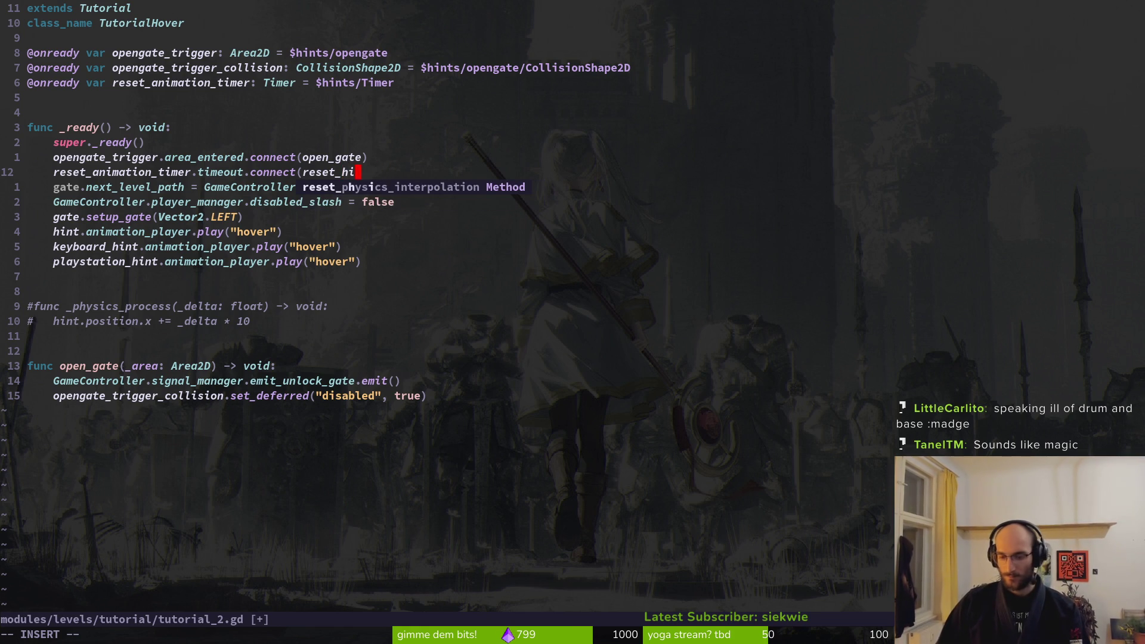
text(nt_animation))
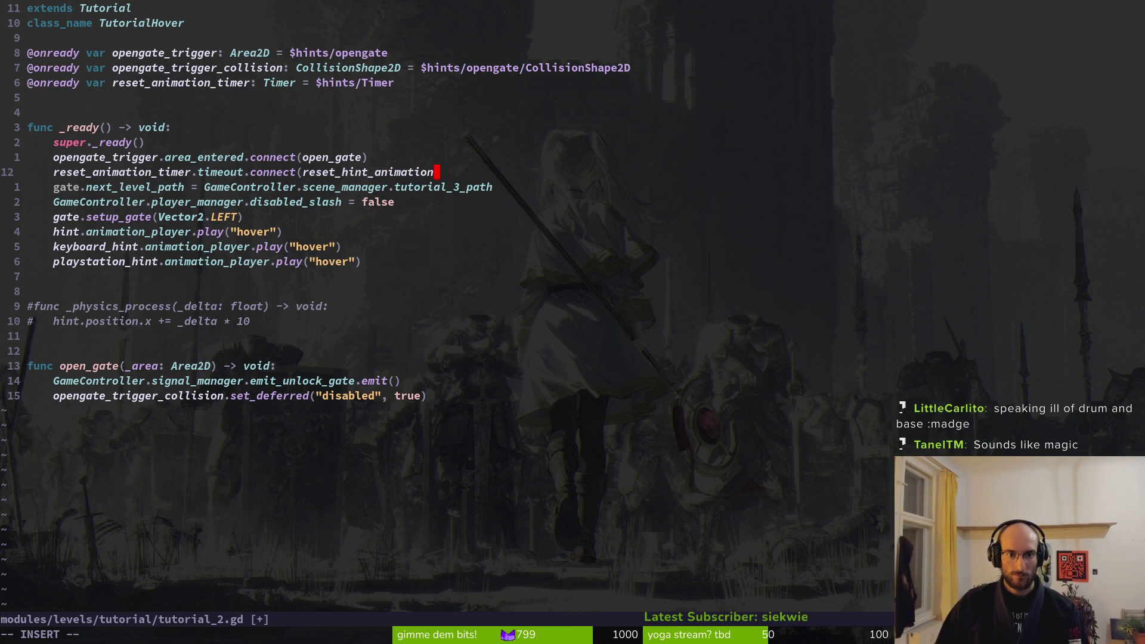
key(Escape)
text(:write)
key(Return)
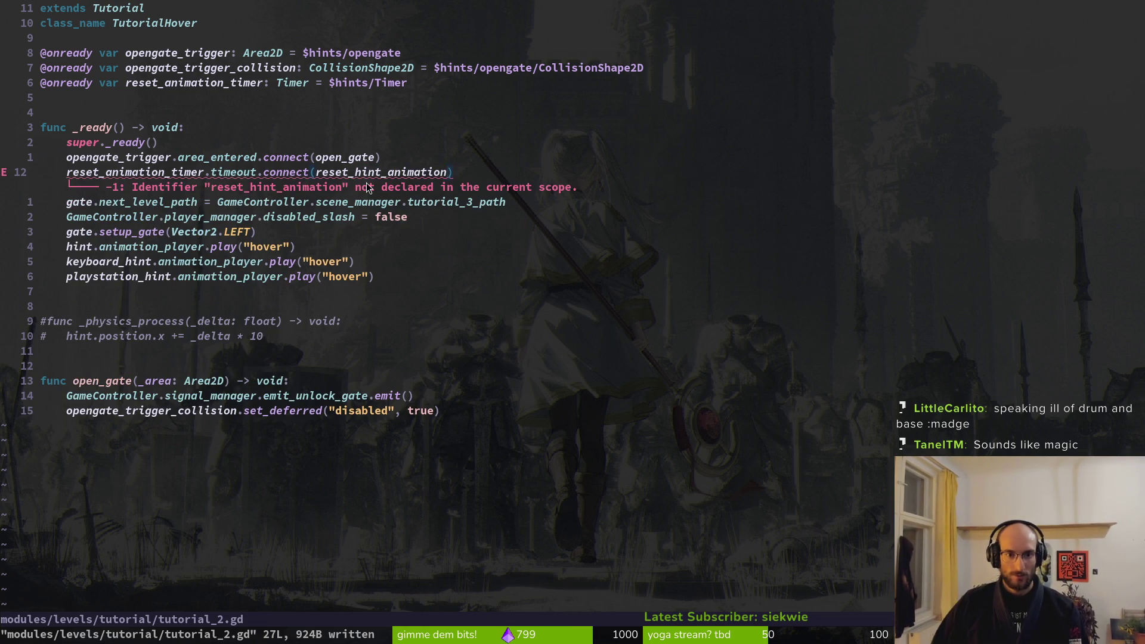
key(alt+Tab)
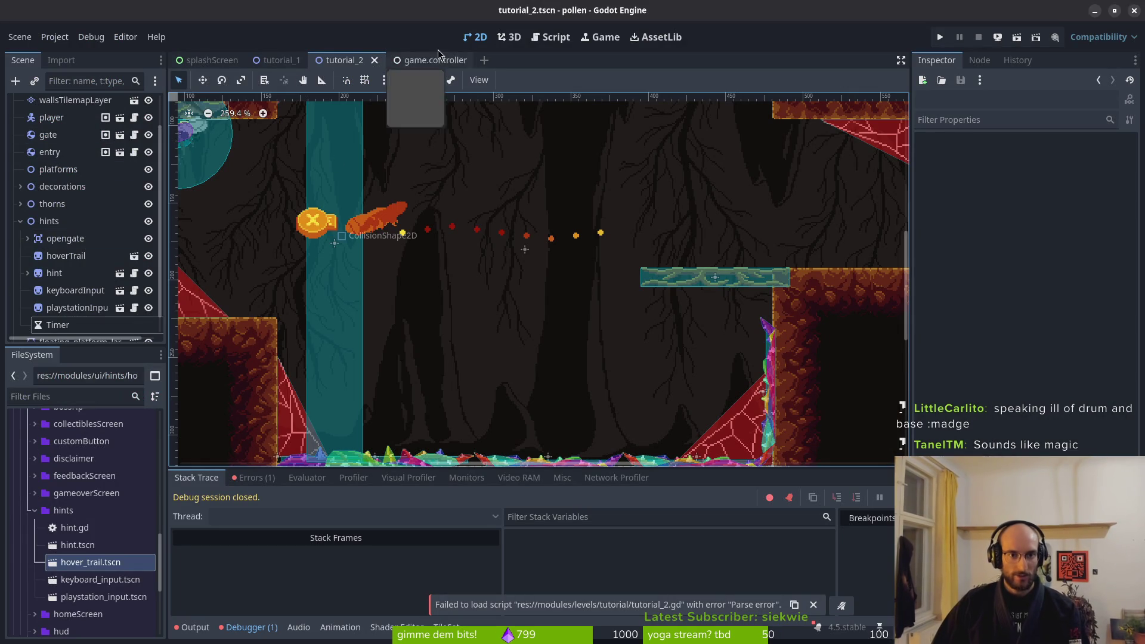
Select the hint node's AnimationPlayer and keep 'hover' as its current animation
click(70, 276)
click(28, 272)
click(86, 290)
click(438, 490)
click(406, 561)
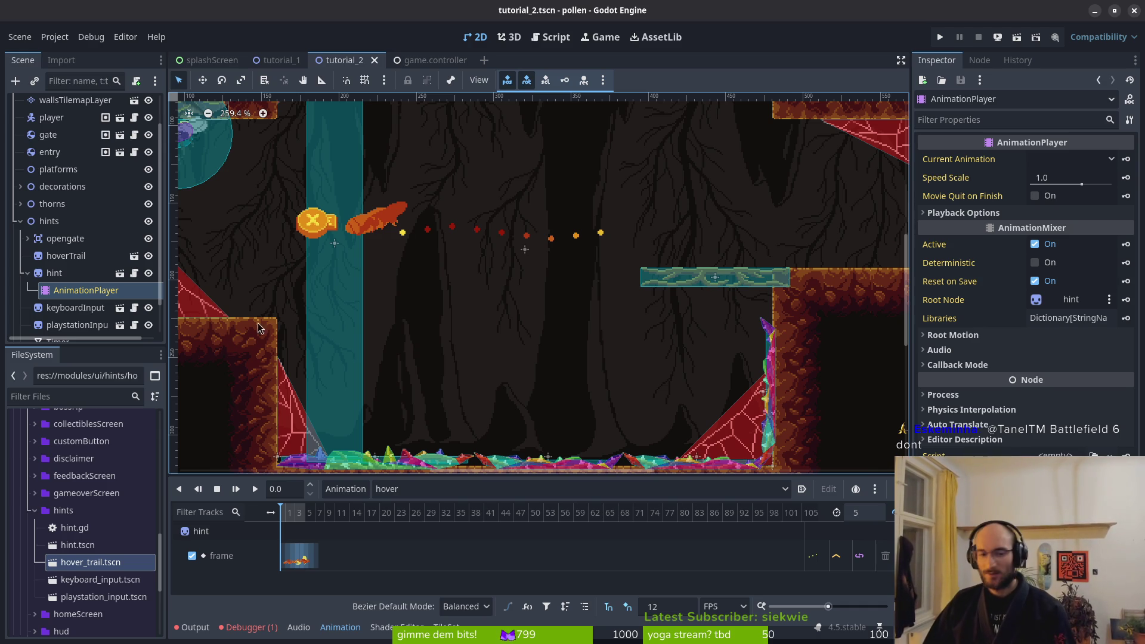
scroll(478, 358, left, 2)
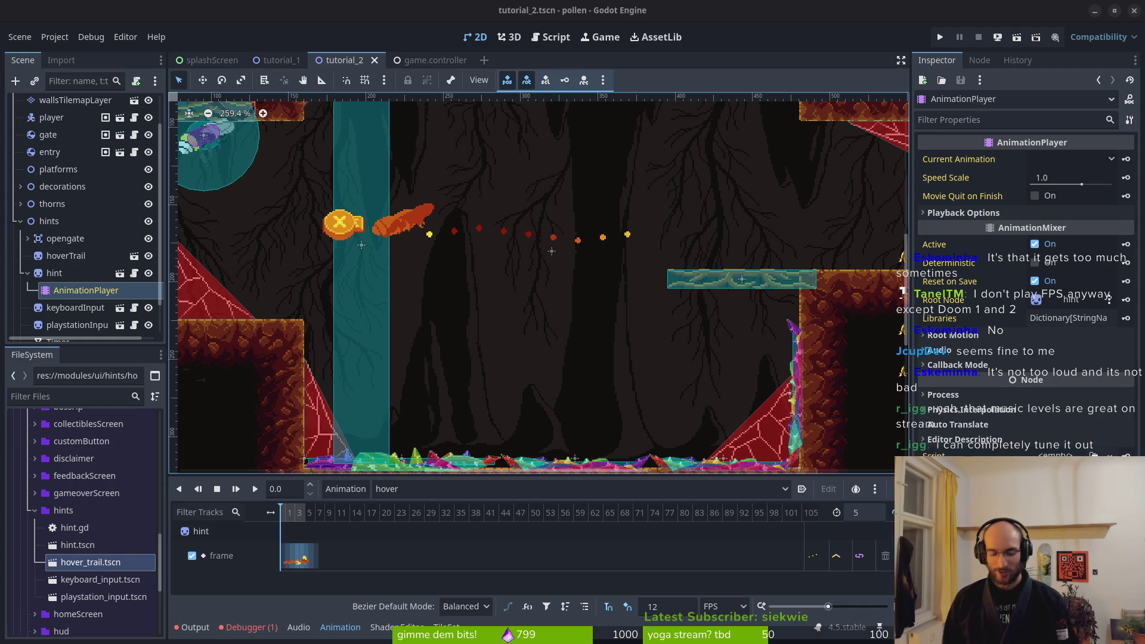
drag(513, 348, 538, 346)
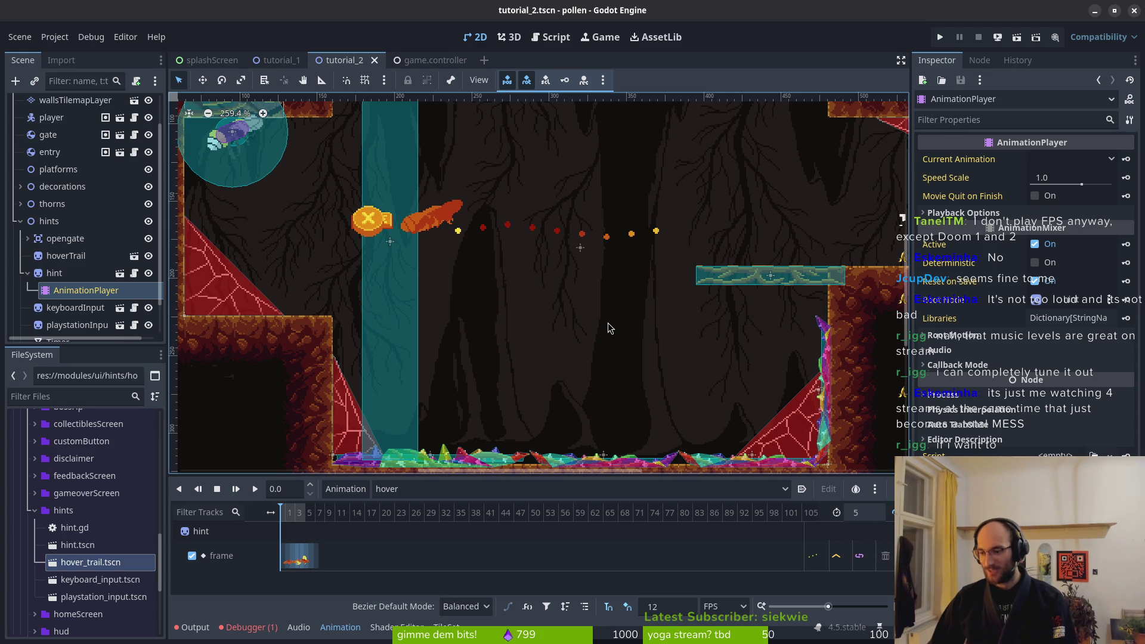
drag(573, 327, 536, 311)
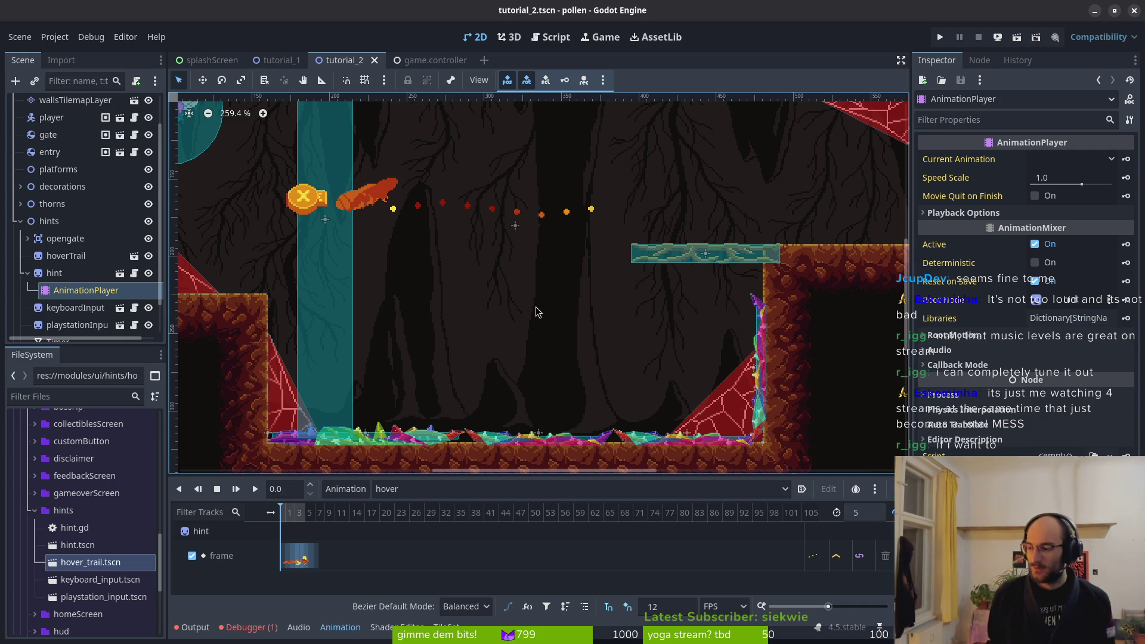
scroll(537, 312, down, 2)
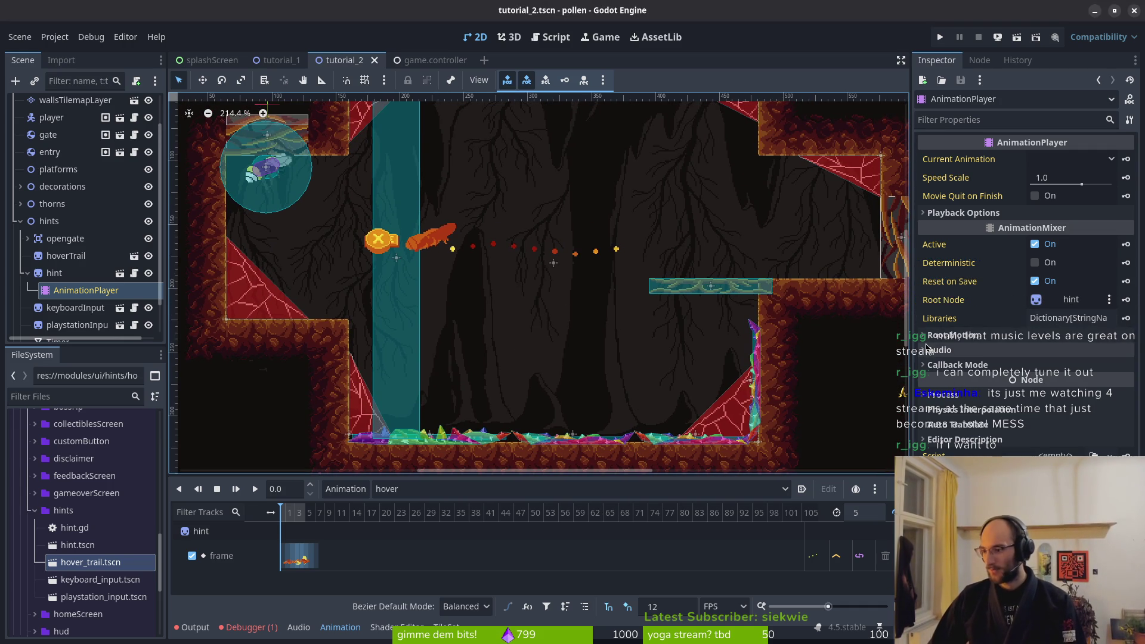
key(alt+Tab)
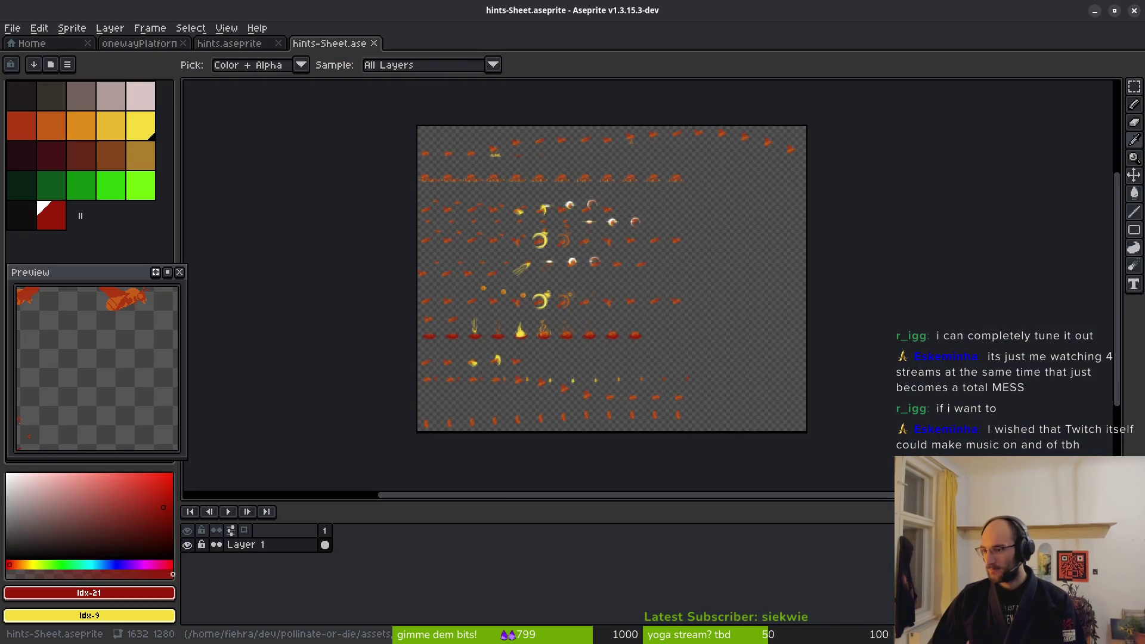
click(1132, 11)
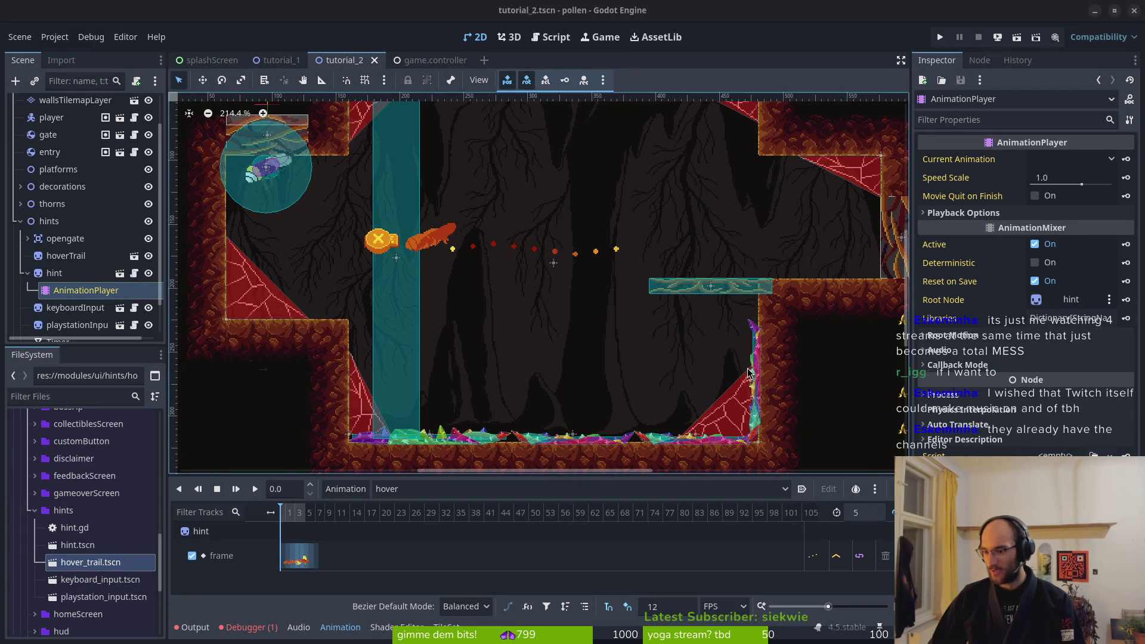
Pan the canvas and zoom the Animation timeline until the hover animation's five frame keys are visible
scroll(681, 312, down, 3)
scroll(631, 326, right, 3)
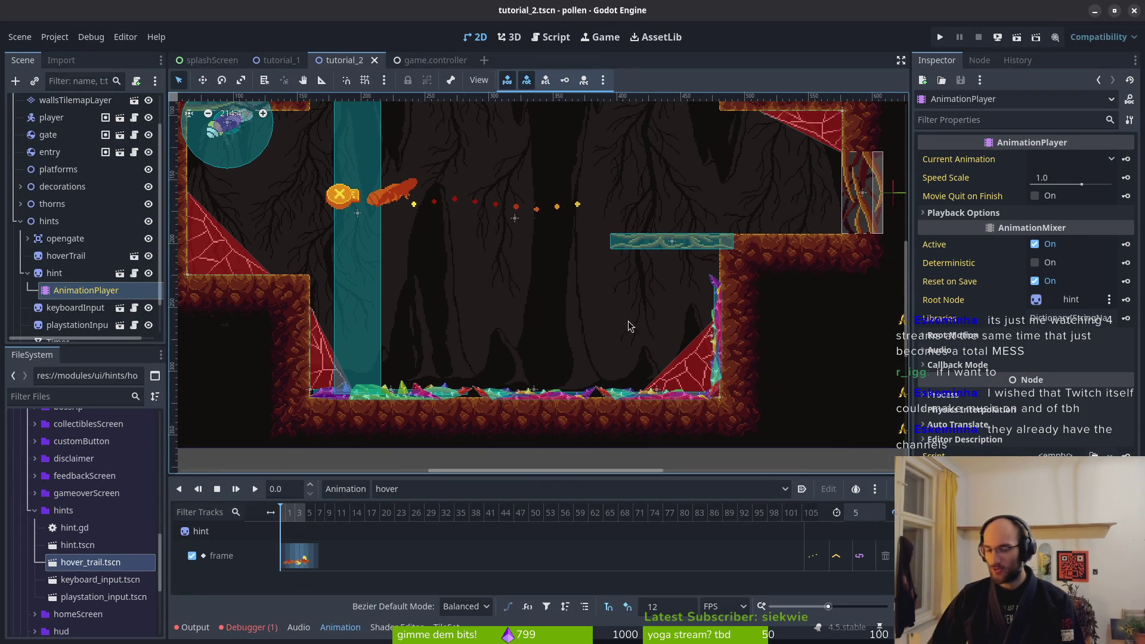
scroll(516, 308, left, 2)
scroll(535, 330, up, 3)
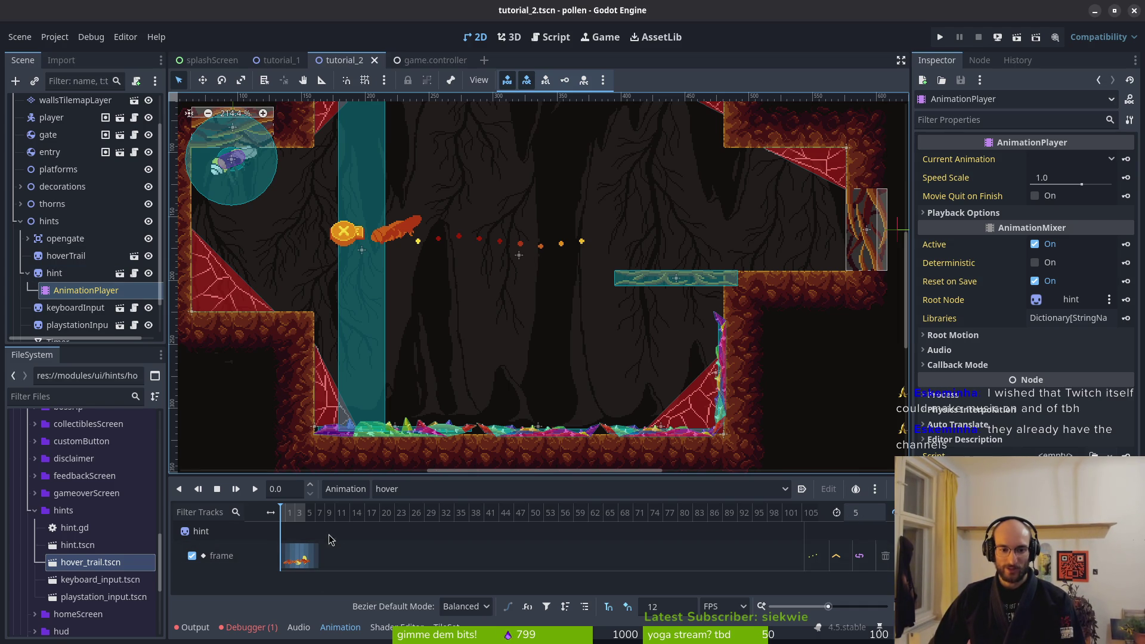
scroll(405, 514, up, 5)
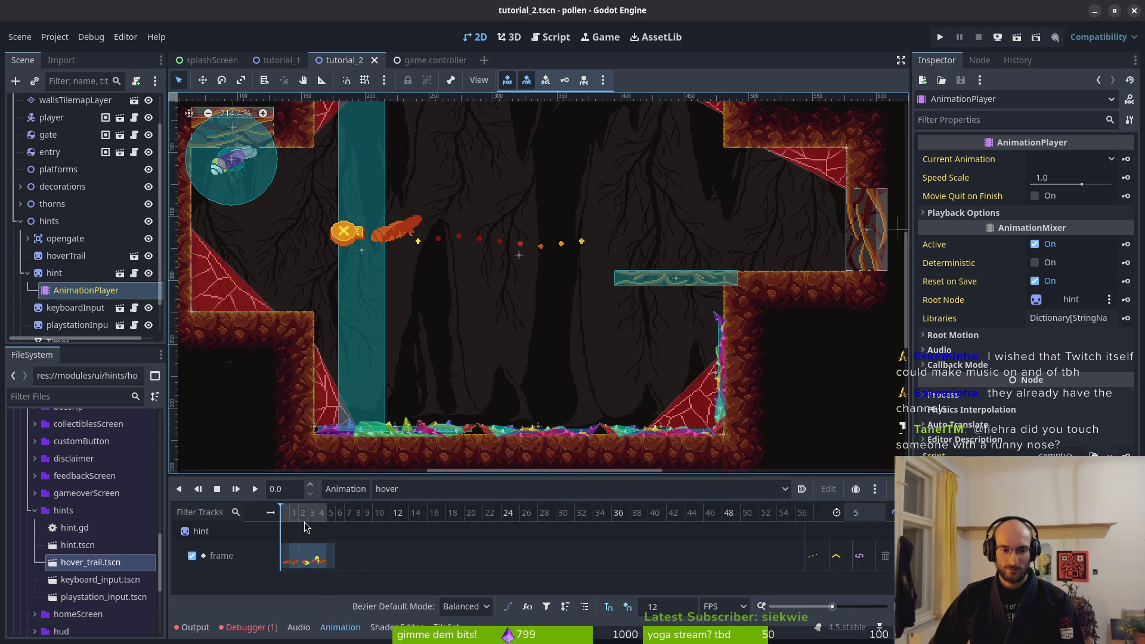
scroll(396, 555, up, 2)
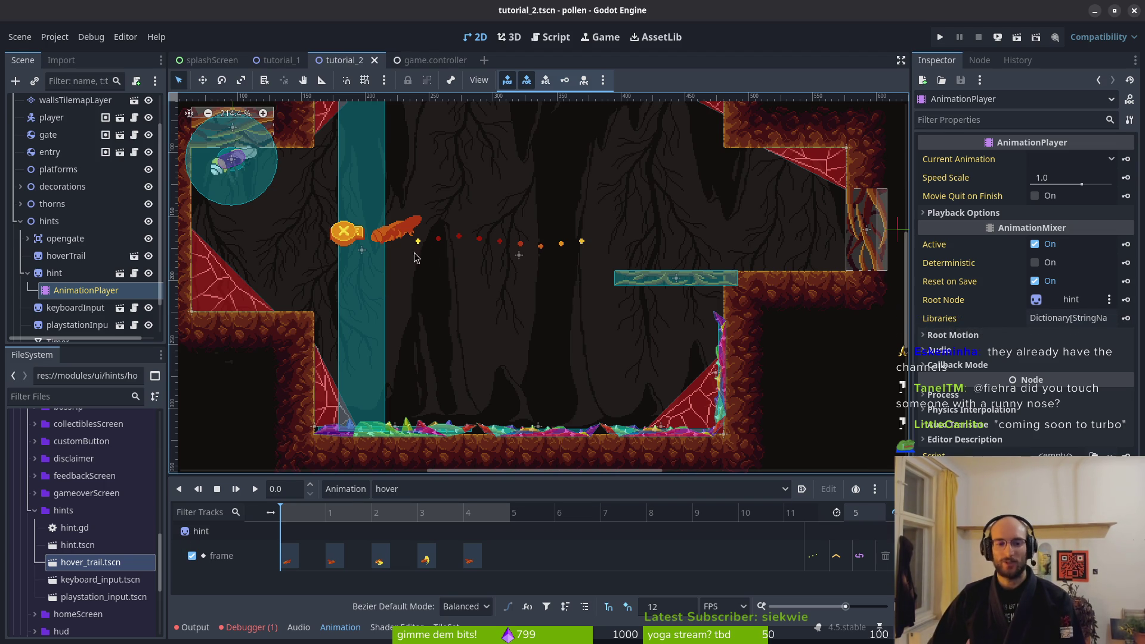
key(alt+Tab)
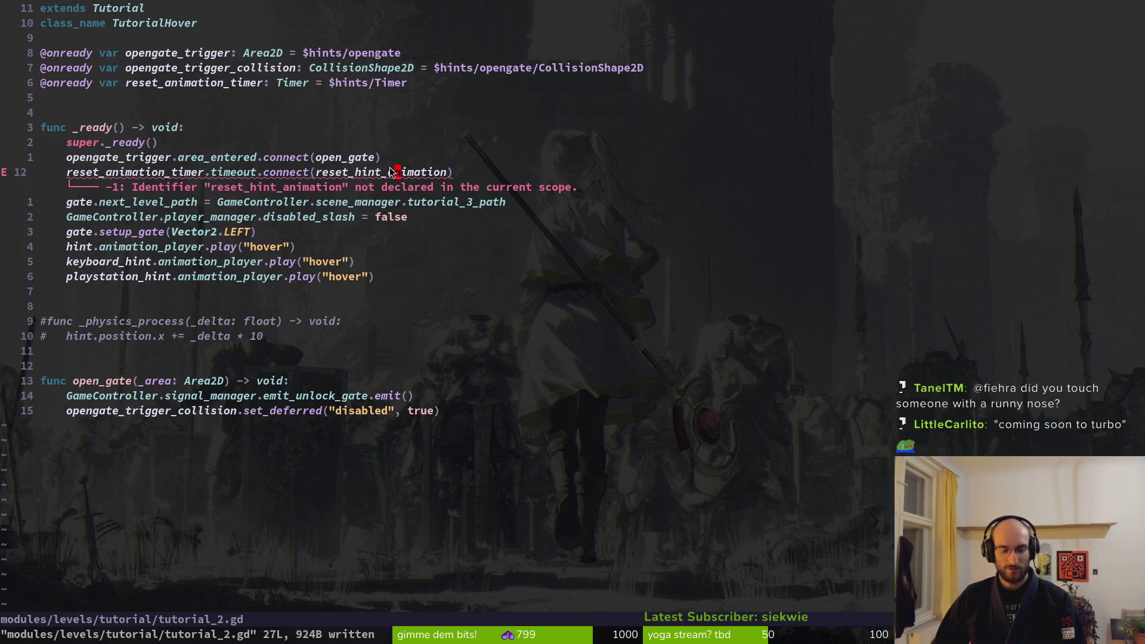
Append an empty `func reset_hint_animation() -> void:` stub with an indented body to tutorial_2.gd
key(A)
key(Escape)
key(v)
key(Escape)
key(j)
key(j)
key(j)
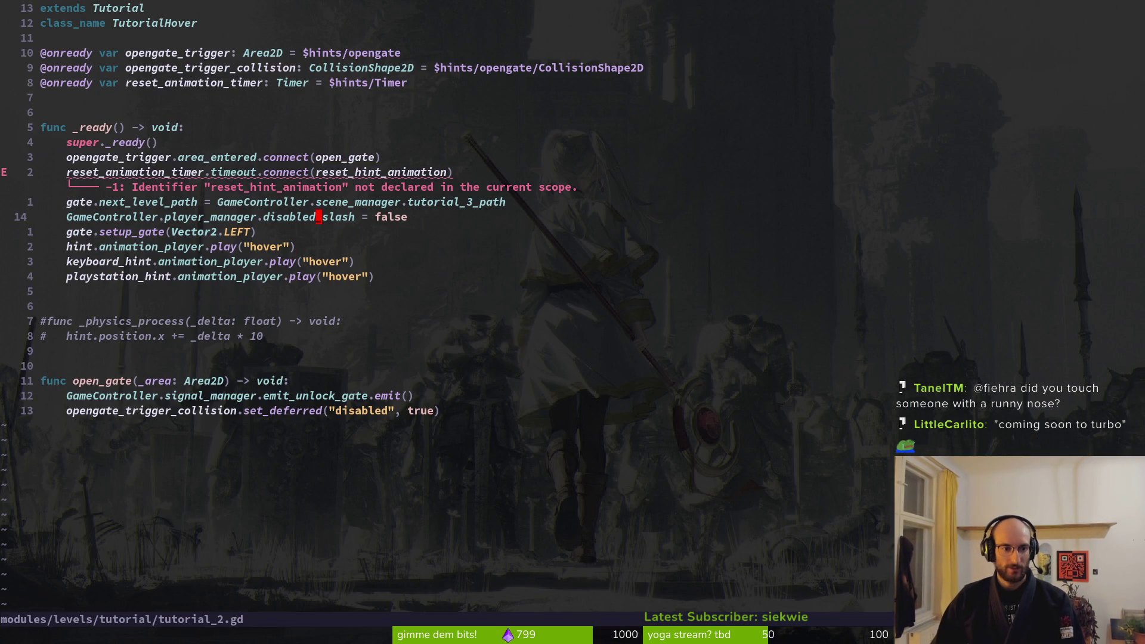
key(o)
key(Return)
key(Return)
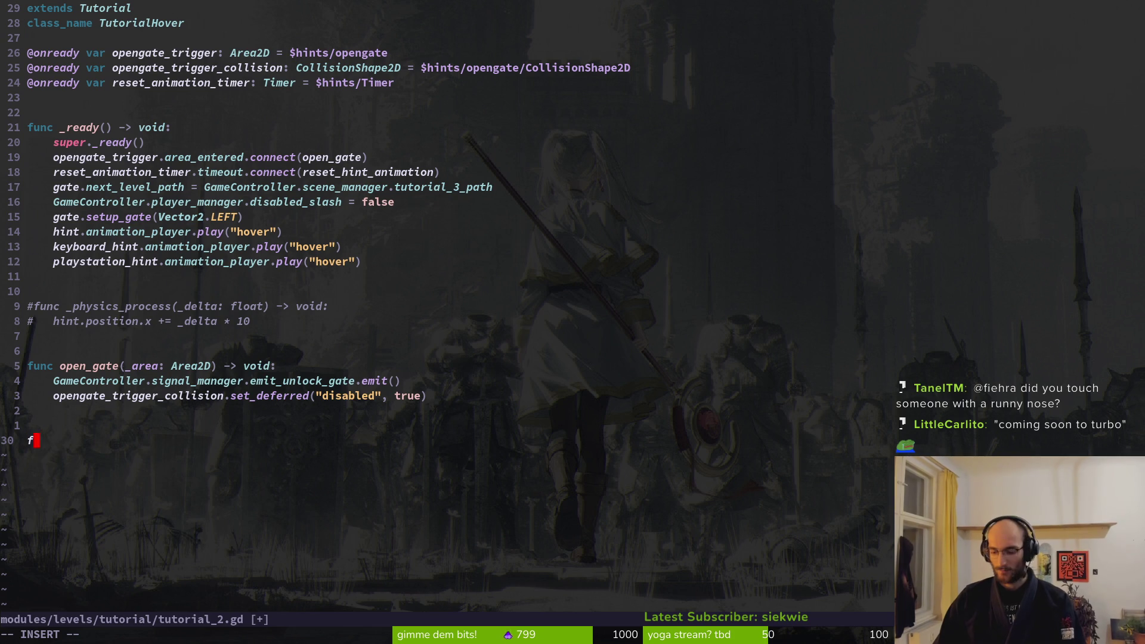
text(unc )
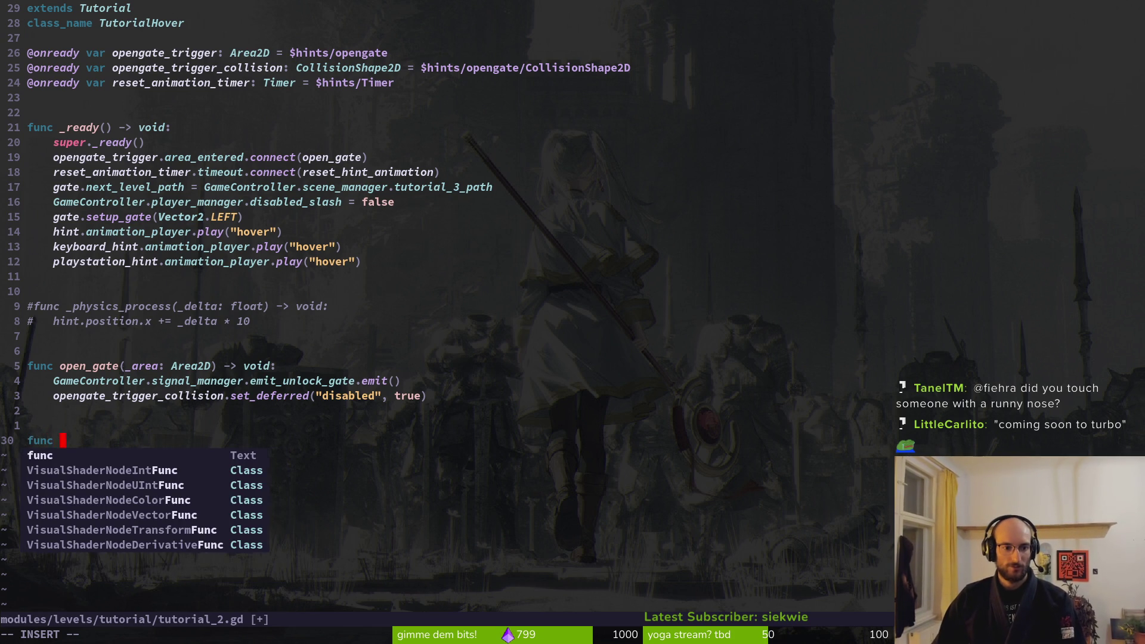
text(reset_hint_animation)
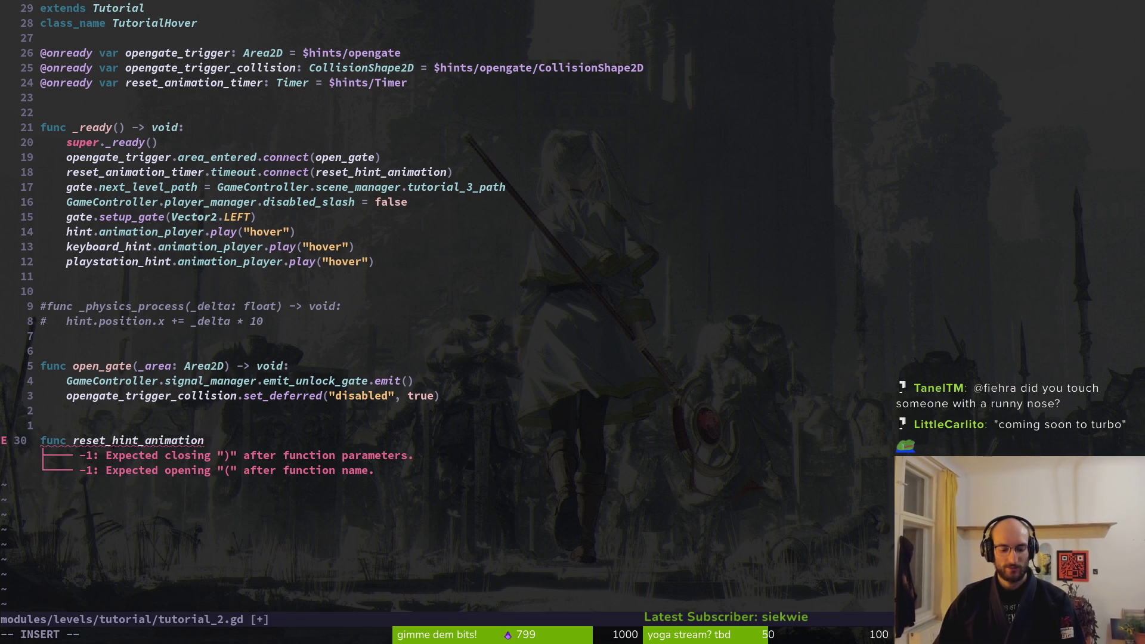
text(() :)
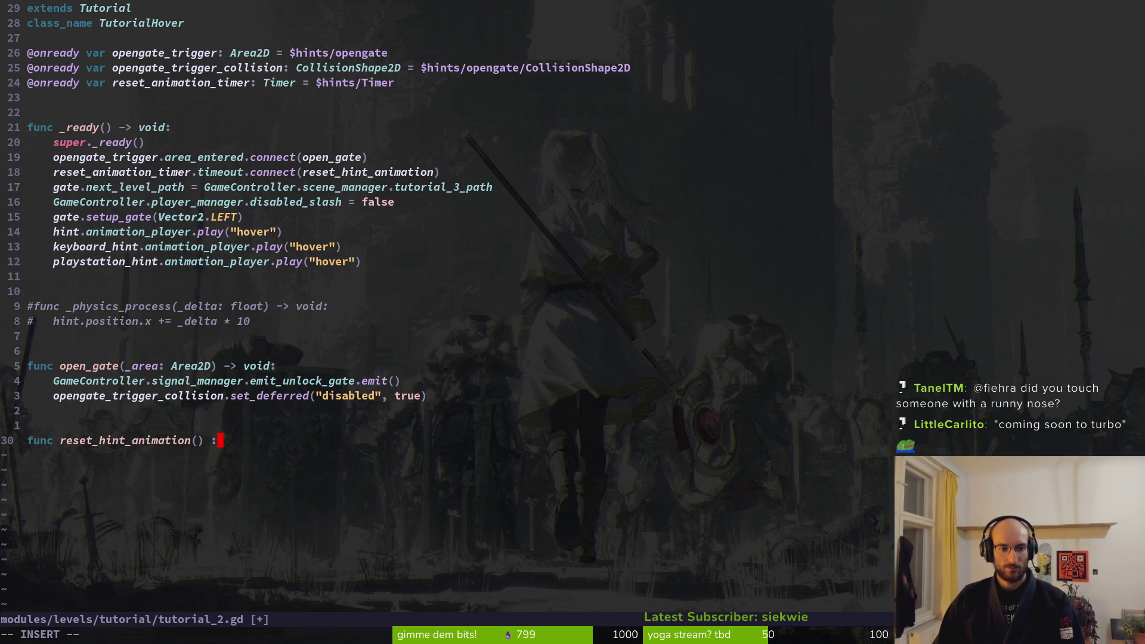
key(BackSpace)
text(-> v)
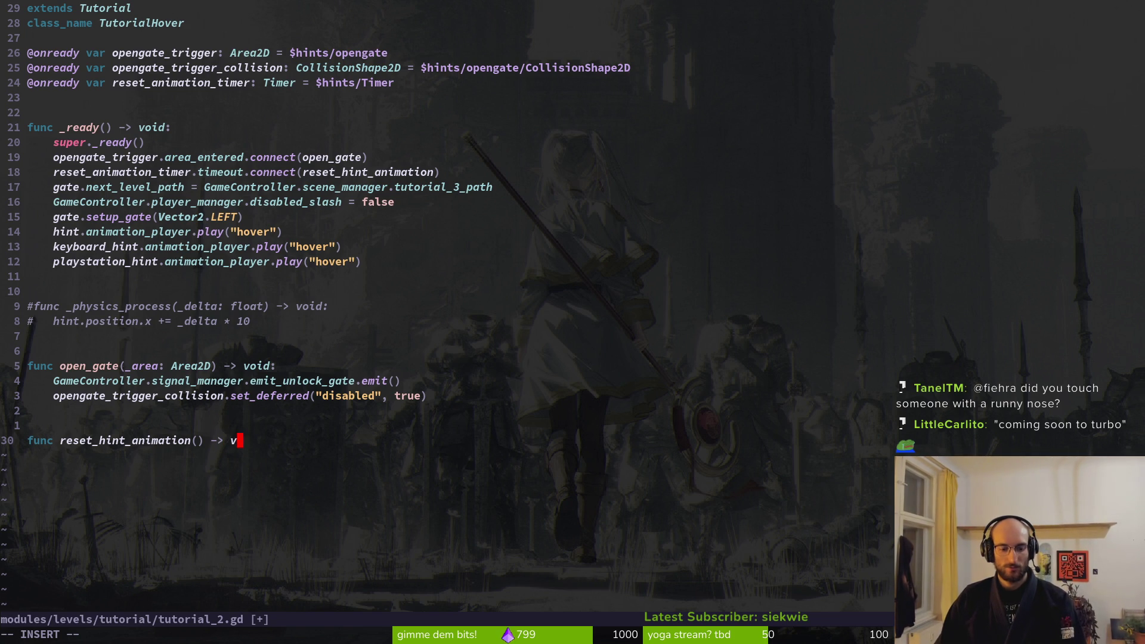
text(oid)
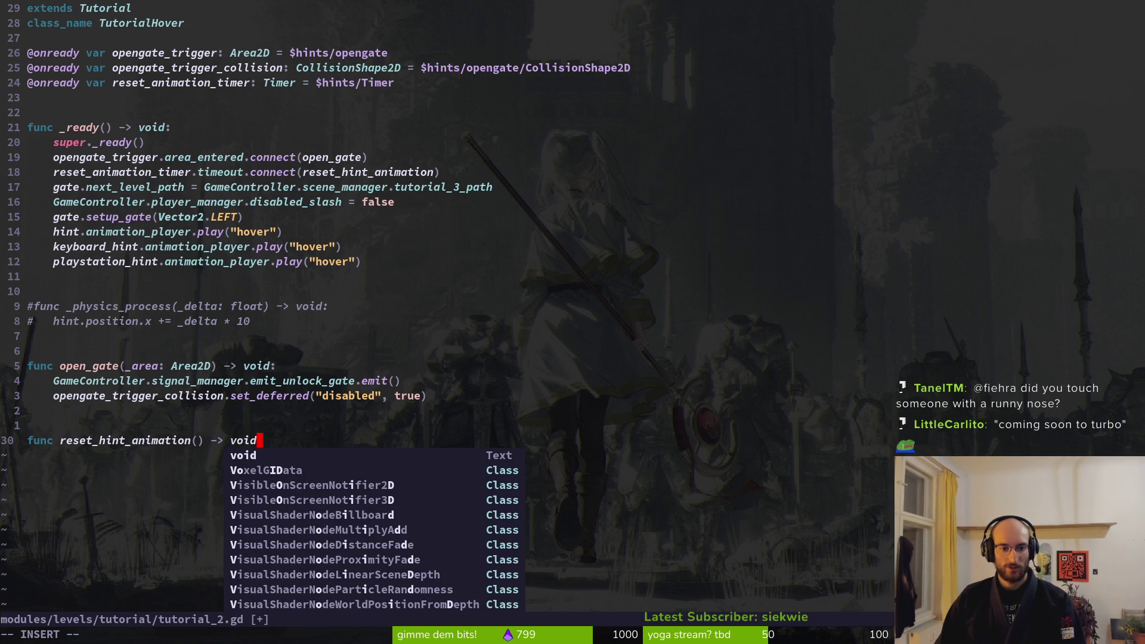
text(:)
key(Return)
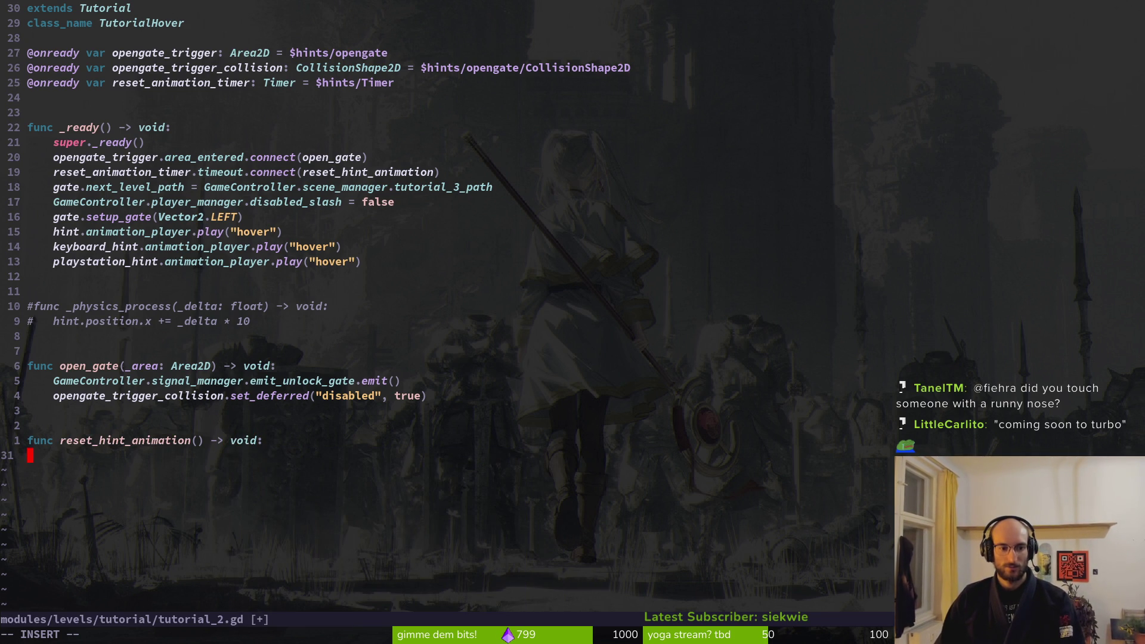
key(Tab)
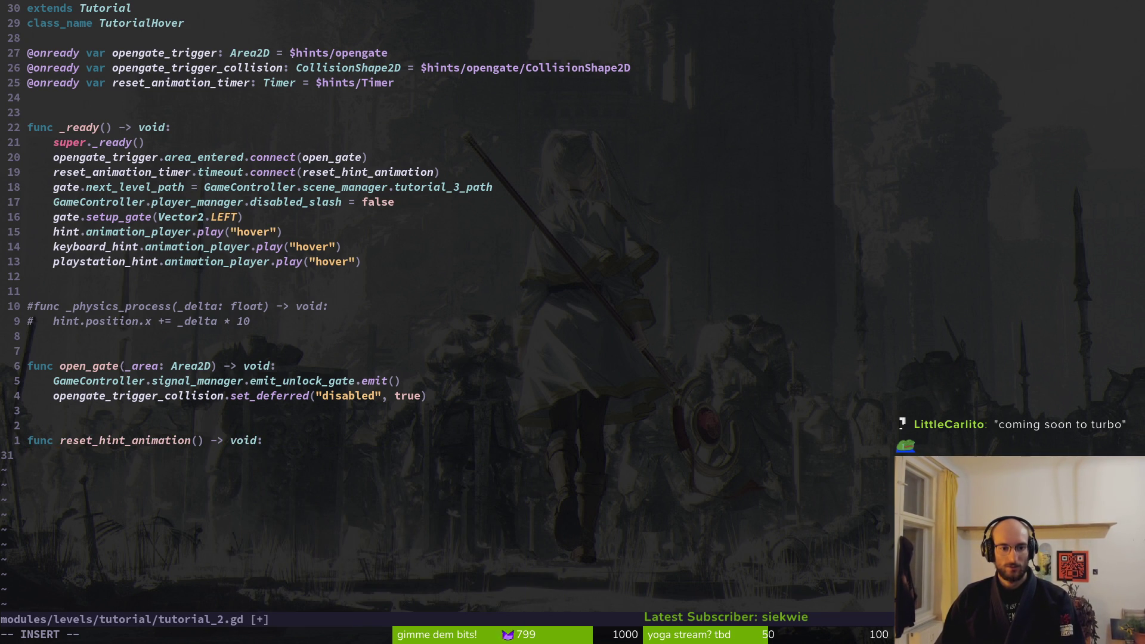
key(alt+Tab)
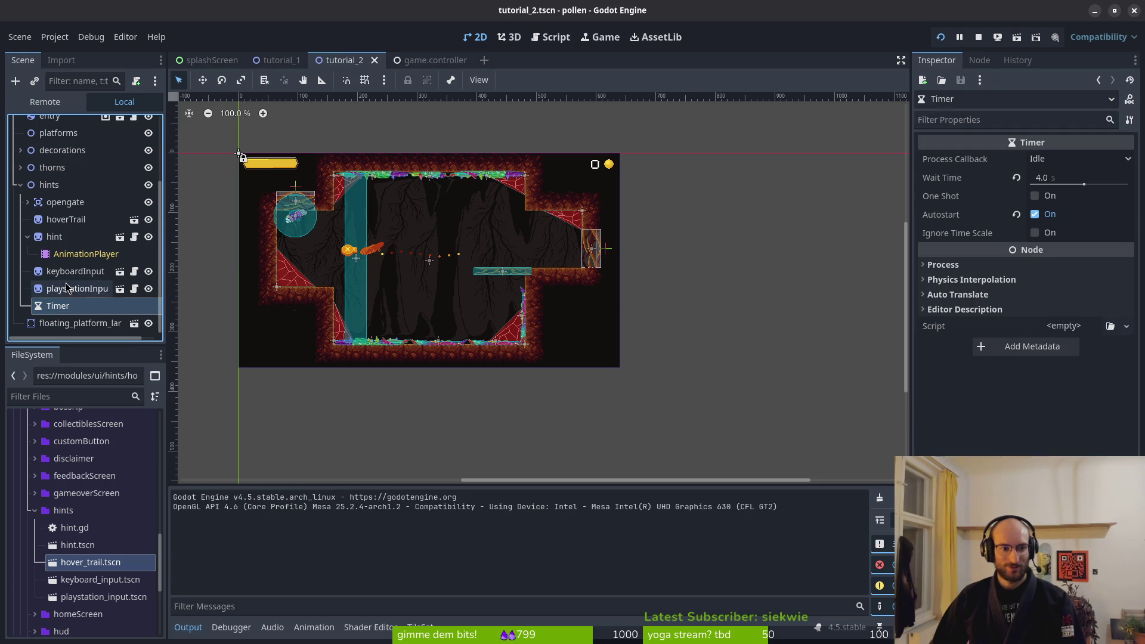
Move hoverTrail under the decorations group, save the scene, and bring up the running game
click(65, 241)
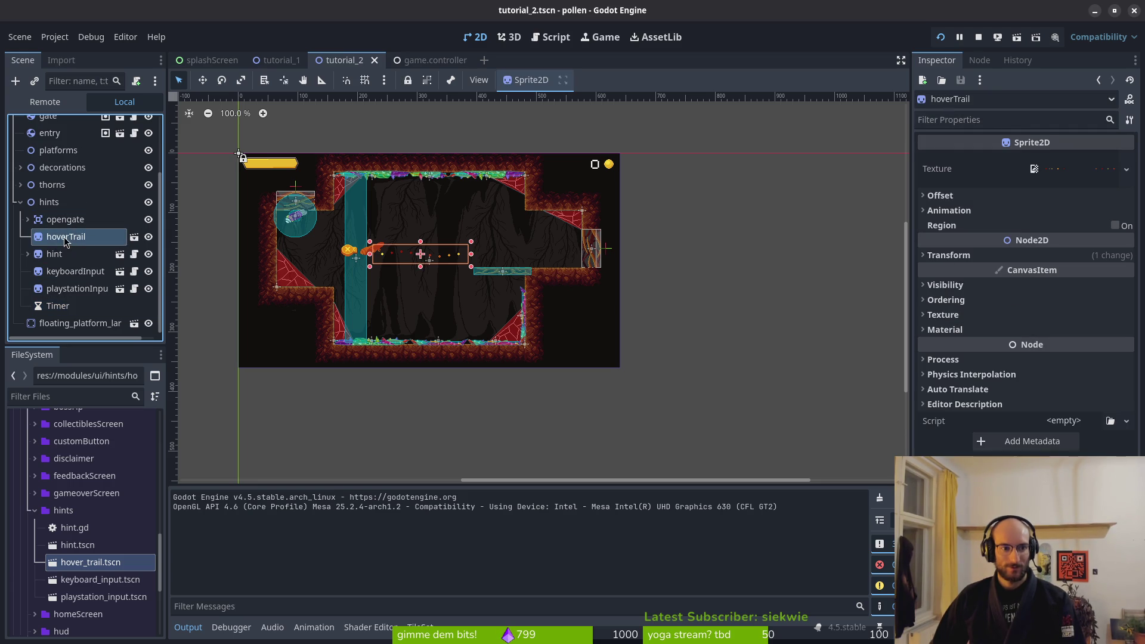
drag(63, 238, 78, 168)
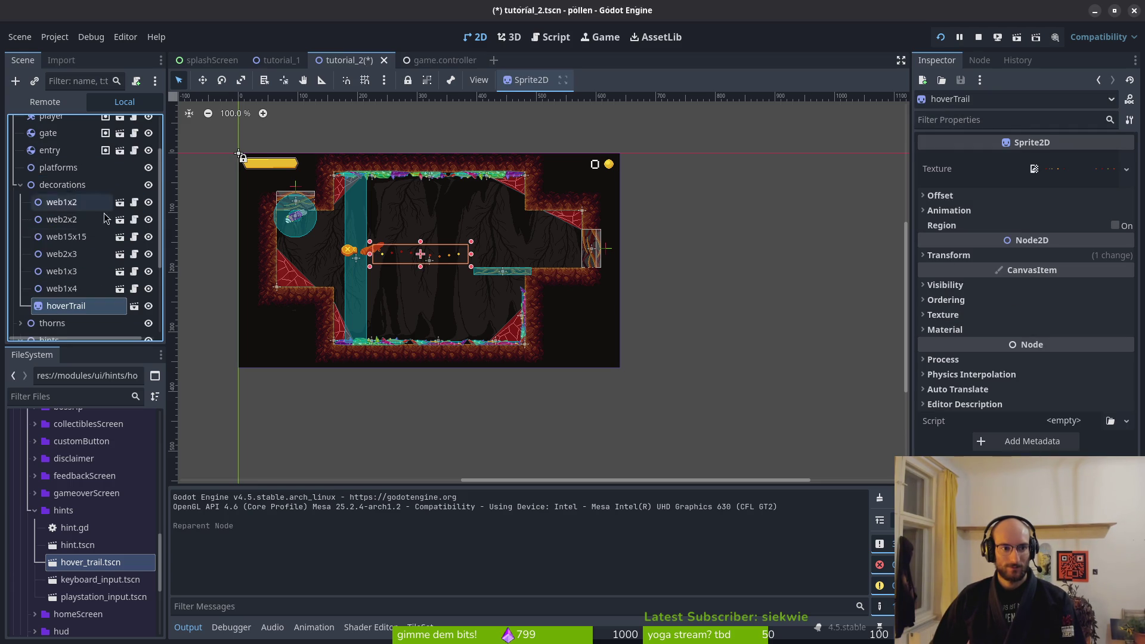
click(21, 184)
key(ctrl+s)
key(alt+Tab)
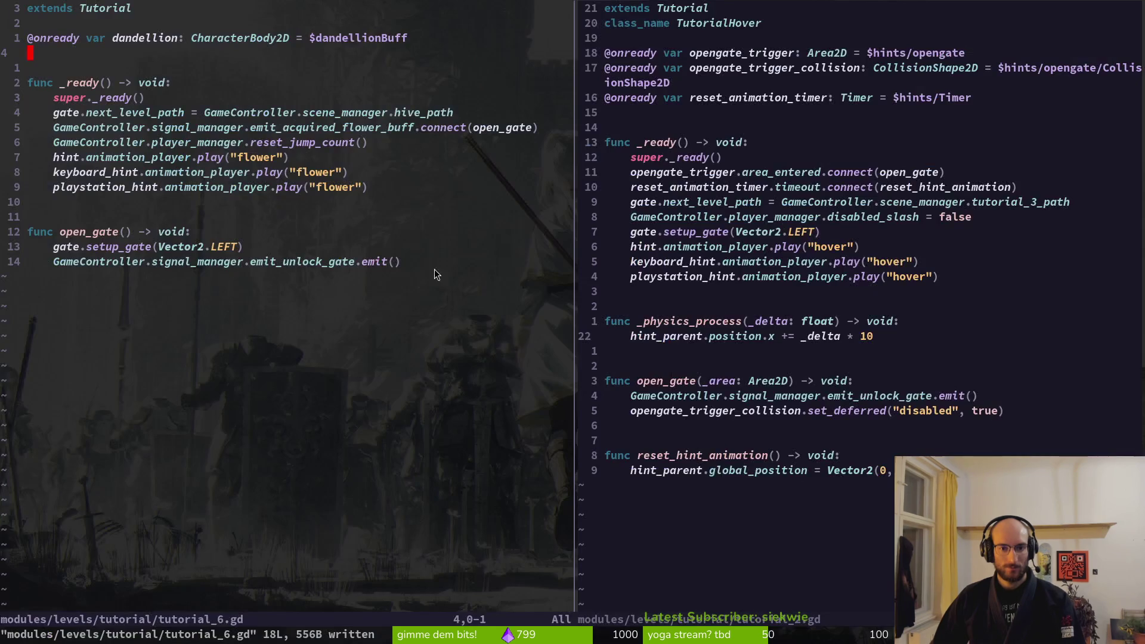
key(alt+Tab)
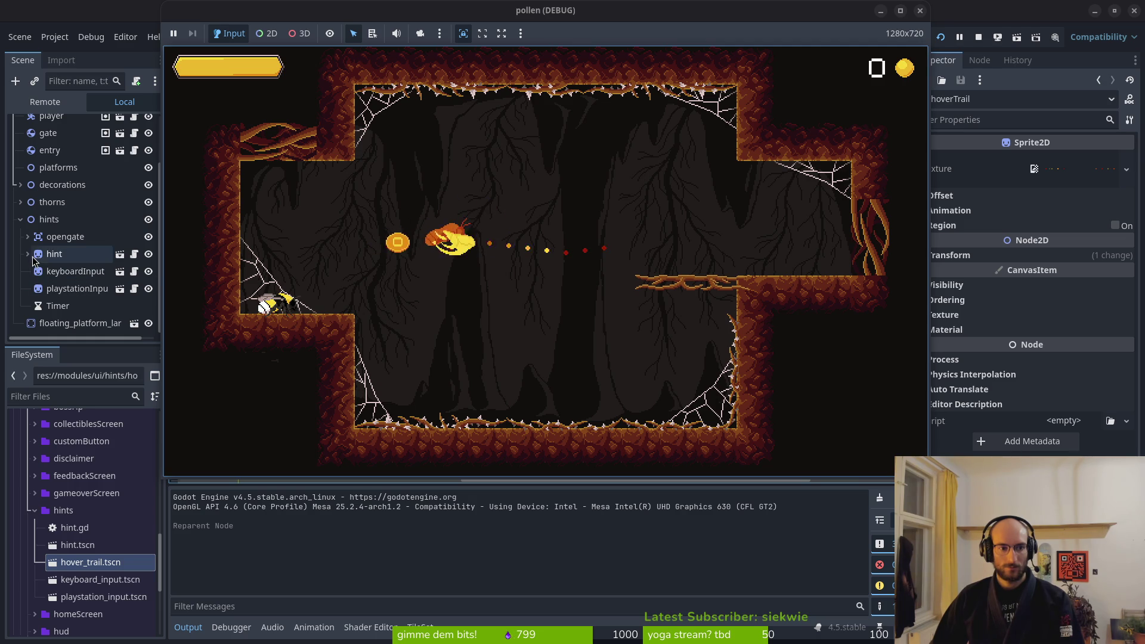
Change the hint drift factor in tutorial_2.gd from _delta * 10 to _delta * 20 and save
click(21, 219)
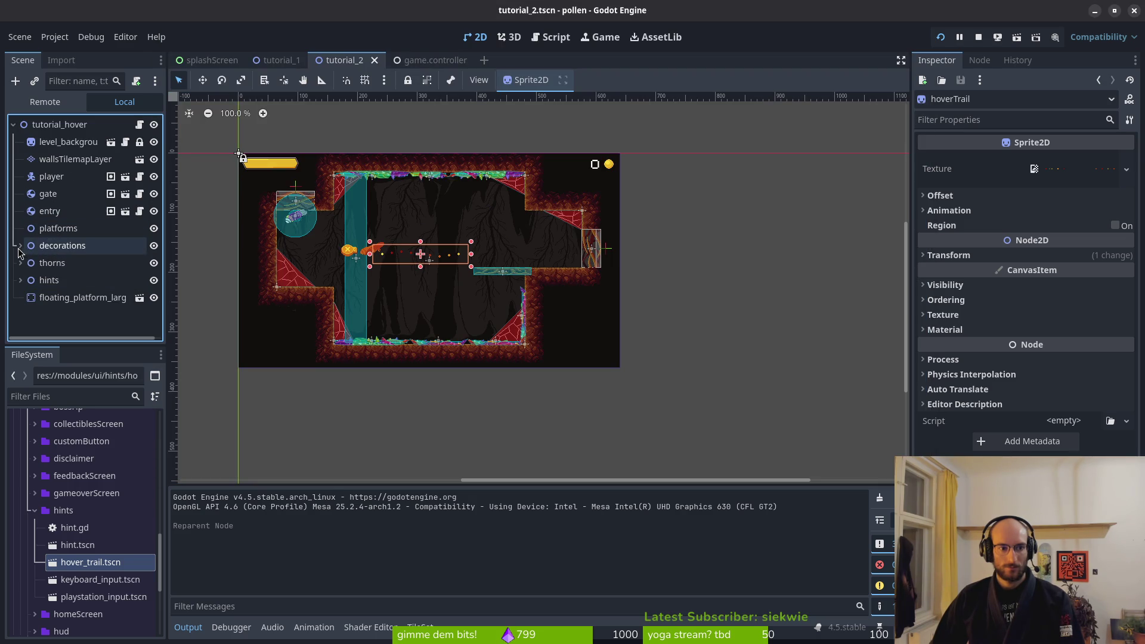
key(alt+Tab)
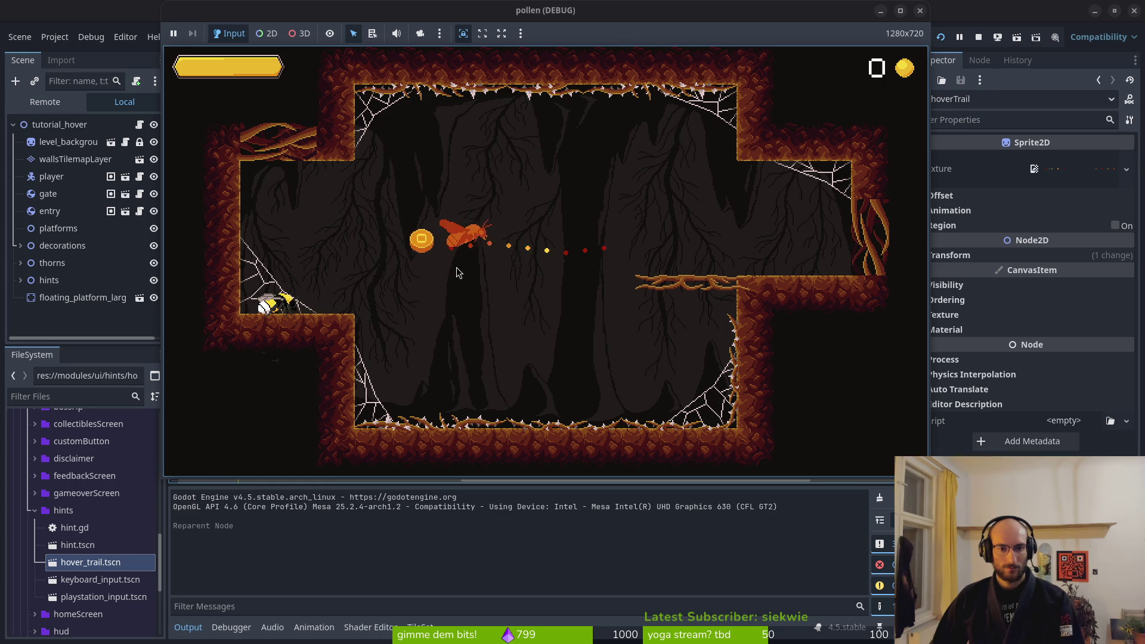
key(F8)
key(alt+Tab)
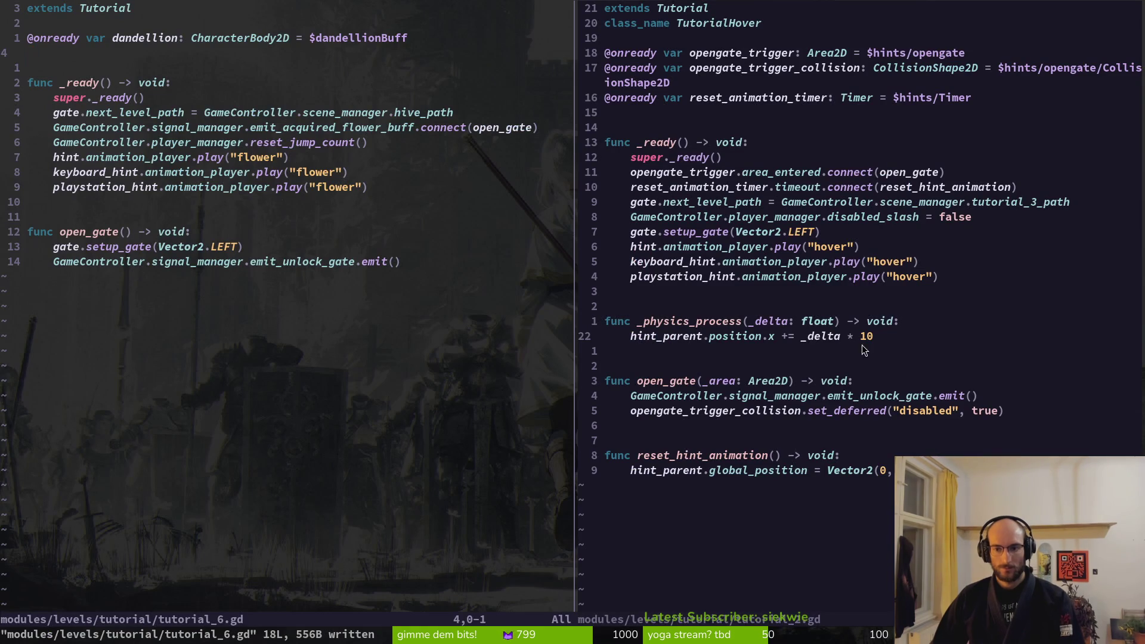
click(863, 336)
text(s2)
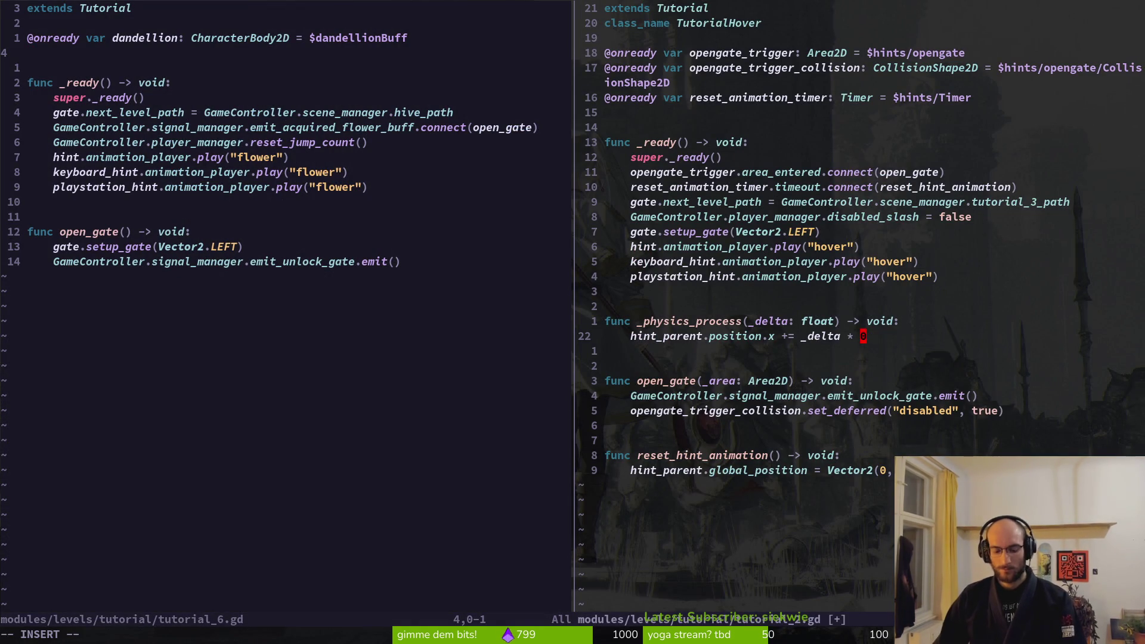
key(Escape)
text(:w)
key(Return)
key(alt+Tab)
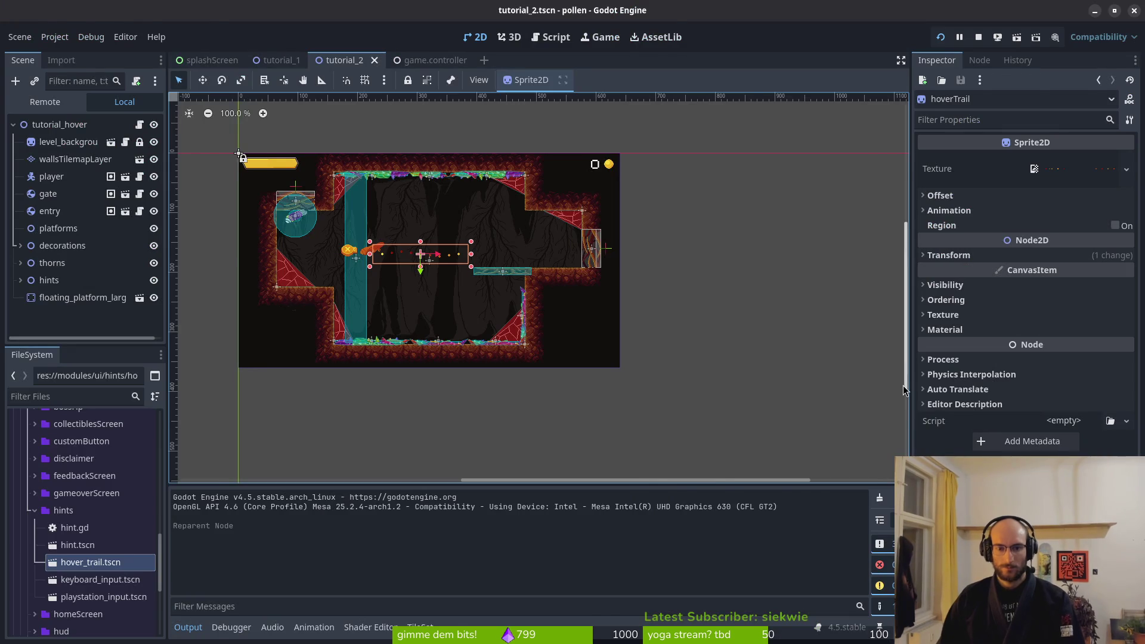
key(alt+Tab)
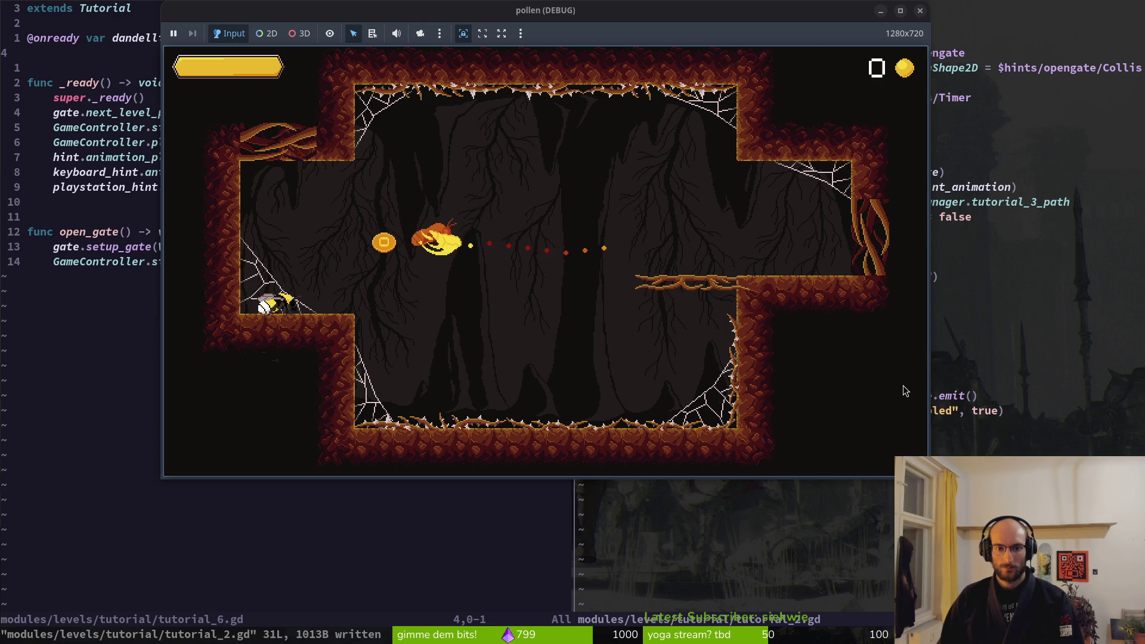
Relaunch the game with F5, fly the bee right to watch the hint, then close it
key(Escape)
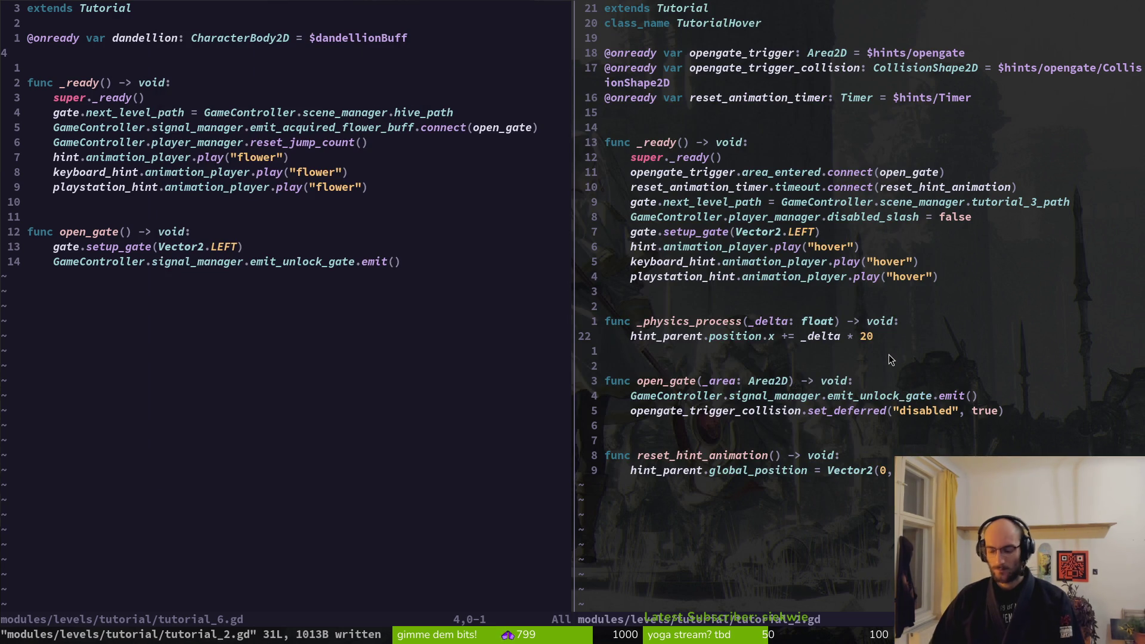
text(0)
key(Escape)
key(F5)
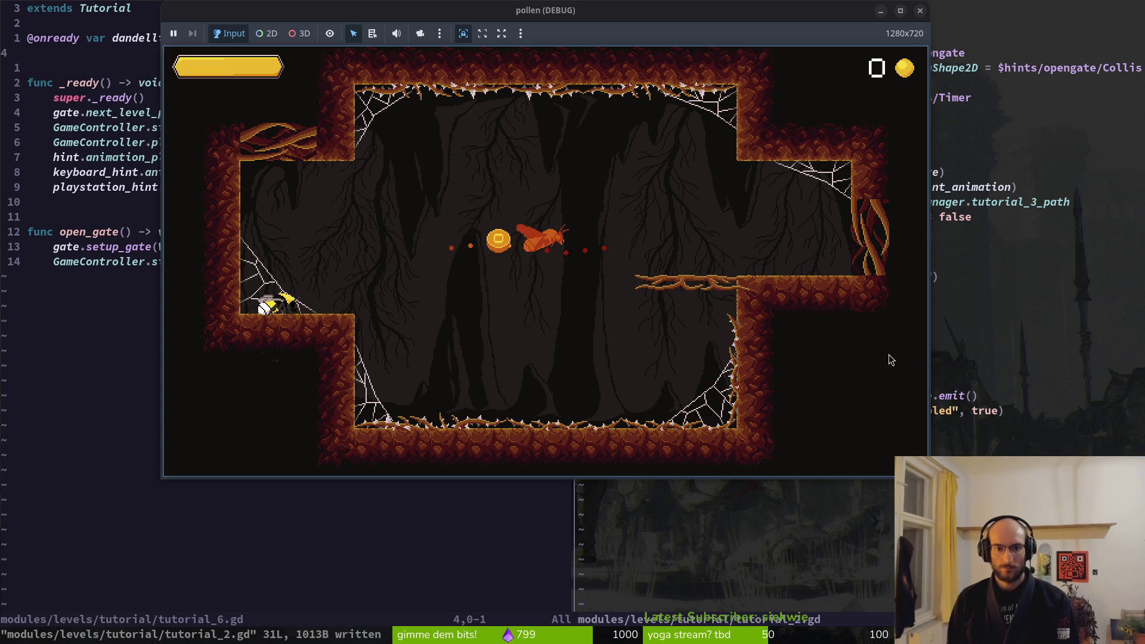
key(Right)
key(Right)
key(Right)
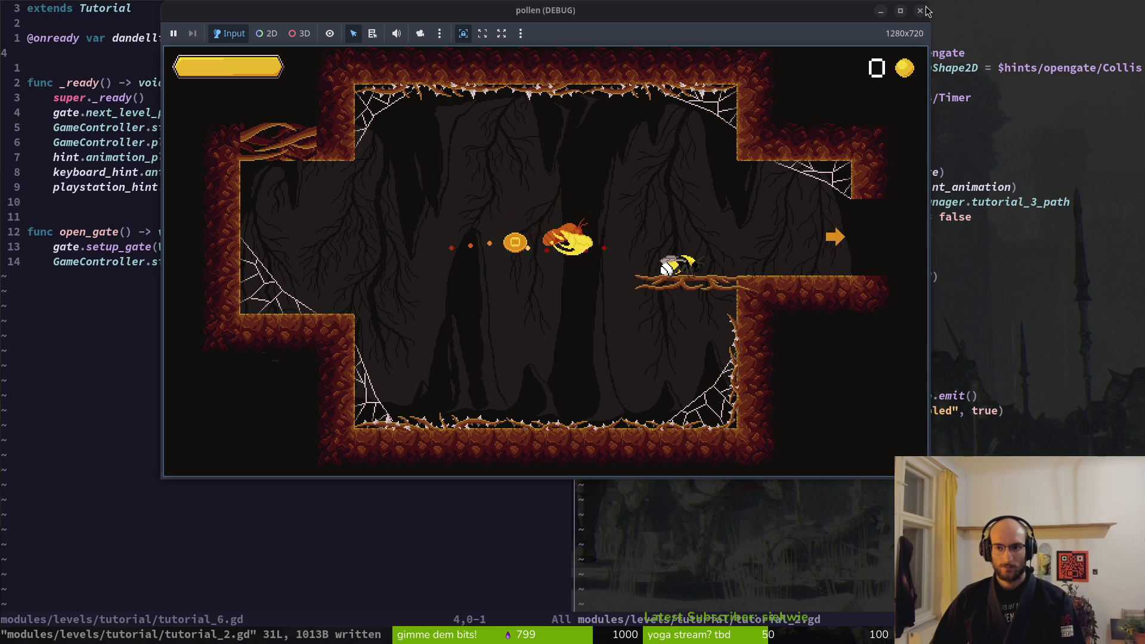
click(922, 11)
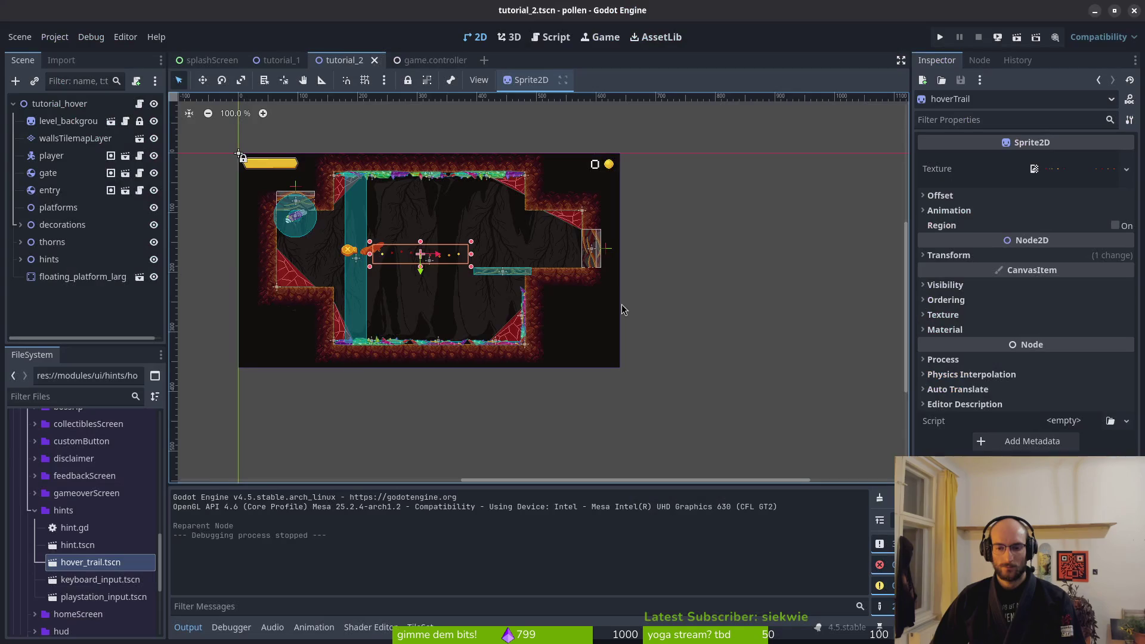
Nudge the hoverTrail sprite slightly up-left to (293, 167) and launch the game again
scroll(388, 264, up, 5)
click(441, 270)
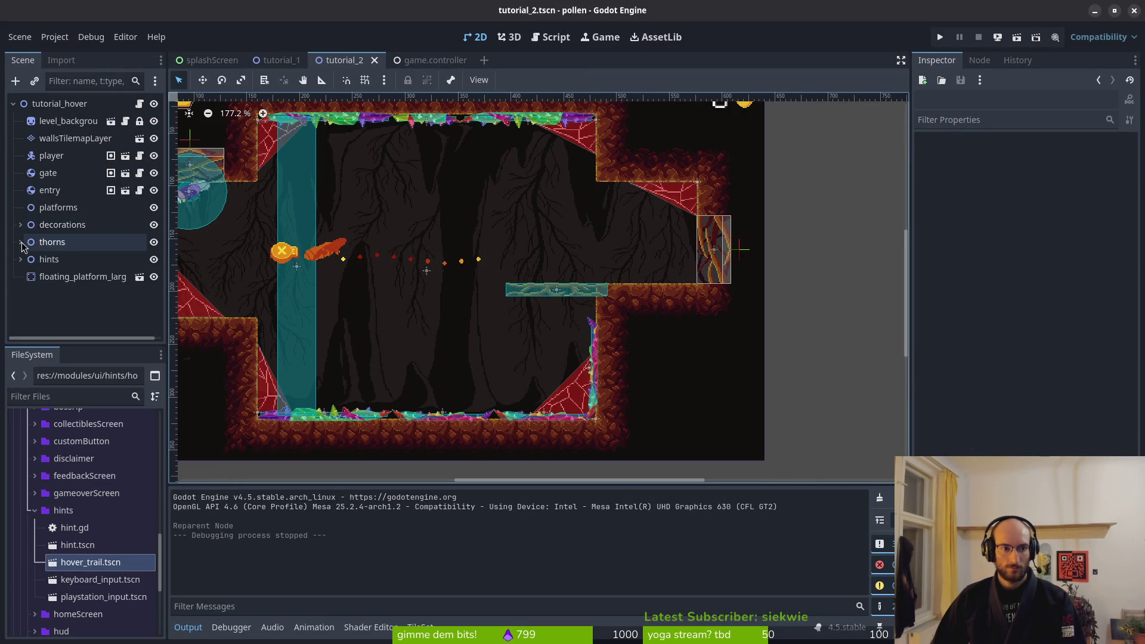
click(19, 225)
click(65, 284)
drag(420, 266, 407, 264)
click(408, 268)
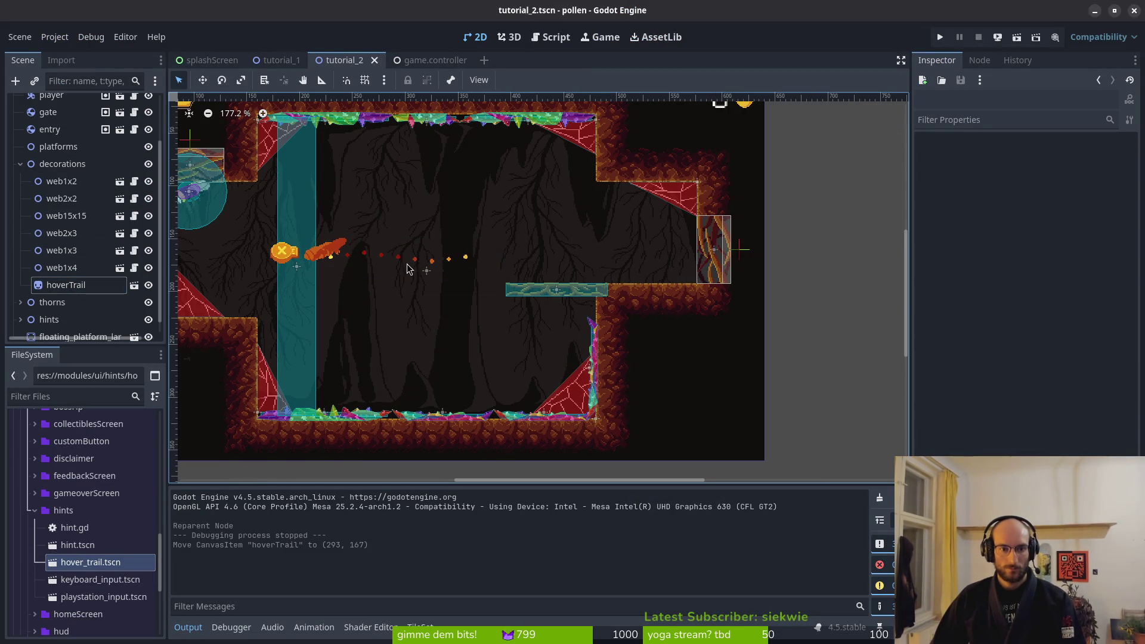
scroll(408, 269, up, 5)
key(alt+Tab)
key(alt+Tab)
click(940, 37)
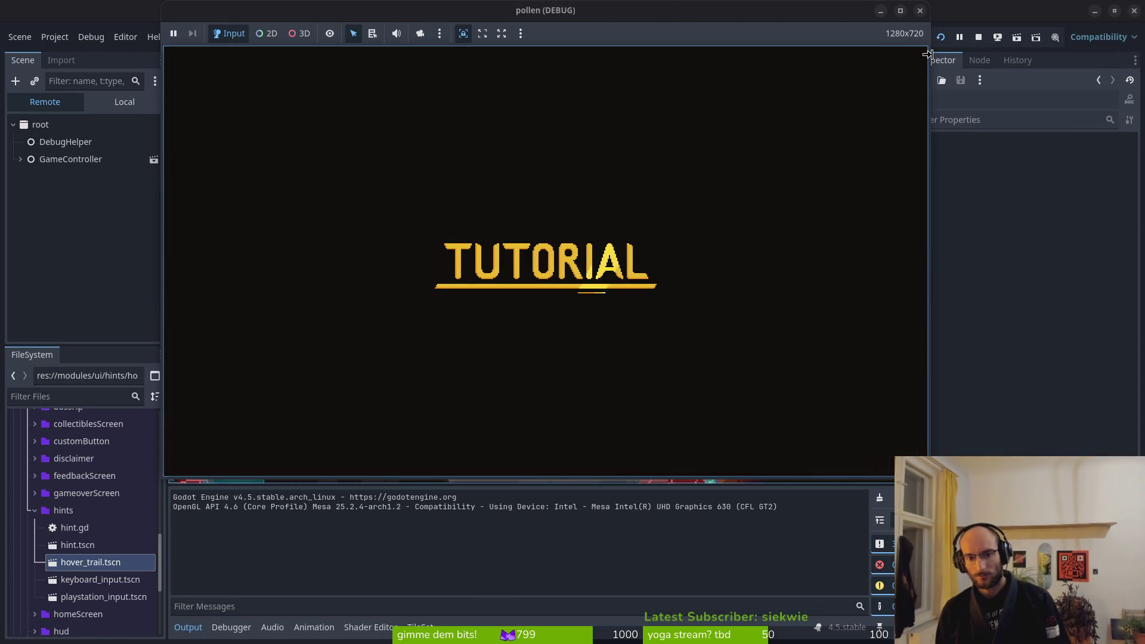
Fly the bee onto the branch, over the spiked pillar, onto the right ledge and off the edge
key(space)
key(Right)
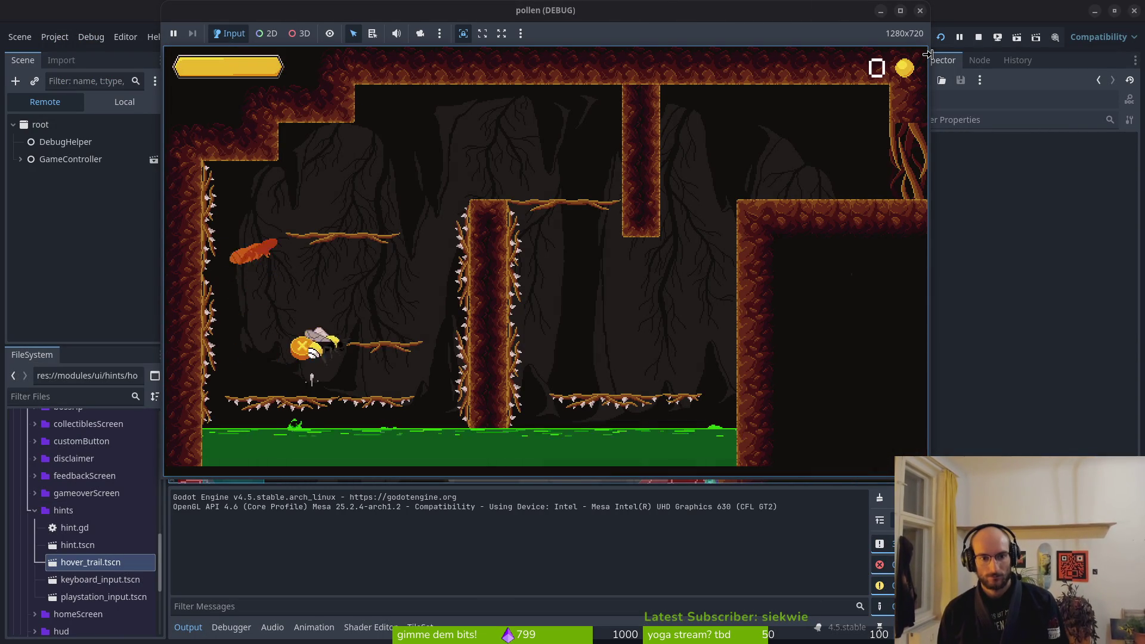
key(space)
key(Right)
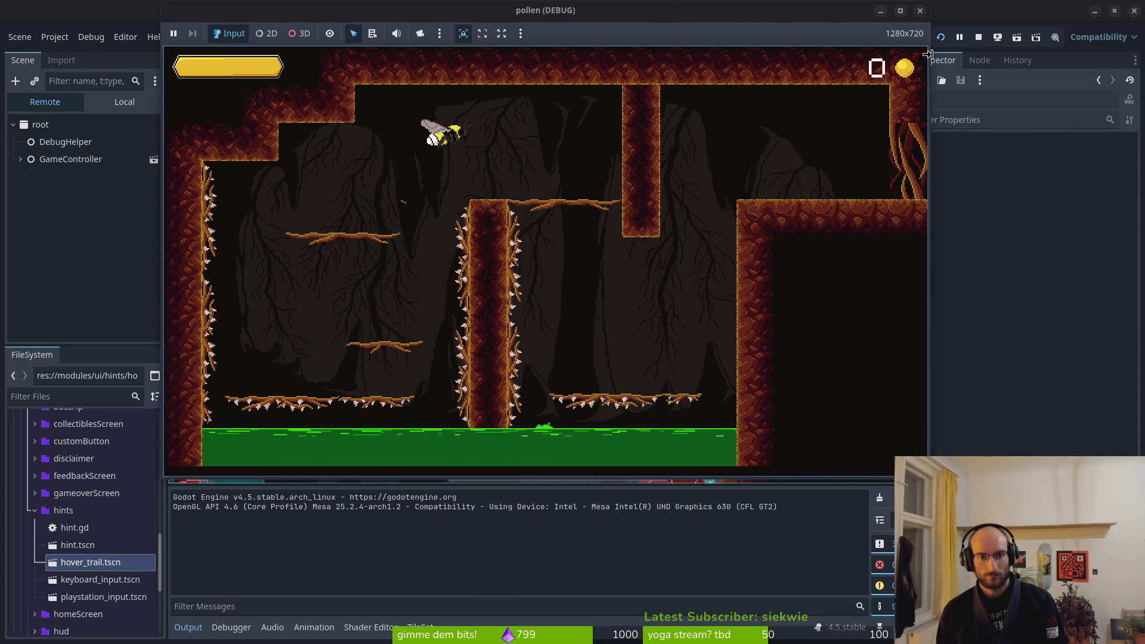
key(Down)
key(Right)
key(space)
key(Right)
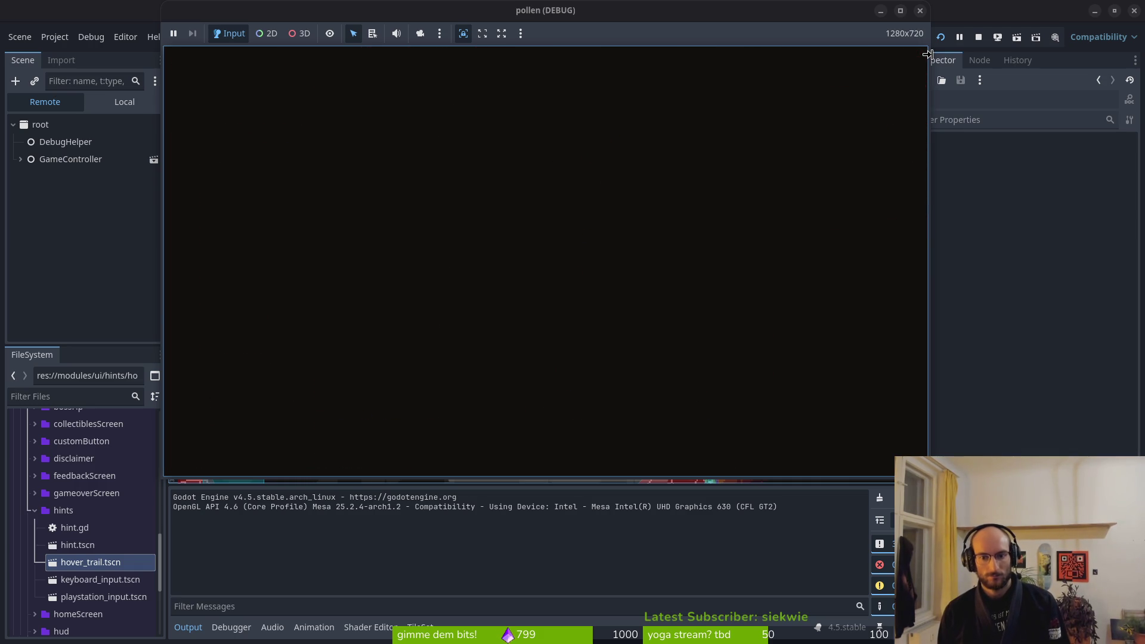
Walk the bee out of the web, fly it across the cave toward the coin, and stop the game
key(Right)
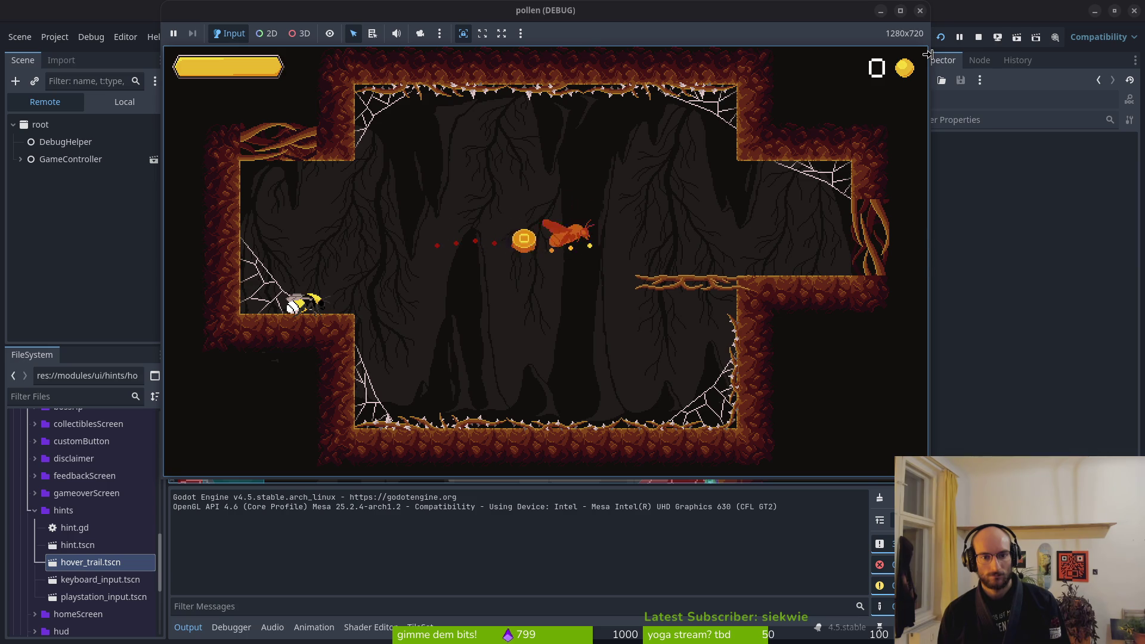
key(Up)
key(Right)
key(Right)
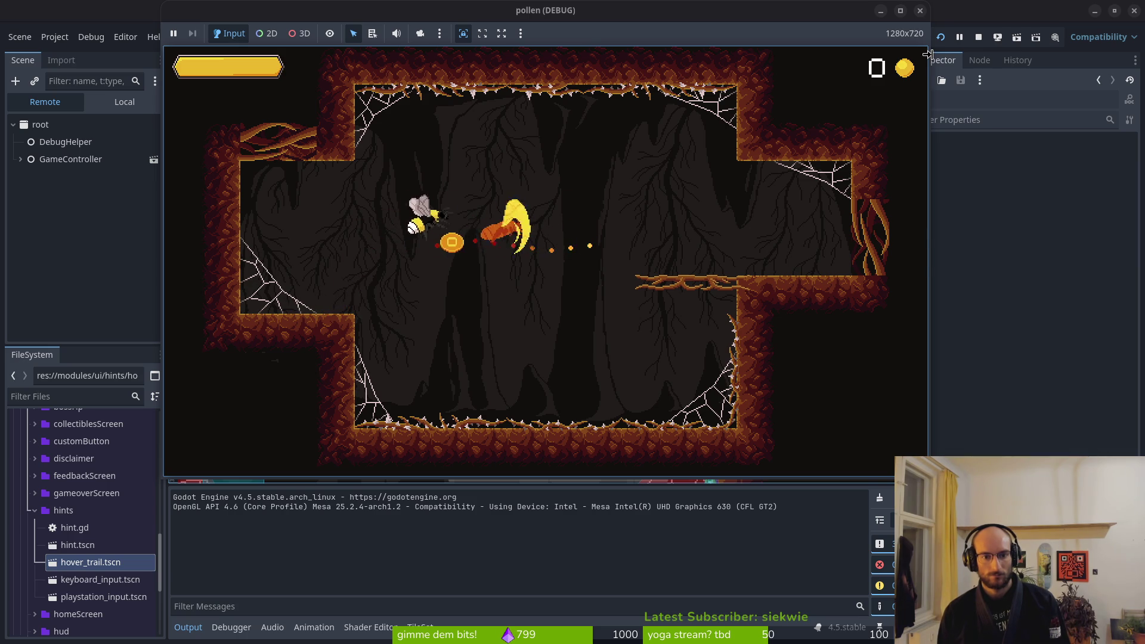
key(Right)
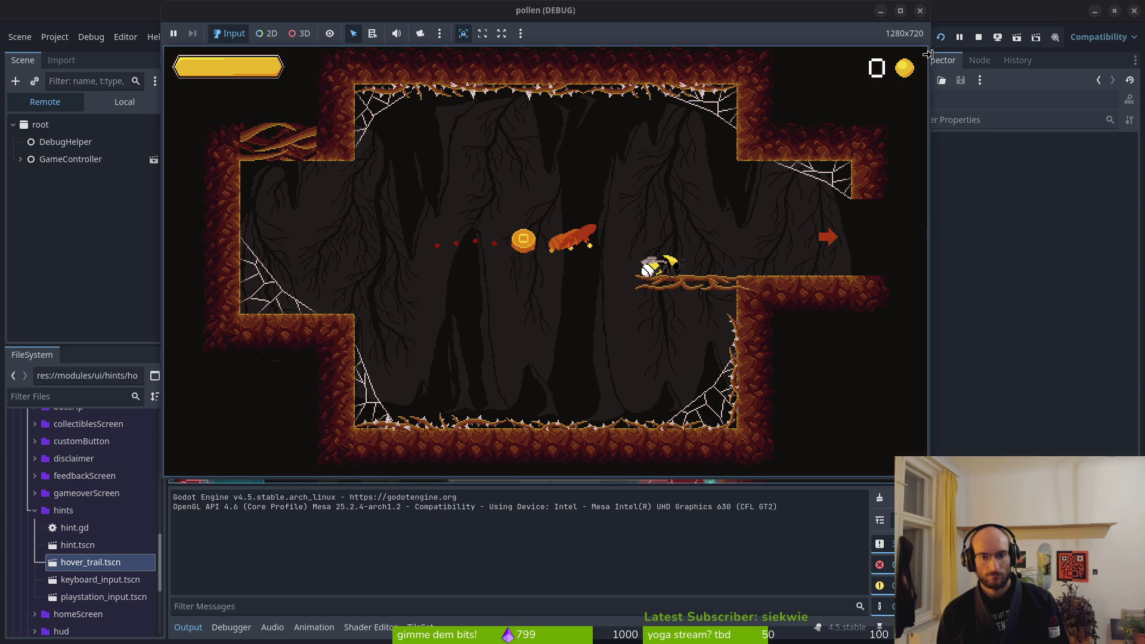
key(F8)
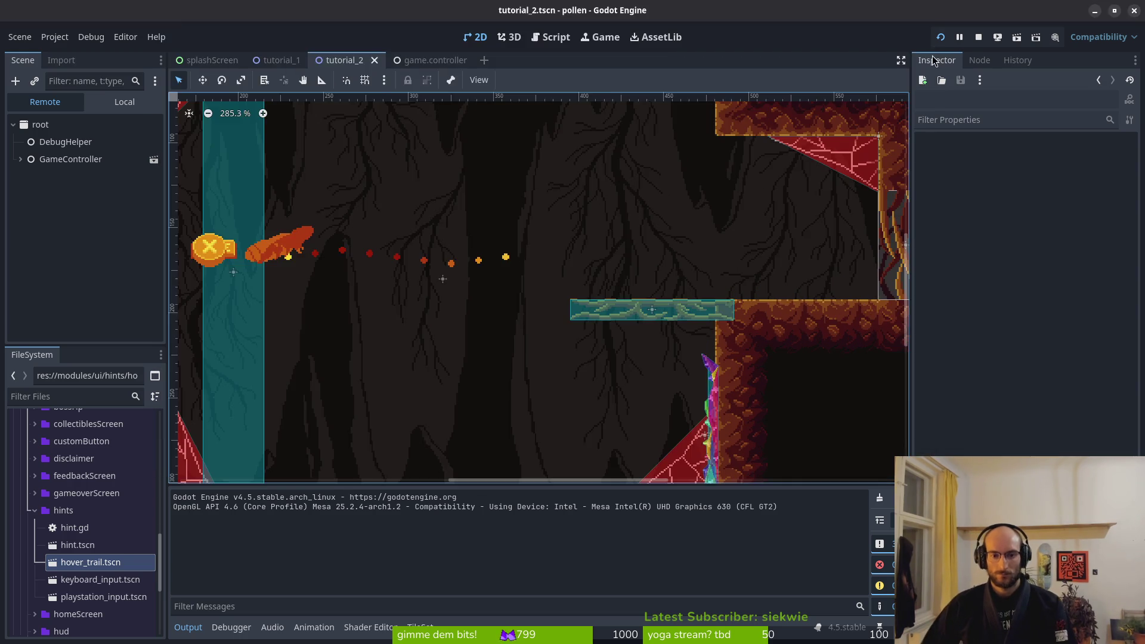
Raise the drift factor to 30 and insert GameController.fade_out_hints(hint_parent) before the position reset
key(alt+Tab)
key(r)
key(3)
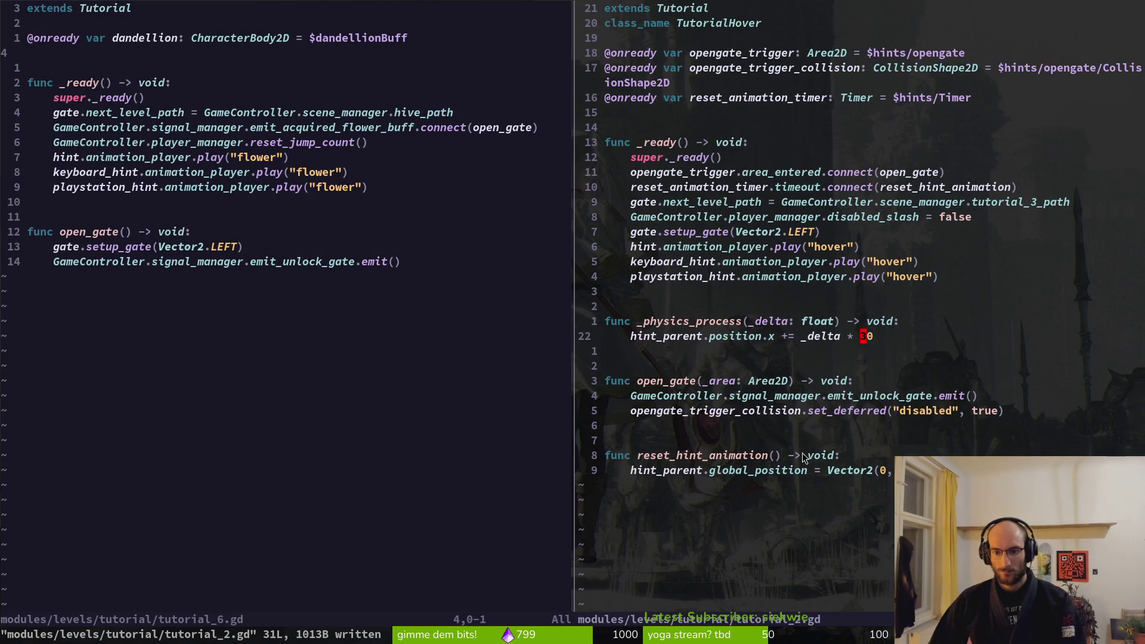
click(855, 454)
key(j)
key(O)
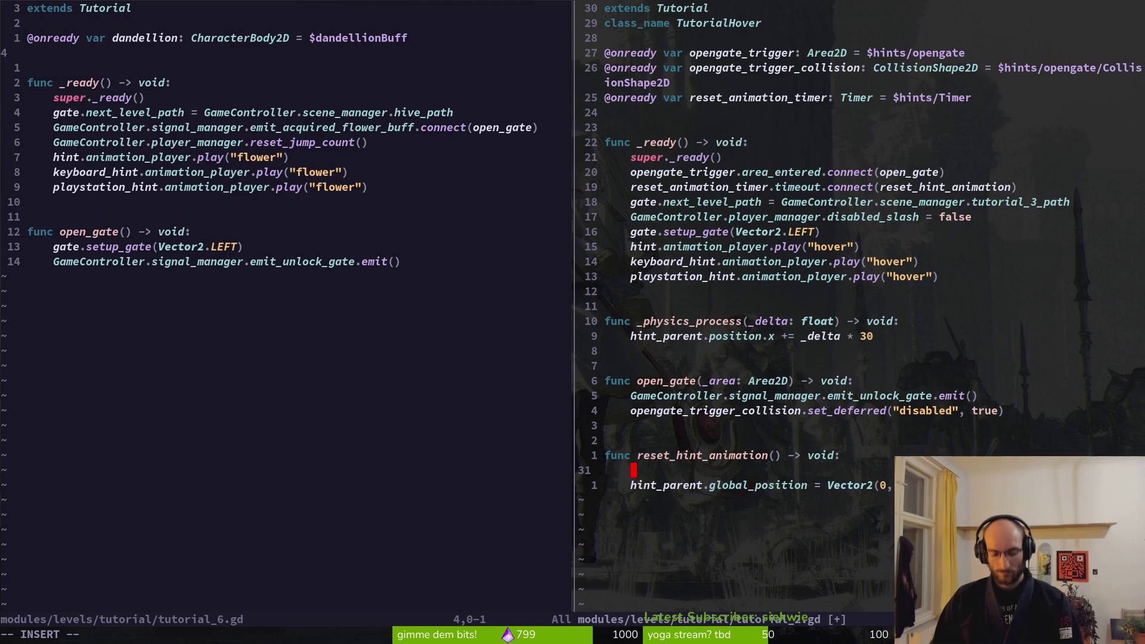
text(GameController.)
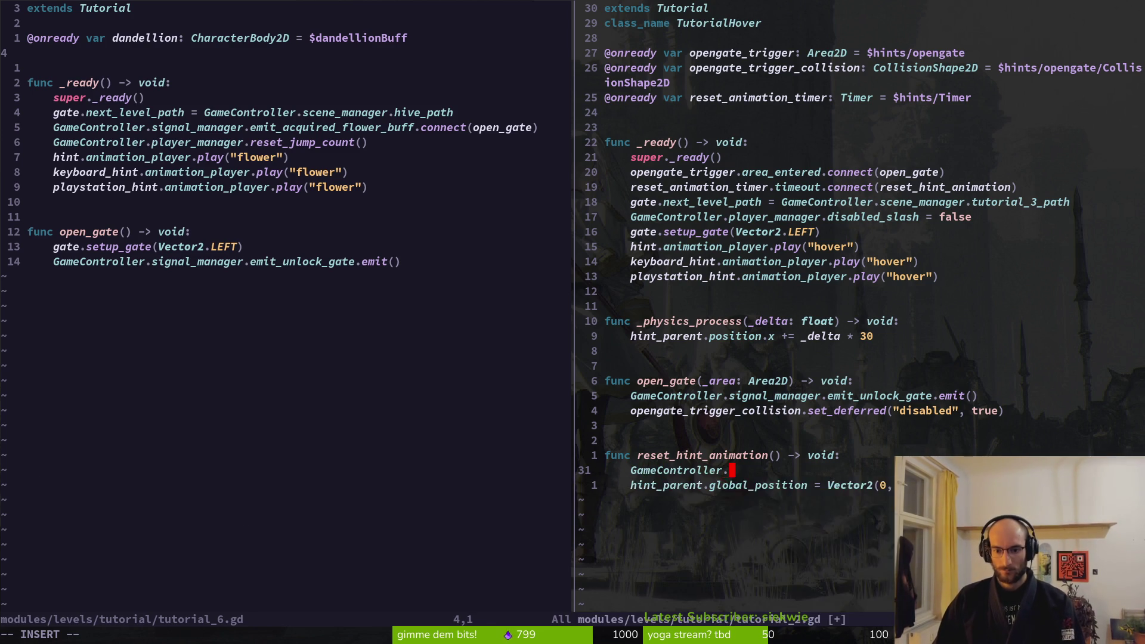
text(fade_out_hints()
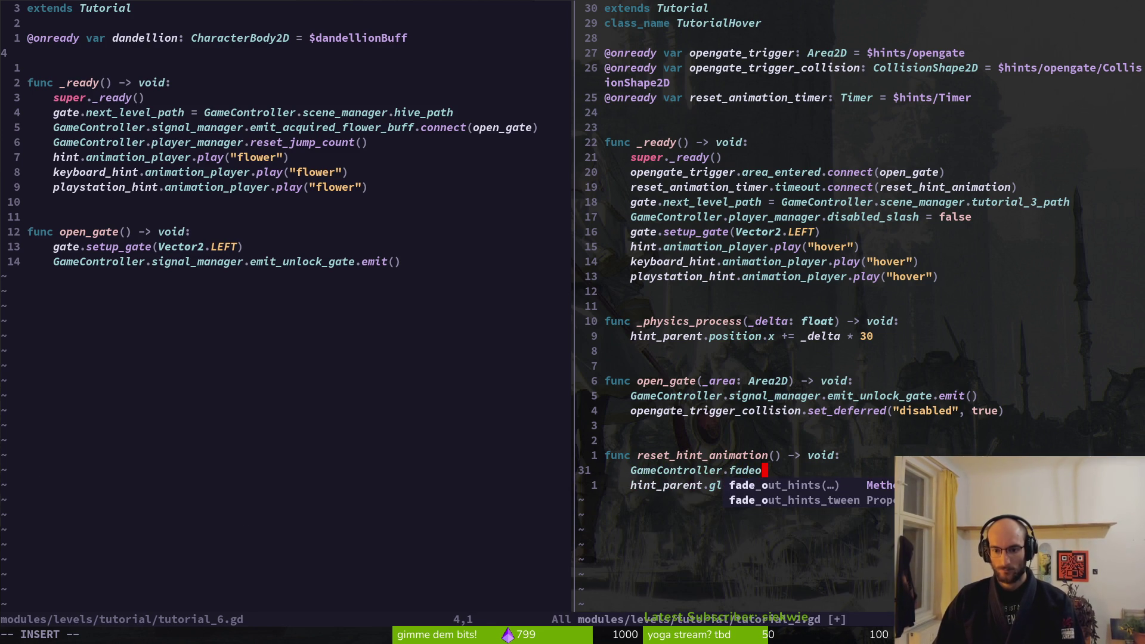
text(hint_parent)
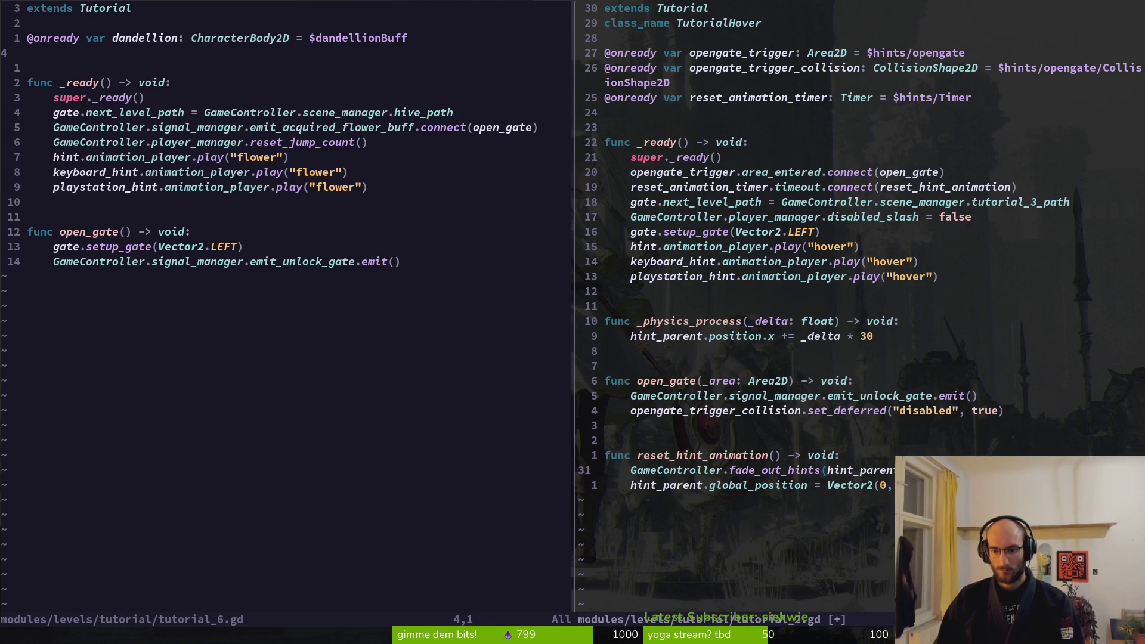
Add `await GameController.fade_out_hints_tween` below the fade-out call and save tutorial_2.gd
key(Return)
text(await)
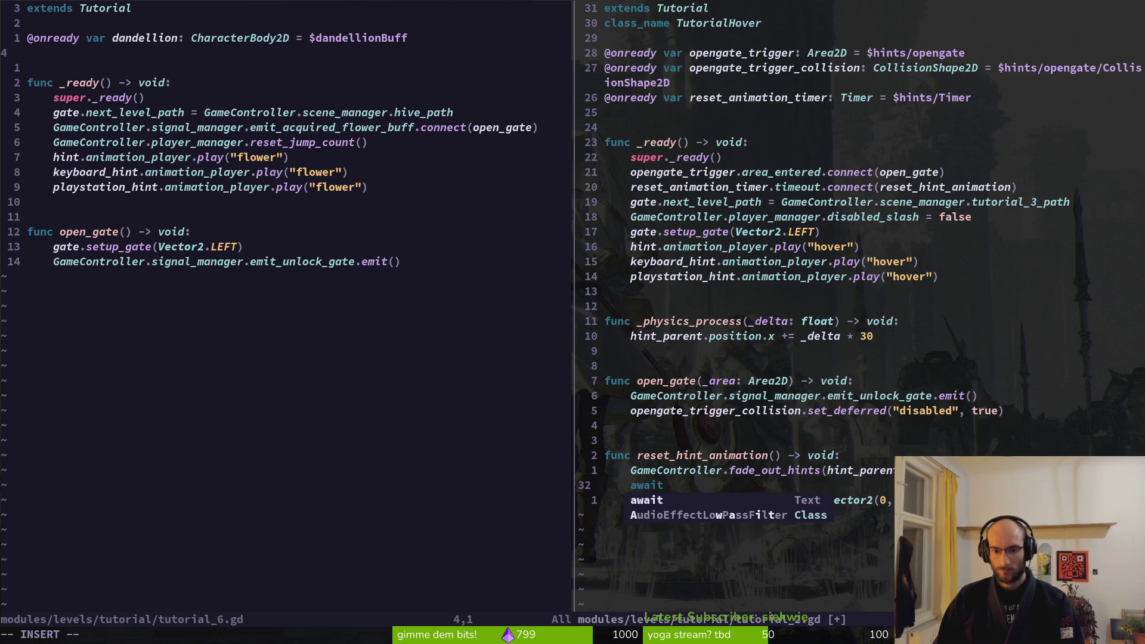
text( Ga)
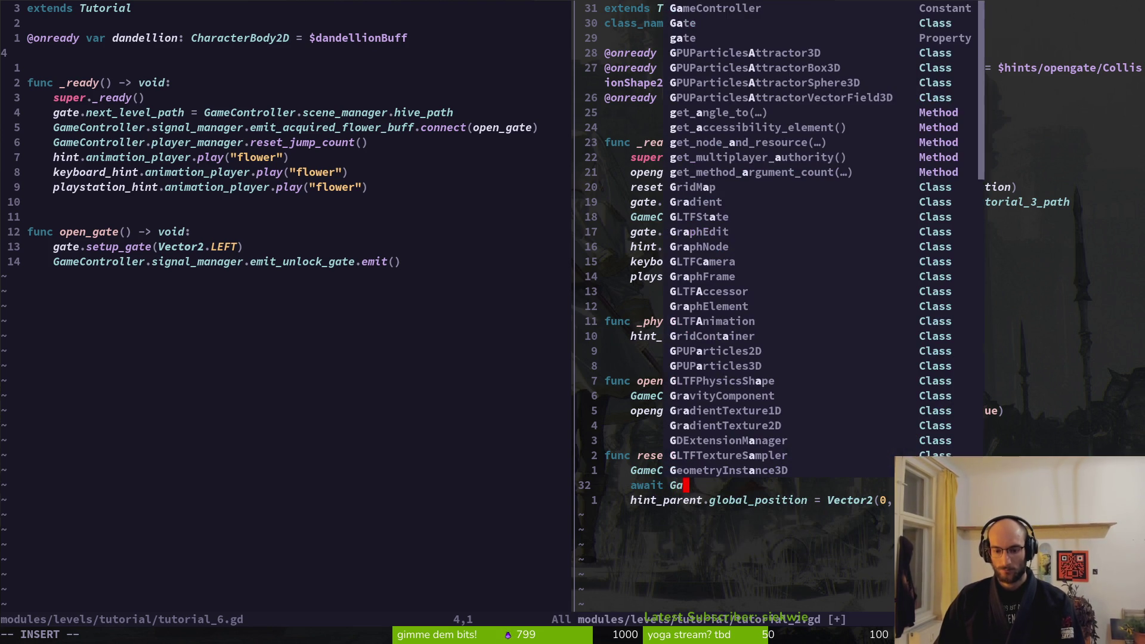
key(Tab)
text(.fao)
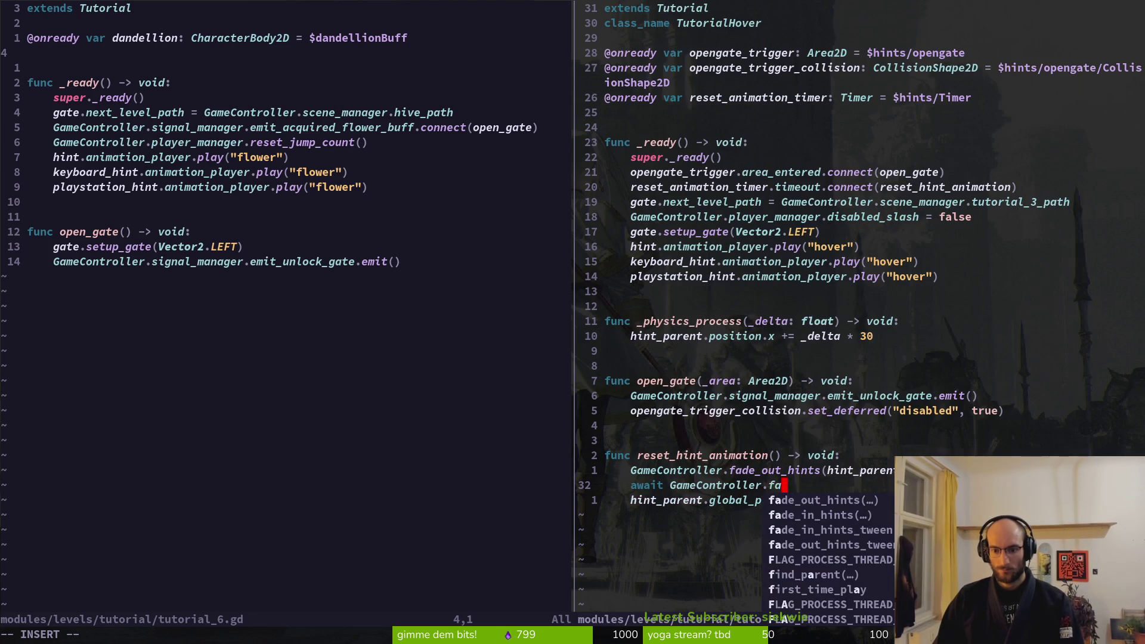
key(Tab)
key(Tab)
text(.)
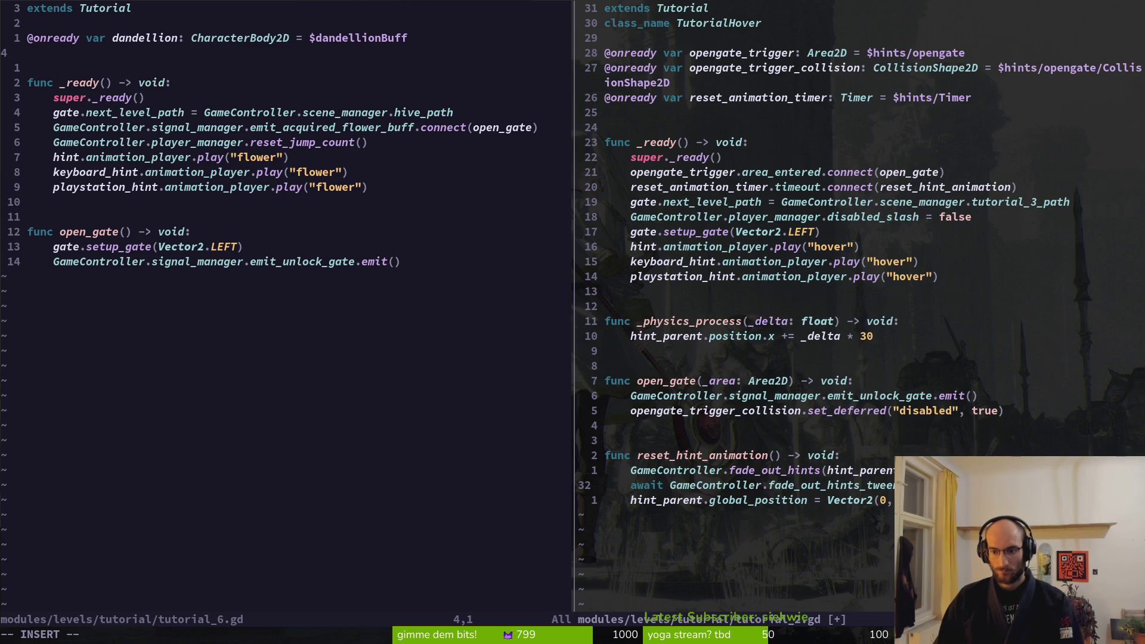
key(Escape)
text(:w)
key(Return)
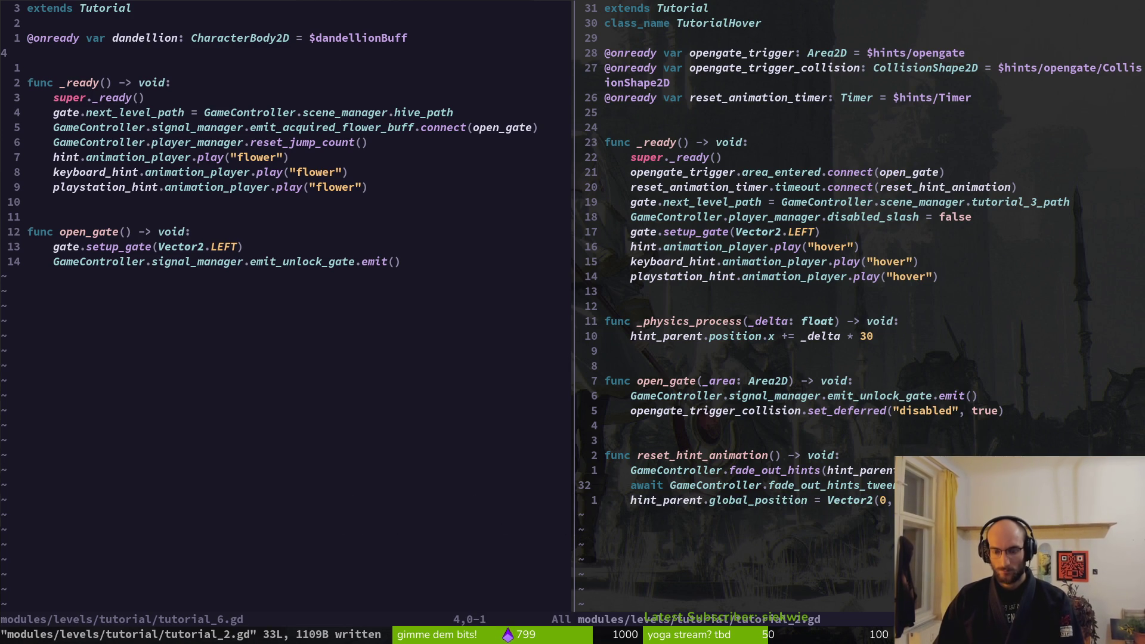
Duplicate the fade_out_hints call onto a new line below the hint_parent position reset
key(k)
key(k)
key(k)
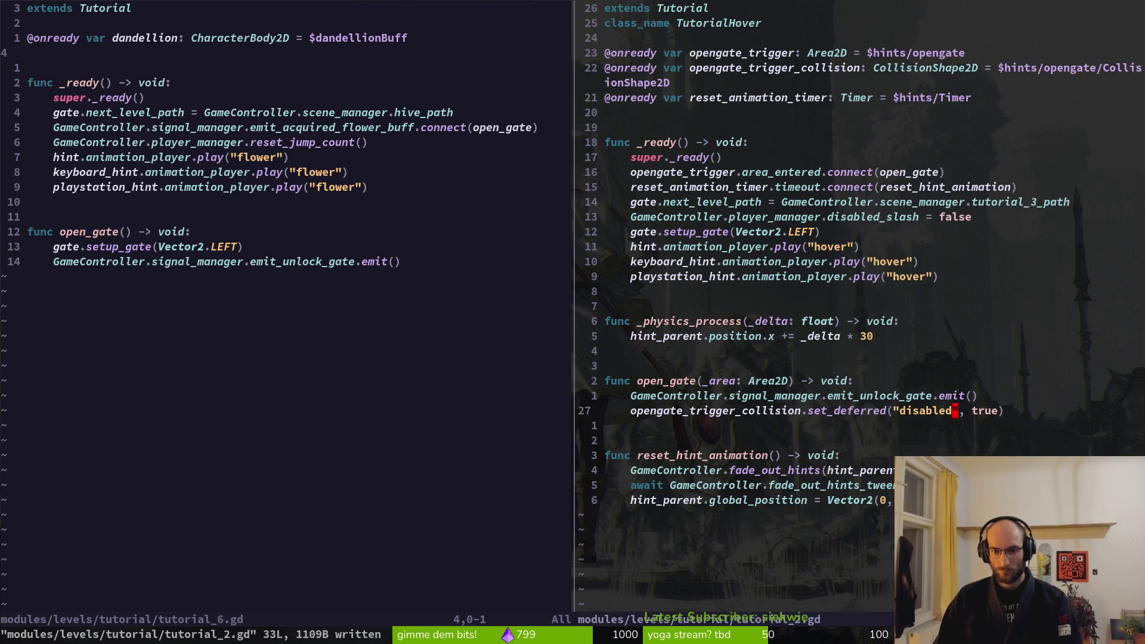
key(j)
key(j)
key(j)
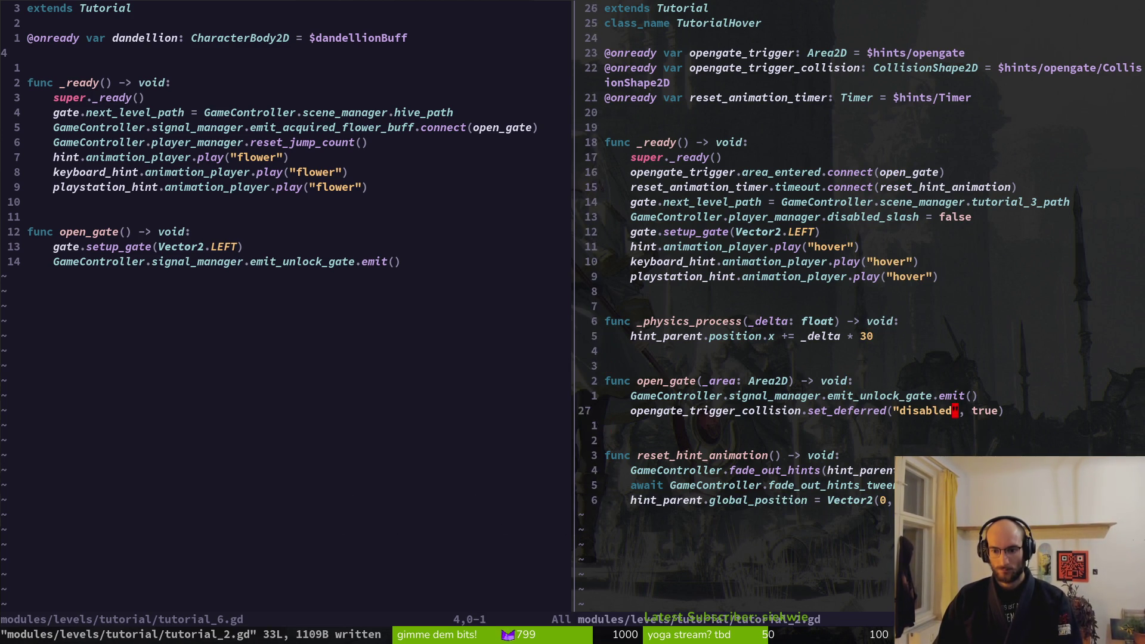
key(j)
key(o)
key(Escape)
key(k)
key(k)
key(k)
key(y)
key(y)
key(j)
key(j)
key(o)
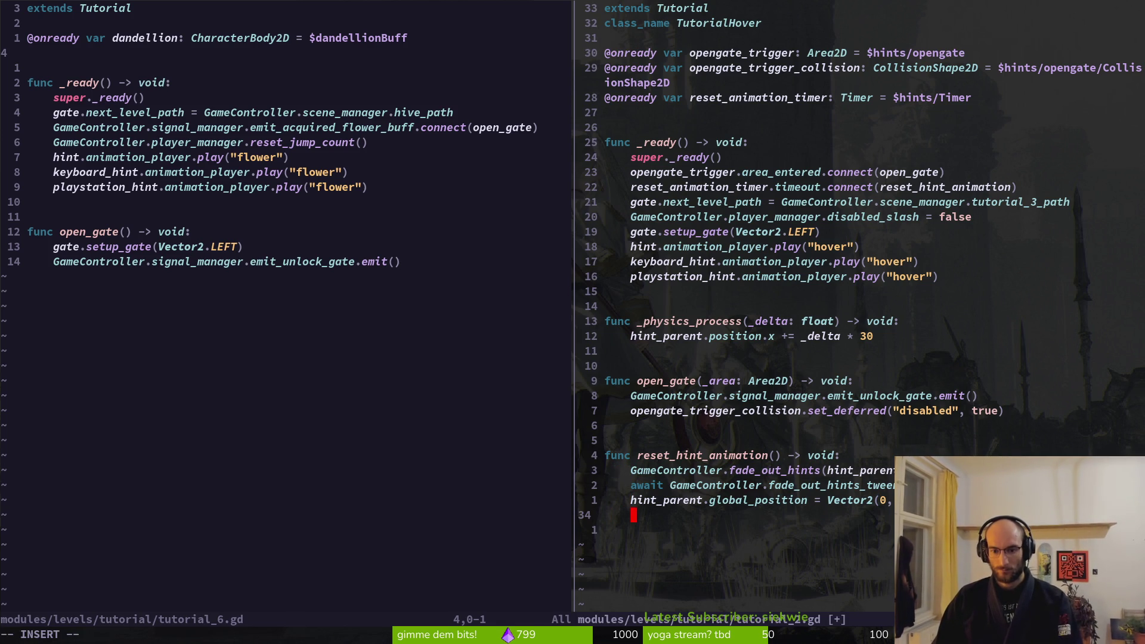
key(Escape)
key(p)
Rename the duplicated call to fade_in_hints, delete the leftover blank line, save, and relaunch the game
key(w)
key(w)
key(e)
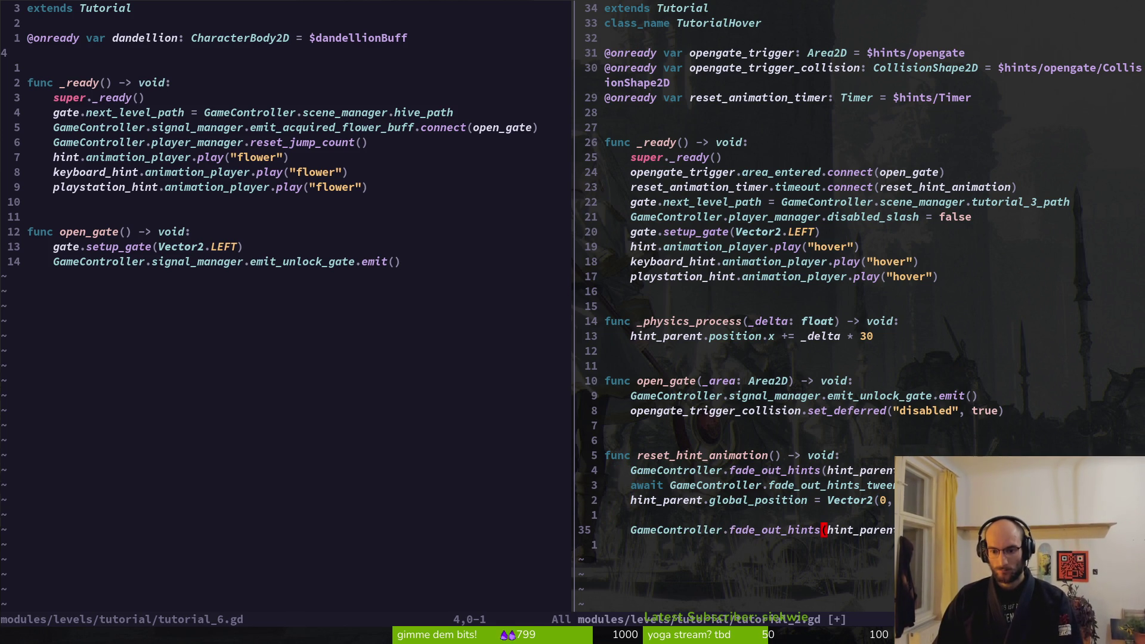
text(ciwfade_in_hints)
key(Escape)
key(k)
key(d)
key(d)
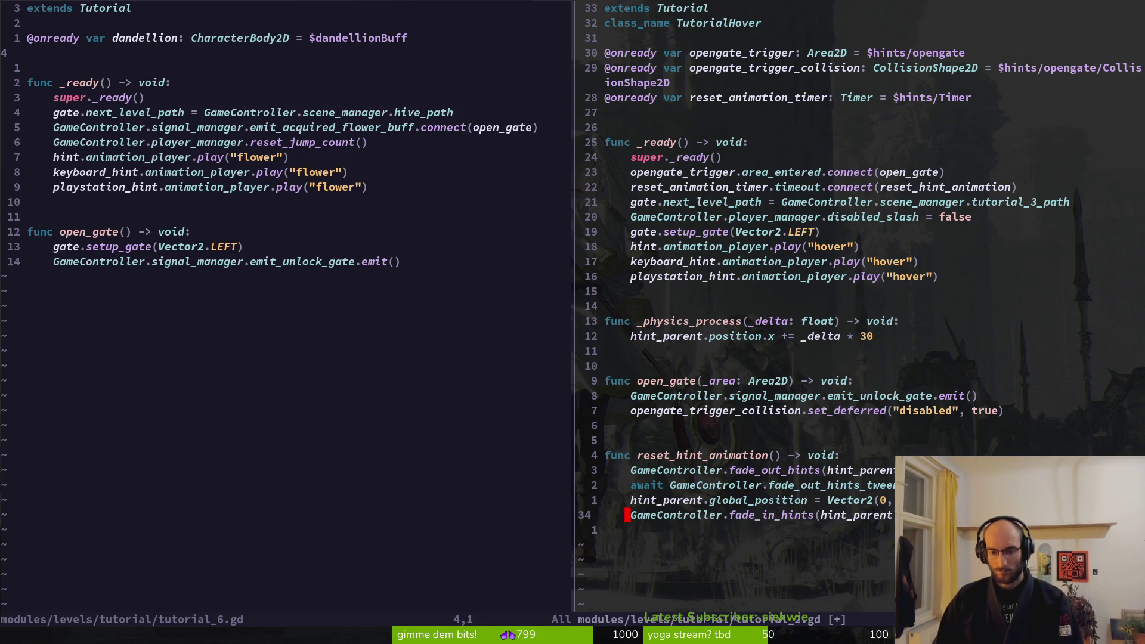
text(:w)
key(Return)
key(alt+Tab)
key(F5)
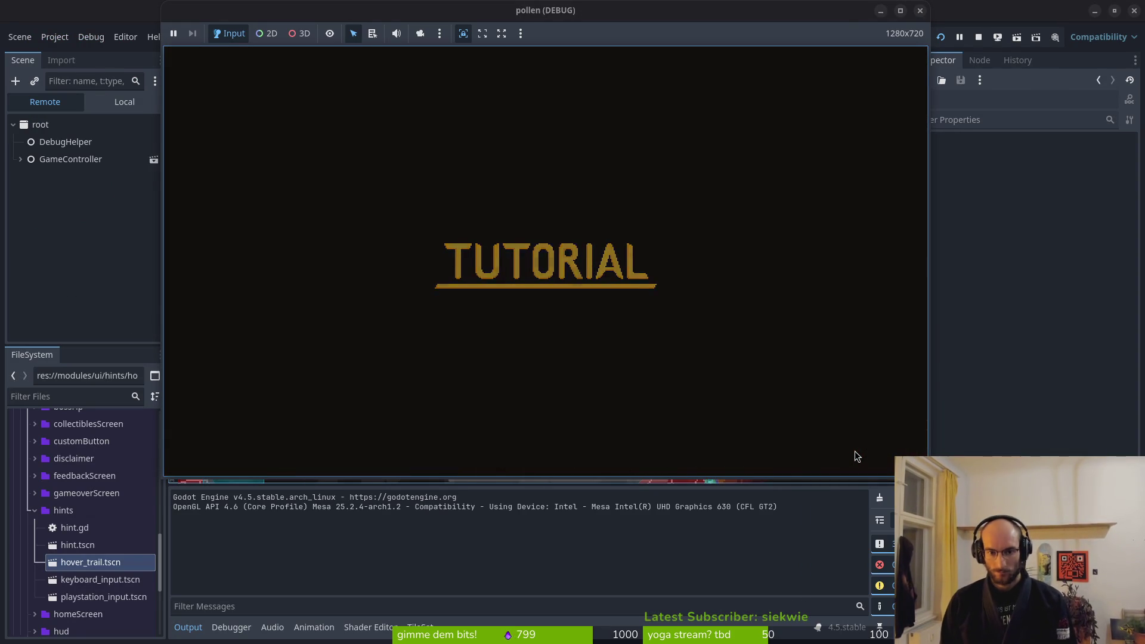
Fly the bee across the cave onto the upper-right platform and out to the next room
key(Up)
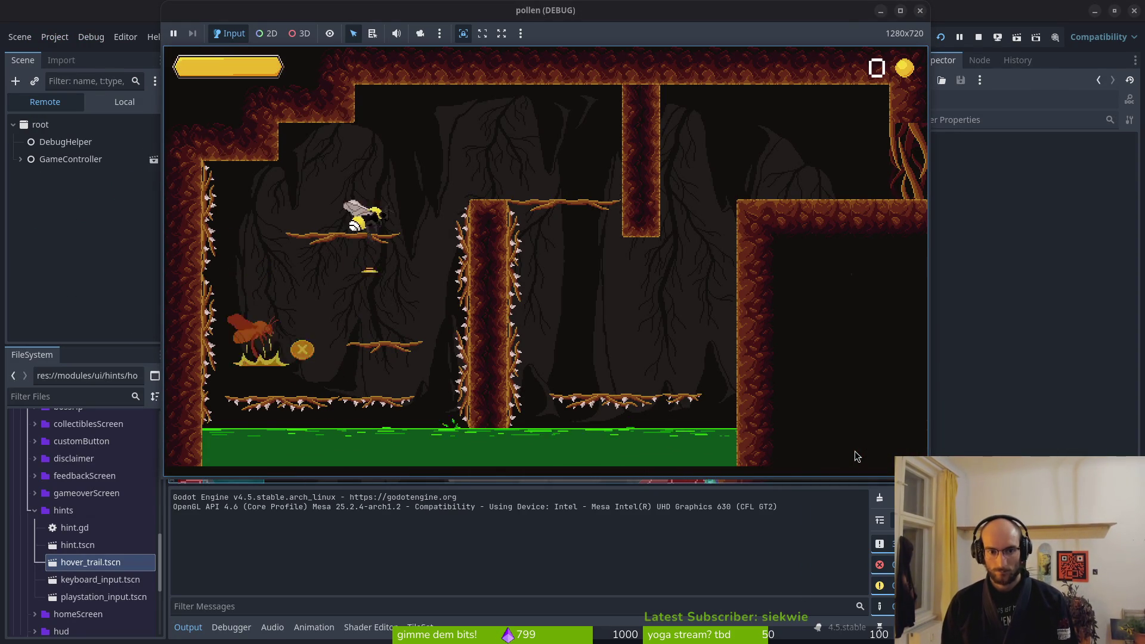
key(Right)
key(Down)
key(Up)
key(Right)
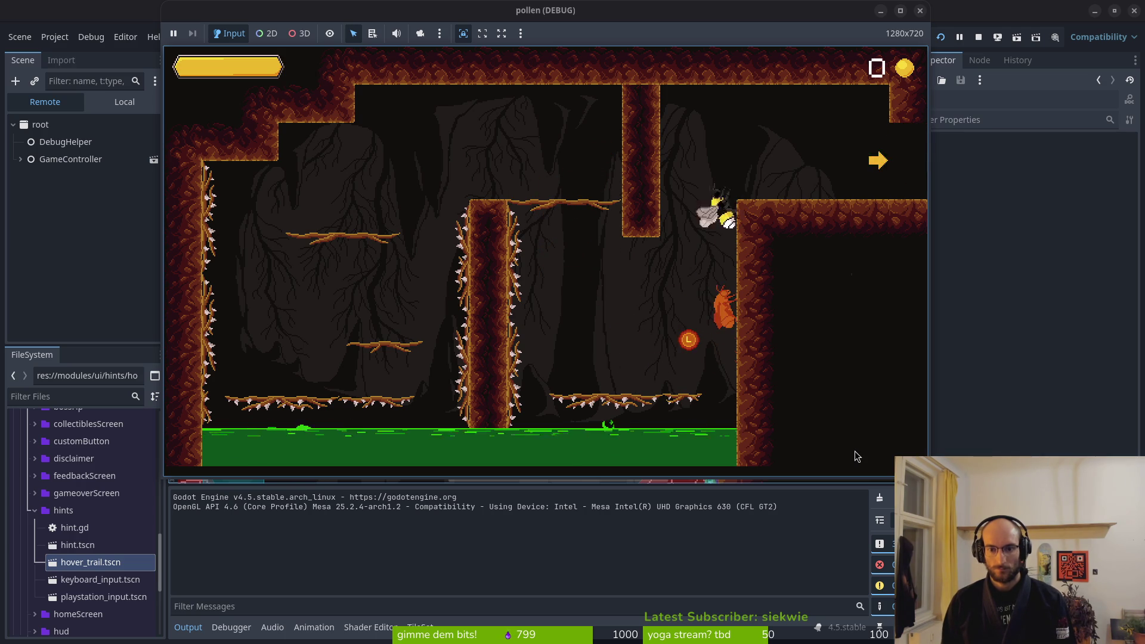
key(Right)
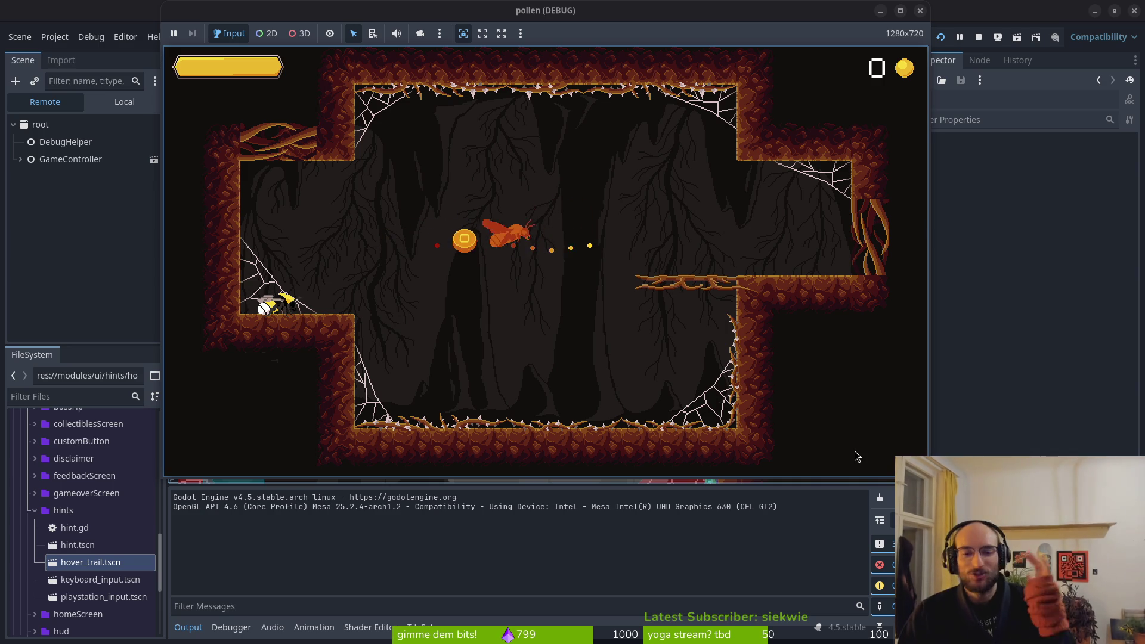
Move the bee toward the moth hint and back, then close the game and return to the scripts
key(Right)
key(Up)
key(Left)
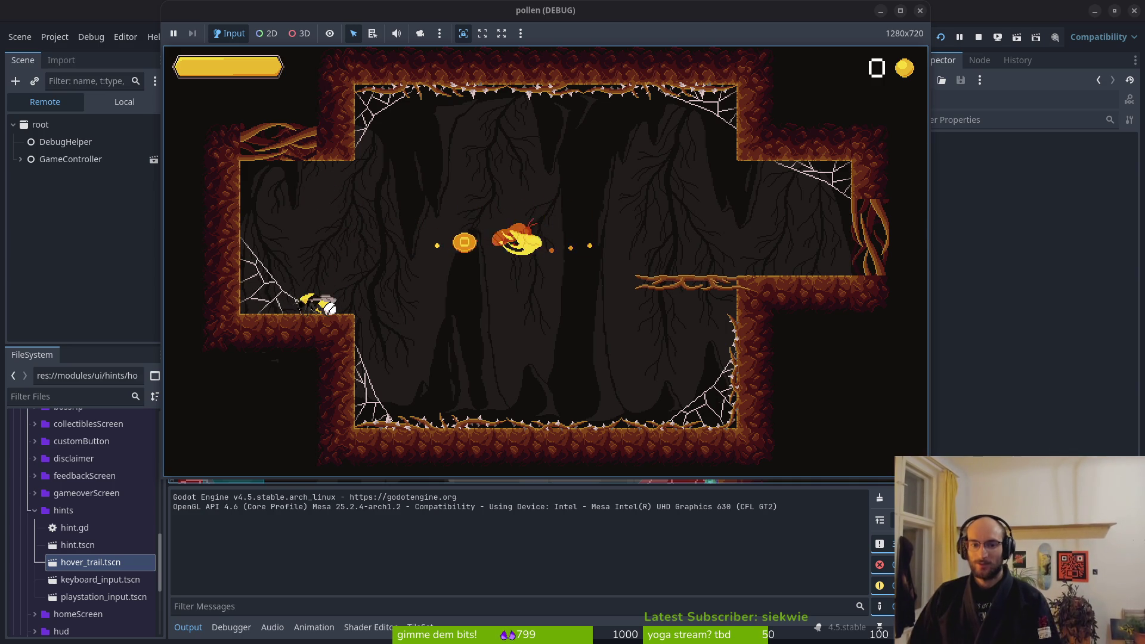
click(920, 11)
key(alt+Tab)
key(alt+Tab)
key(alt+Tab)
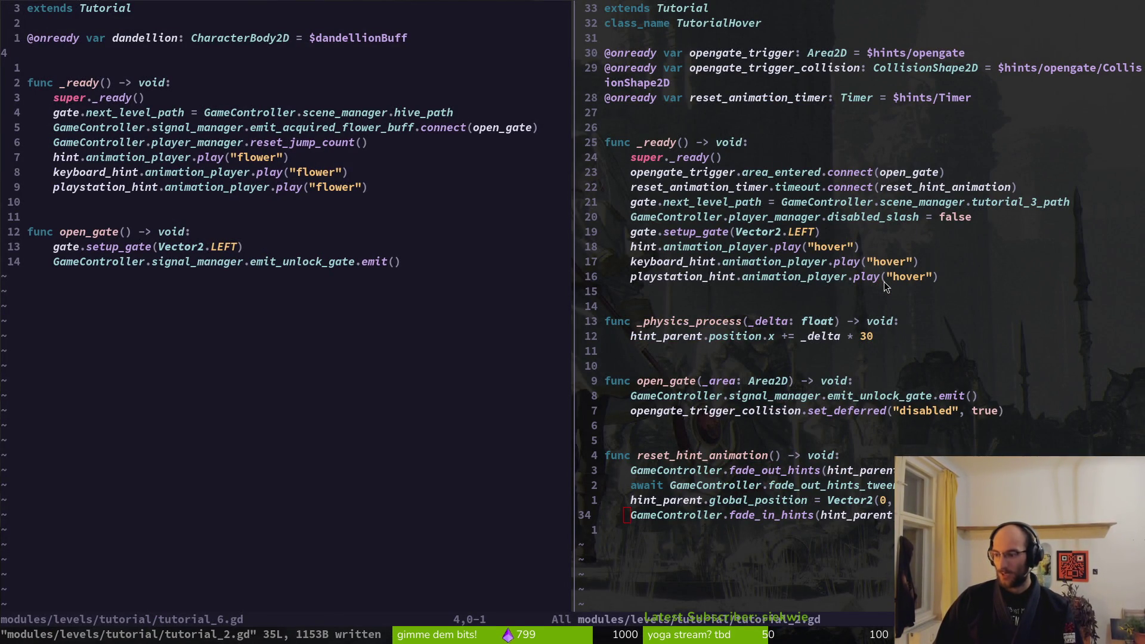
Open the tutorial_3 script and then the tutorial_3.tscn scene via Quick Open
key(alt+Tab)
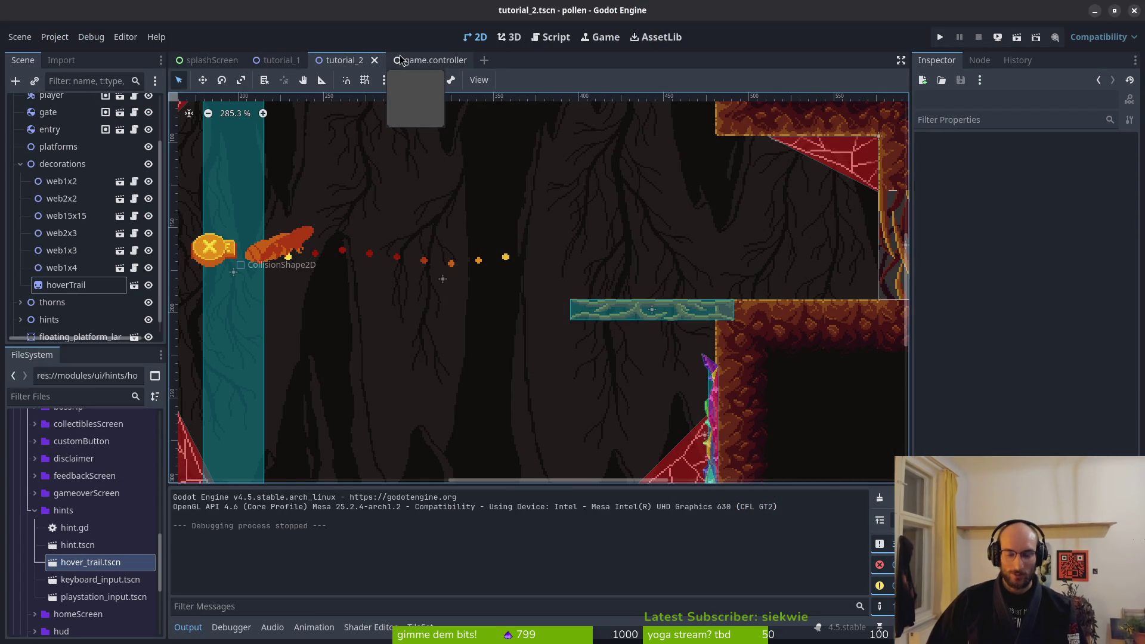
key(shift+alt+o)
text(tut3)
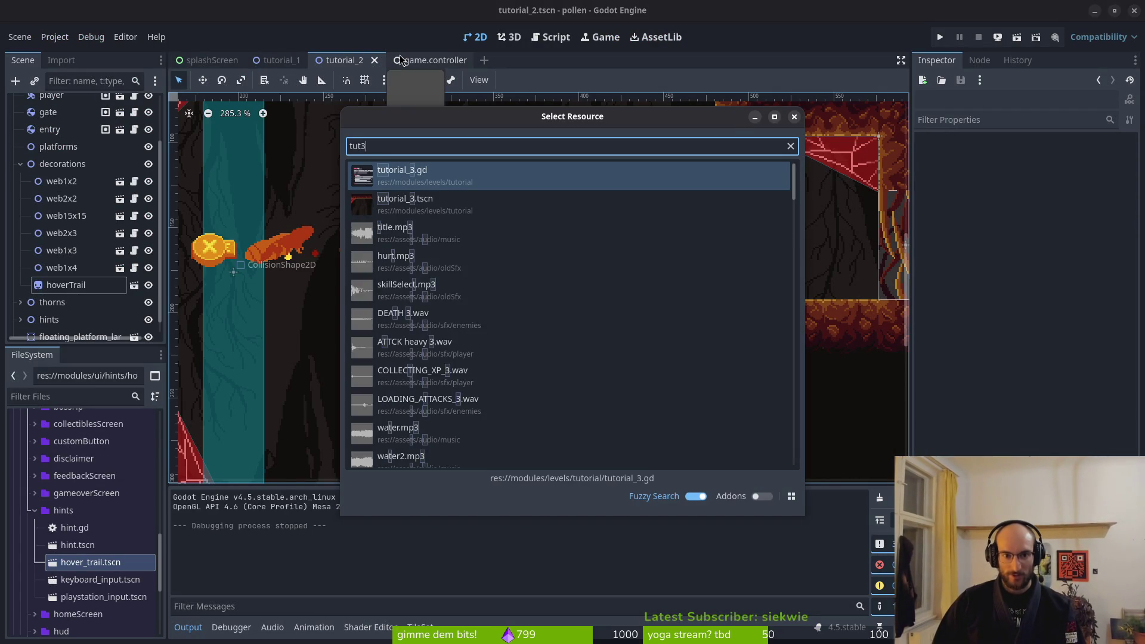
key(Return)
key(shift+alt+o)
text(tyt)
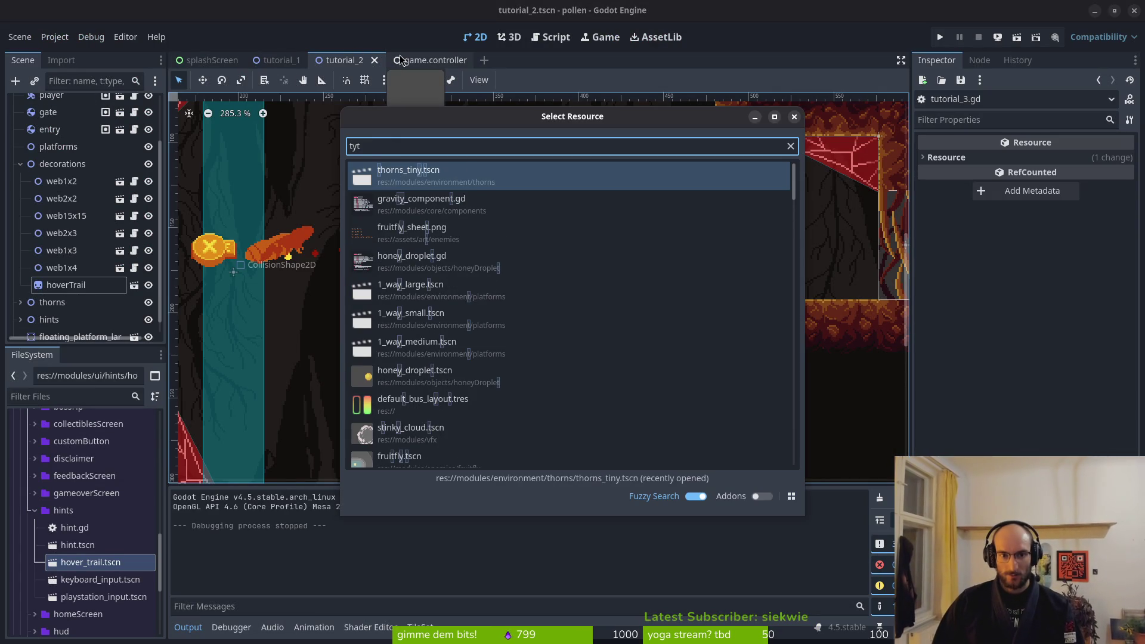
key(BackSpace)
key(BackSpace)
key(BackSpace)
text(tut3ts)
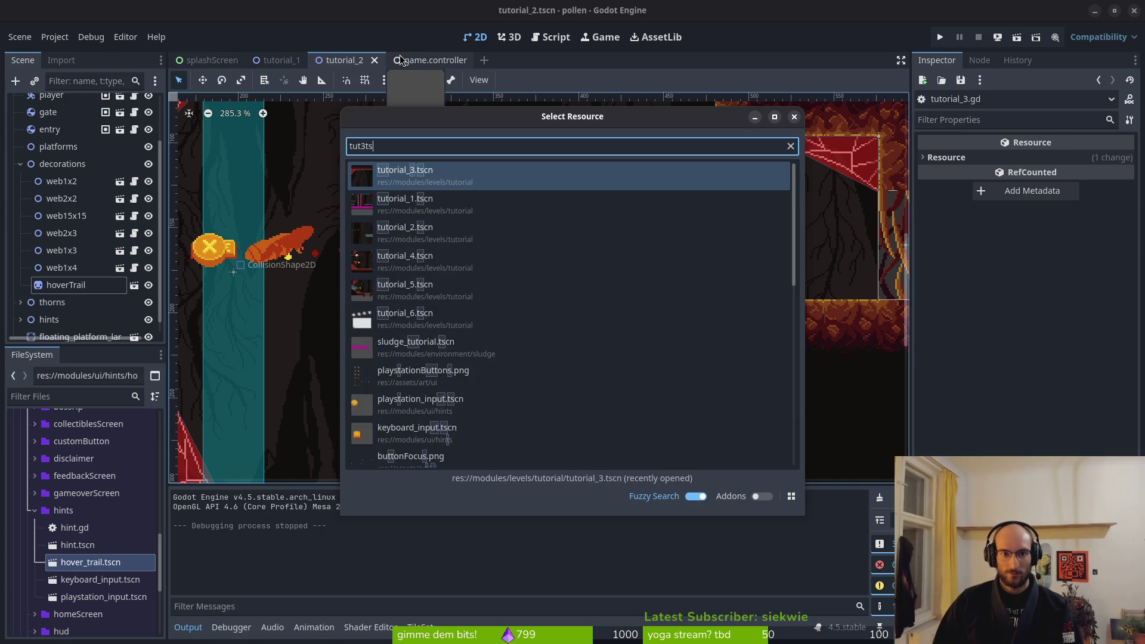
key(Return)
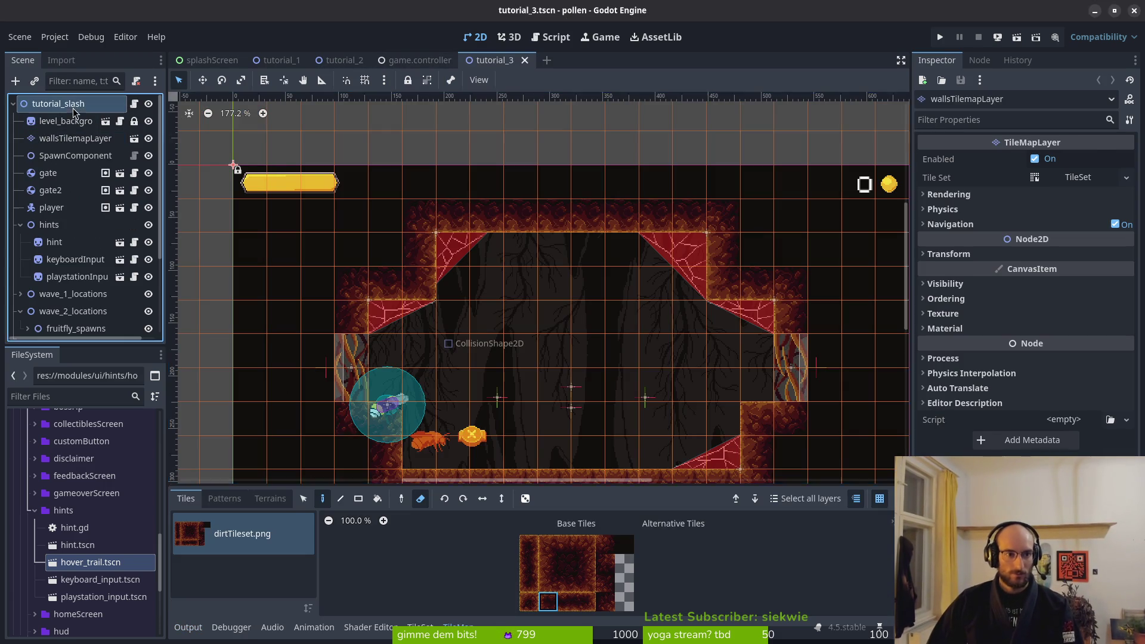
Select the tutorial_slash root and collapse the hints, wave_2_locations and decorations branches
click(73, 108)
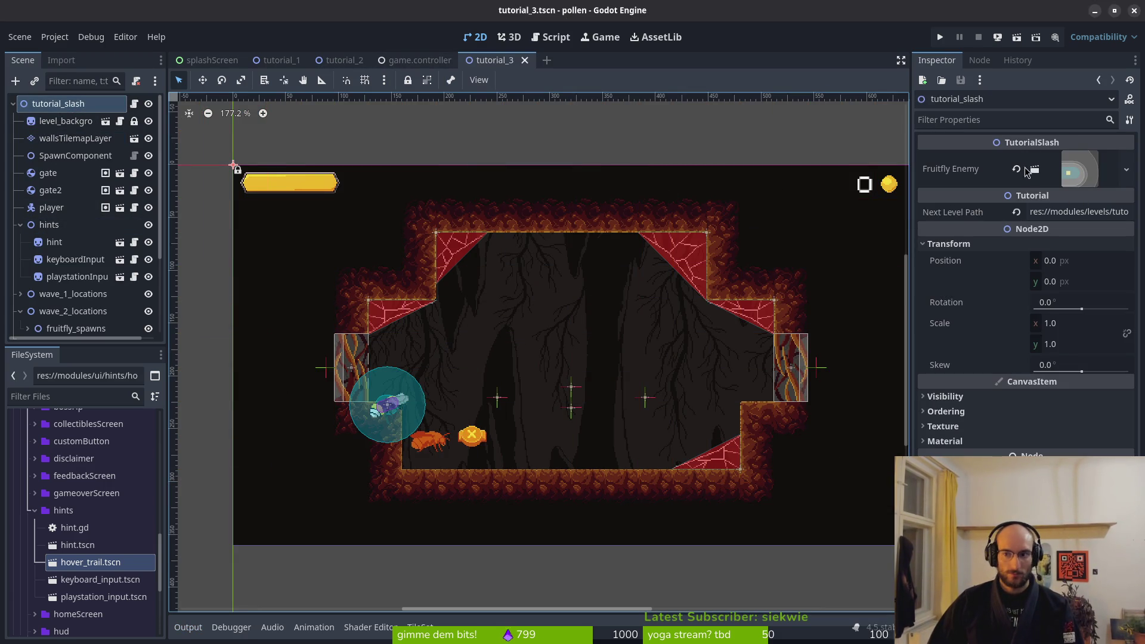
click(20, 224)
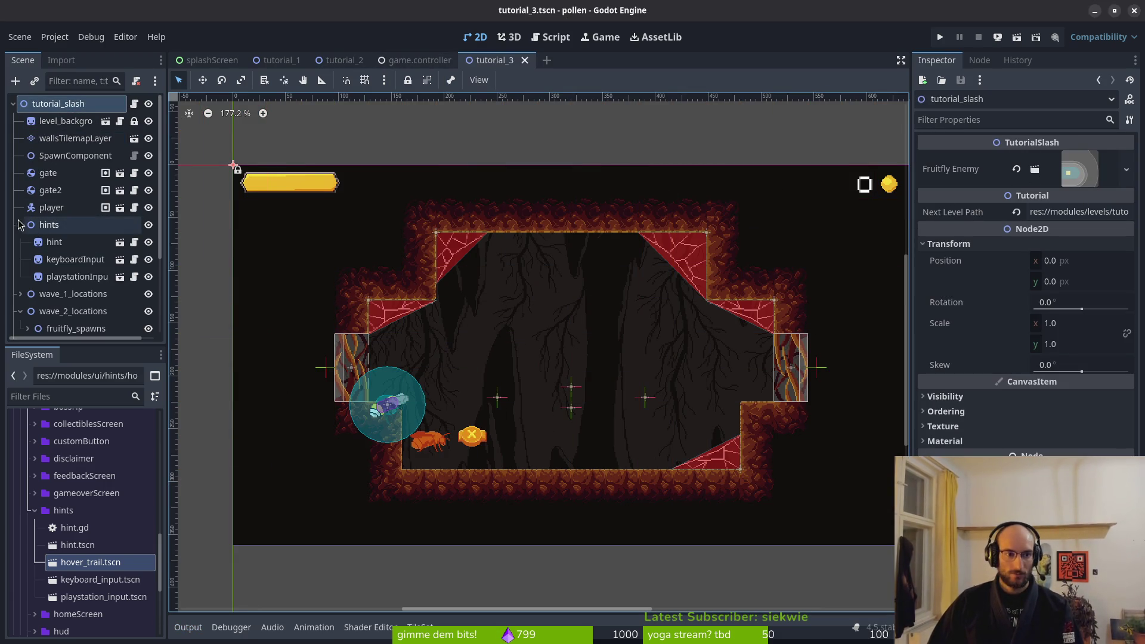
click(20, 259)
click(20, 276)
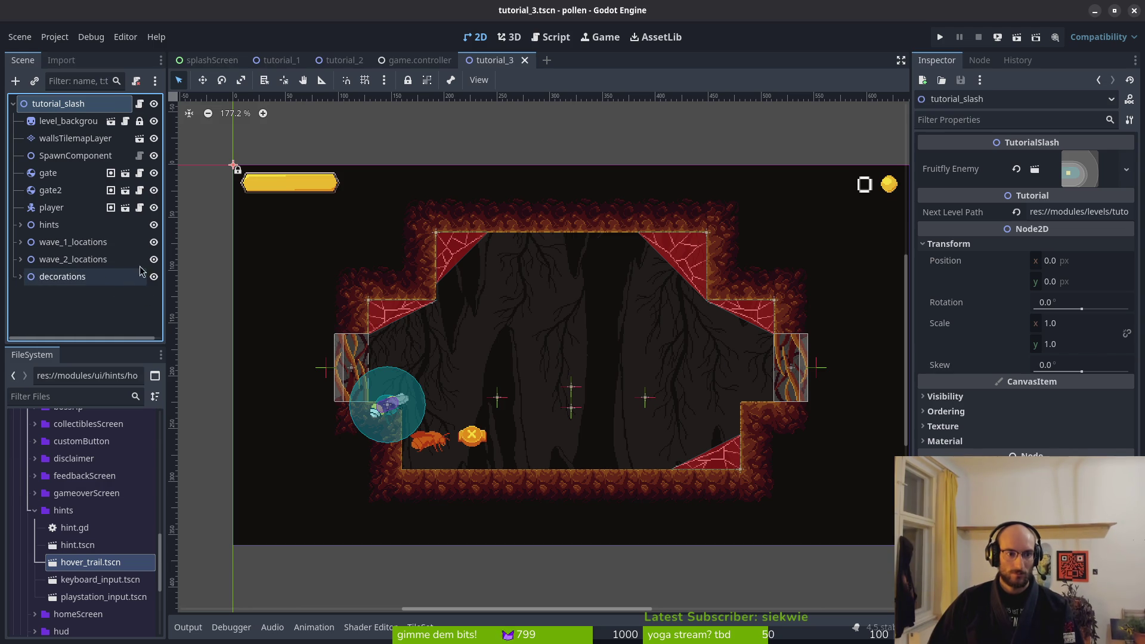
key(shift+alt+o)
Open tutorial_4.tscn and load fruitfly.tscn and the mosquito scene as the Fruitfly and Mosquito enemies
text(tuto4.tscn)
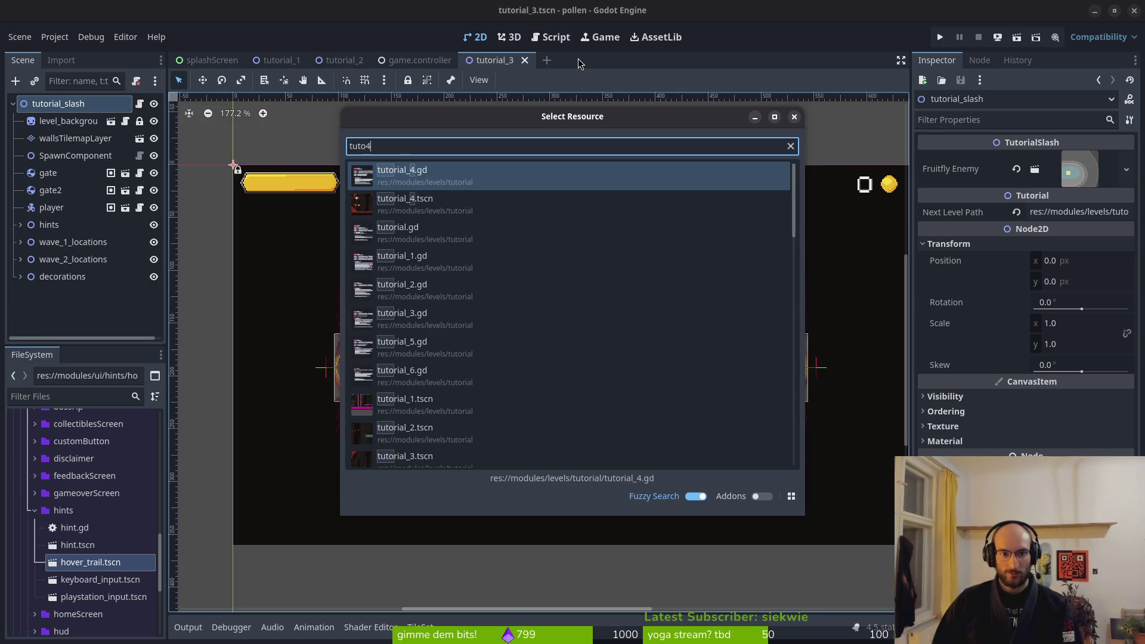
key(Return)
click(62, 104)
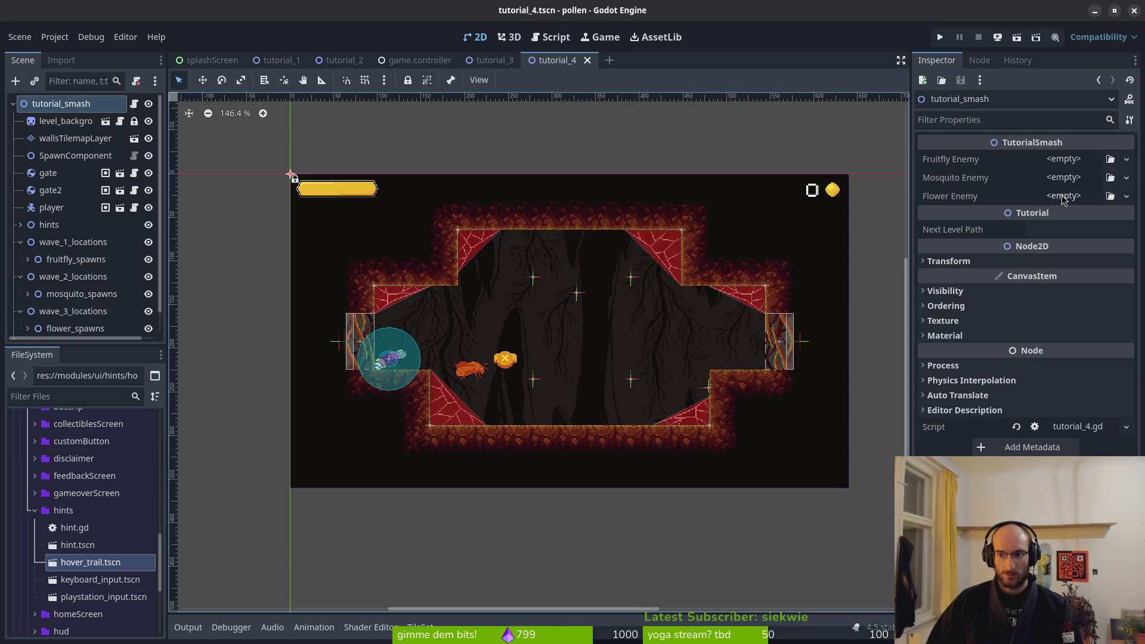
click(1086, 160)
click(1102, 221)
text(fruitfly)
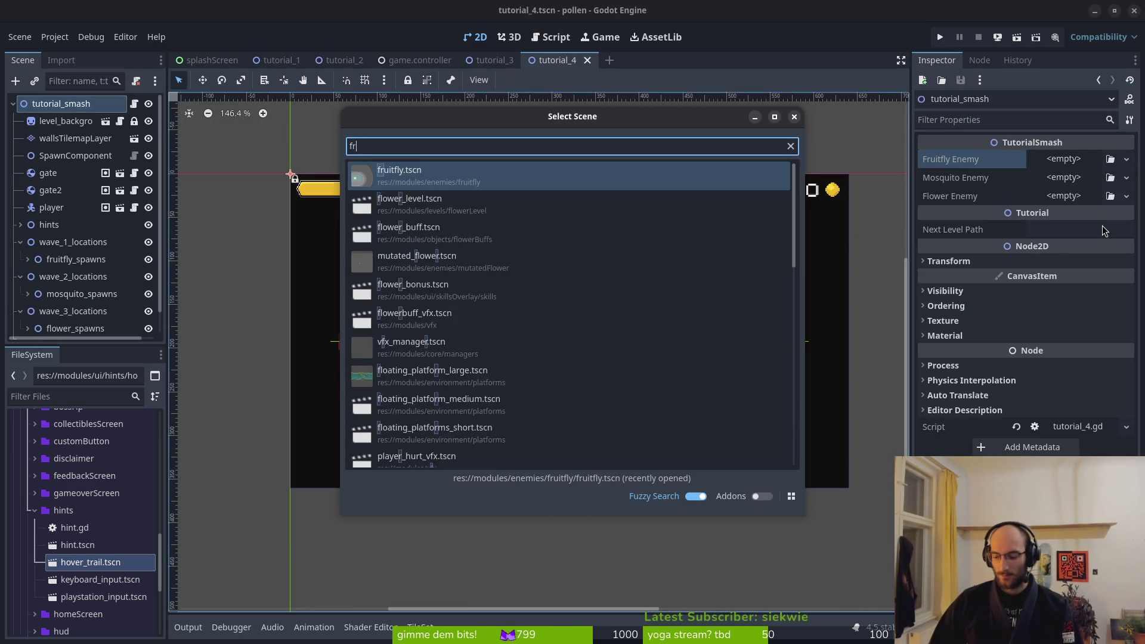
key(Return)
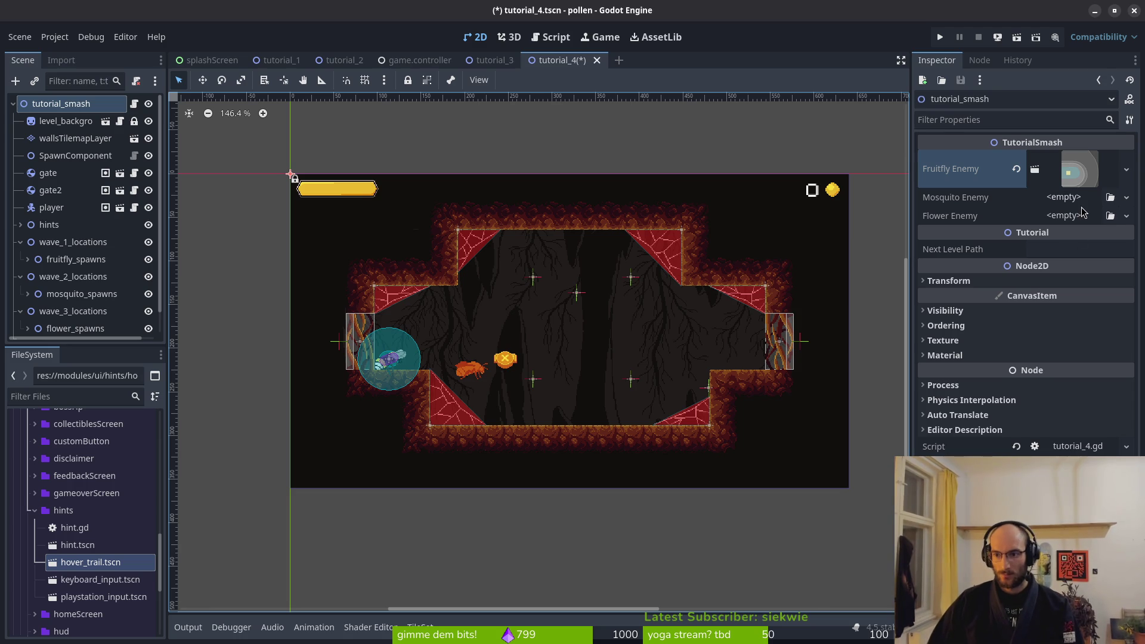
click(1082, 203)
click(1087, 261)
text(mosquito)
key(Return)
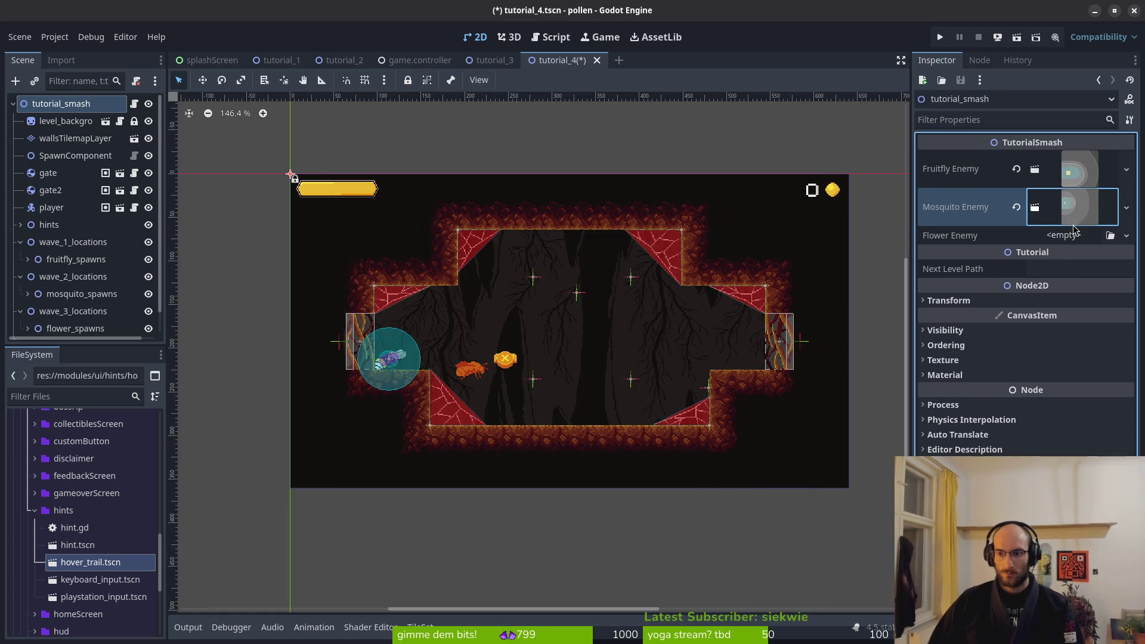
Load mutated_flower.tscn as the Flower Enemy, then run the game to test the tutorial
click(1078, 237)
click(1083, 262)
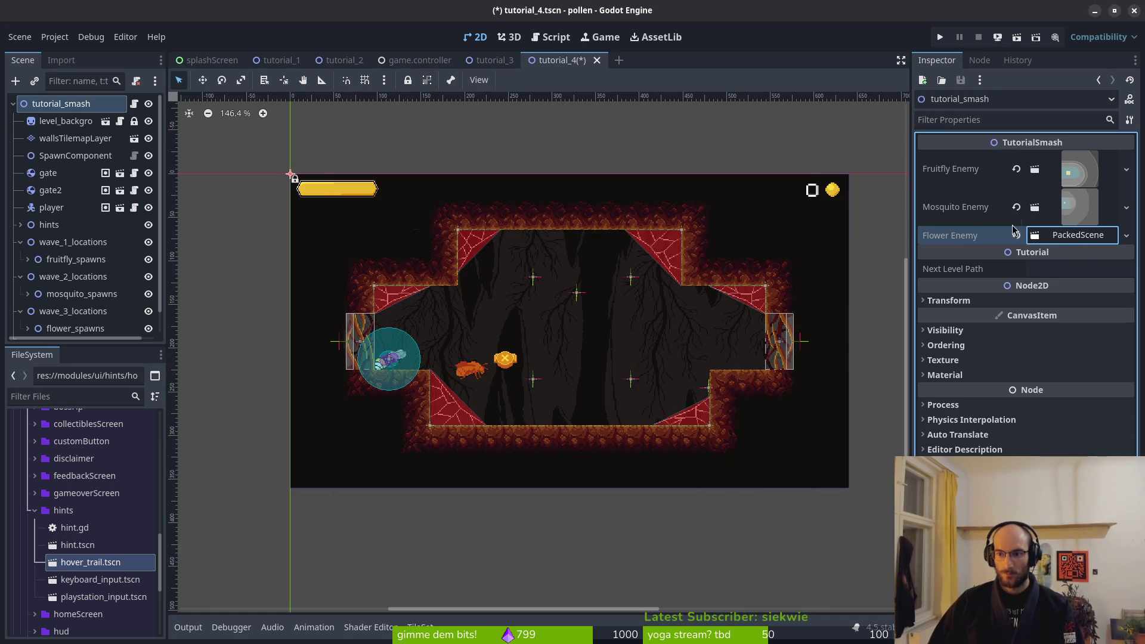
click(1074, 235)
click(1016, 235)
click(1073, 235)
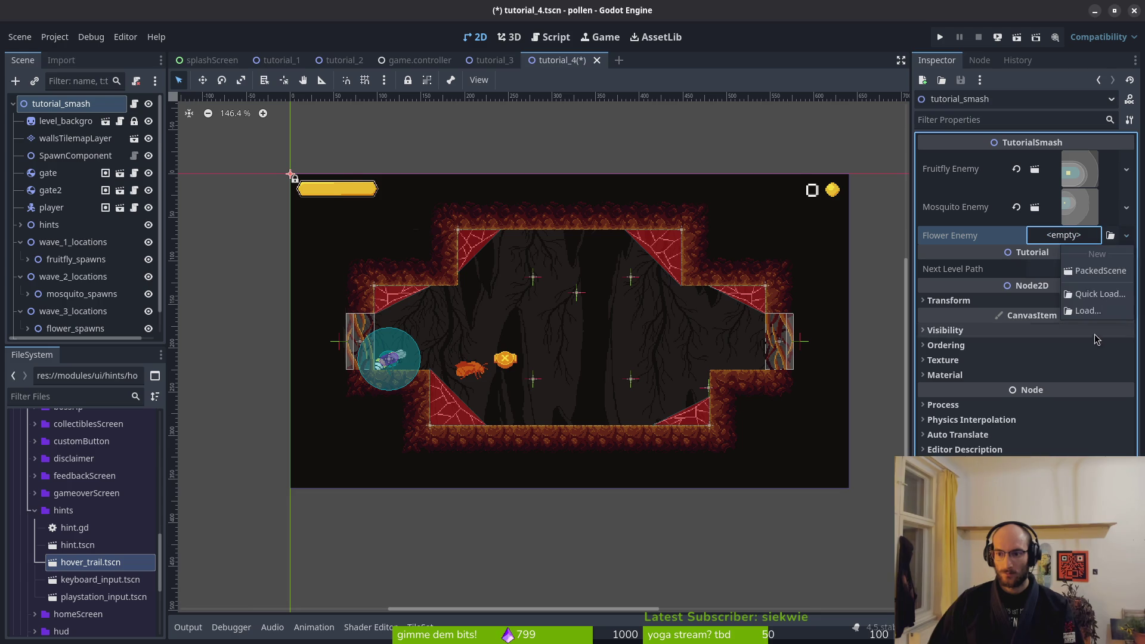
click(1100, 294)
text(m)
text(flower)
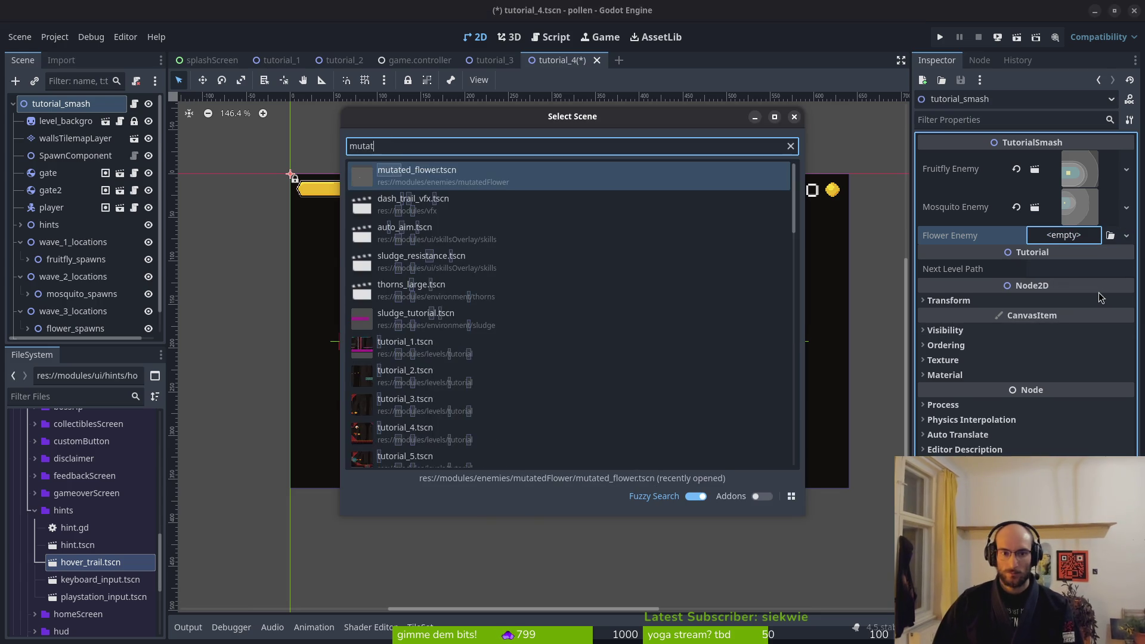
key(Return)
click(1039, 328)
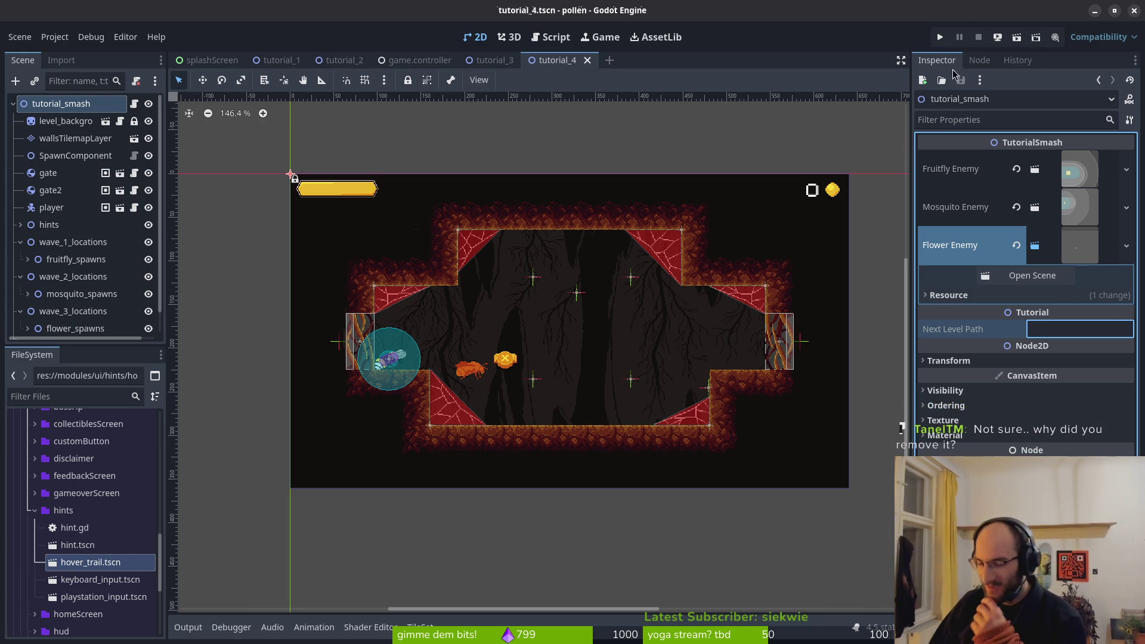
click(940, 37)
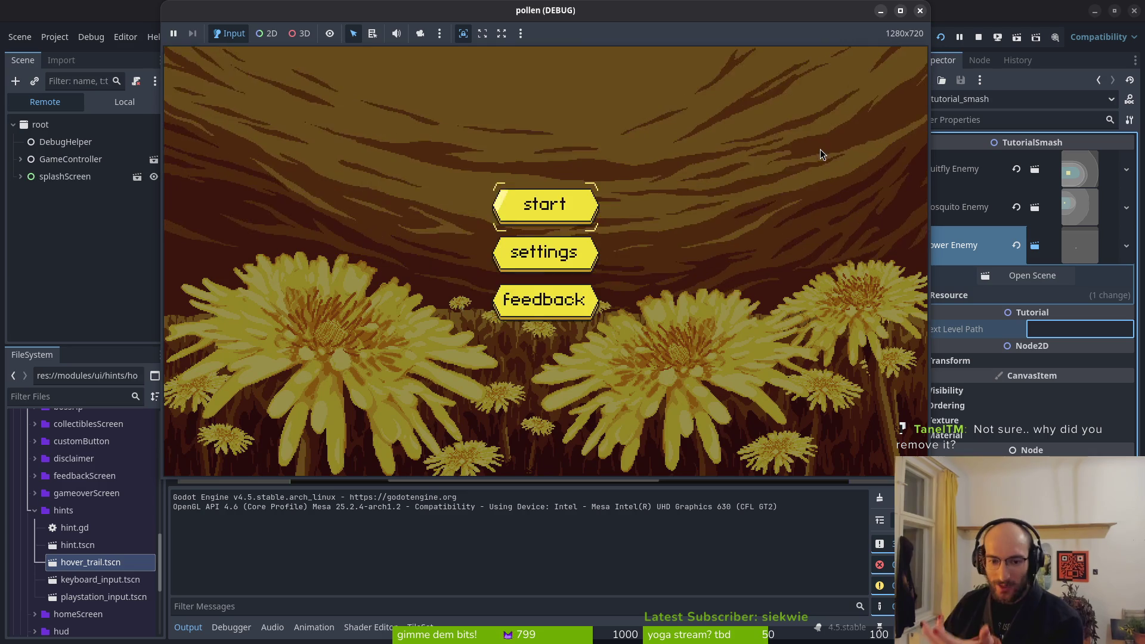
Start from the main menu, fly the bee up and right, smash the enemy, and exit into the next room
key(Return)
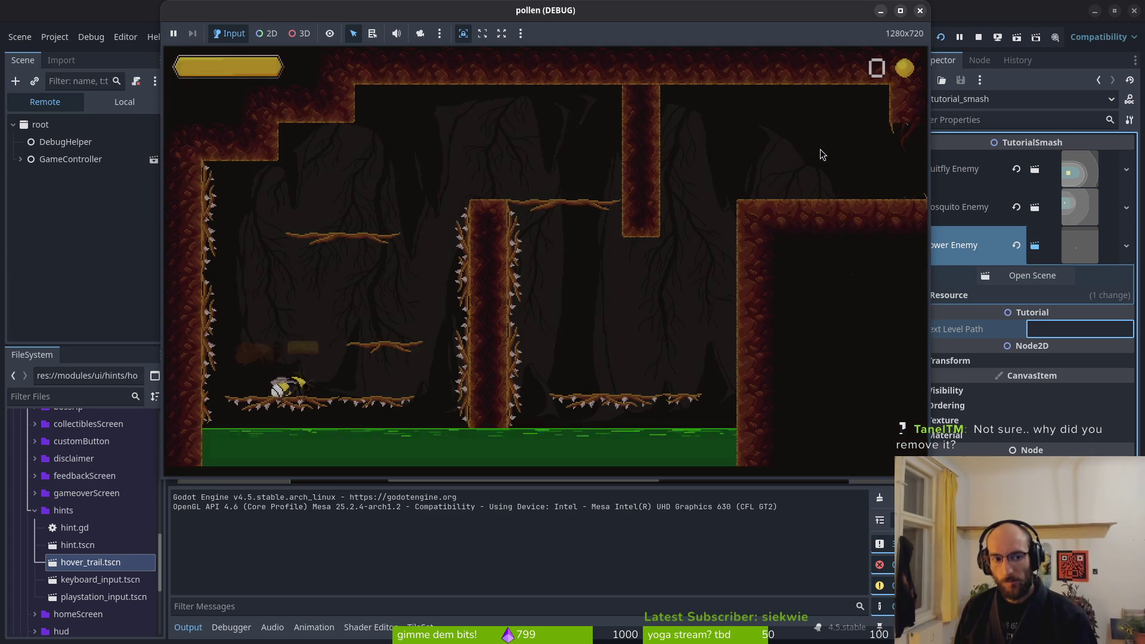
key(Up)
key(Right)
key(Down)
key(Right)
key(Up)
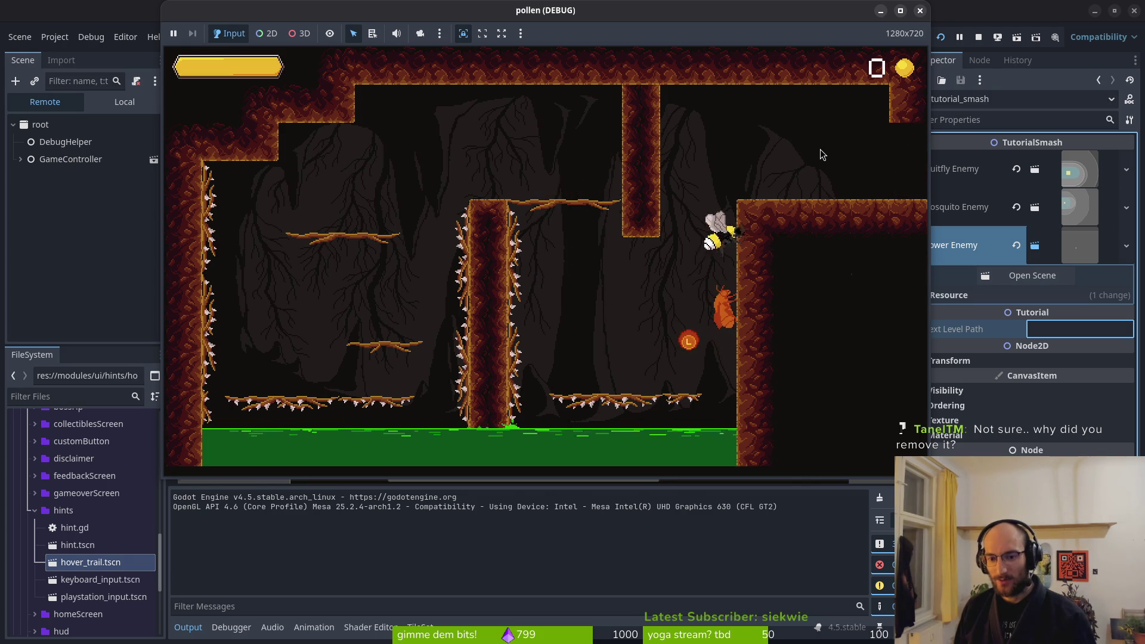
key(Right)
key(Right)
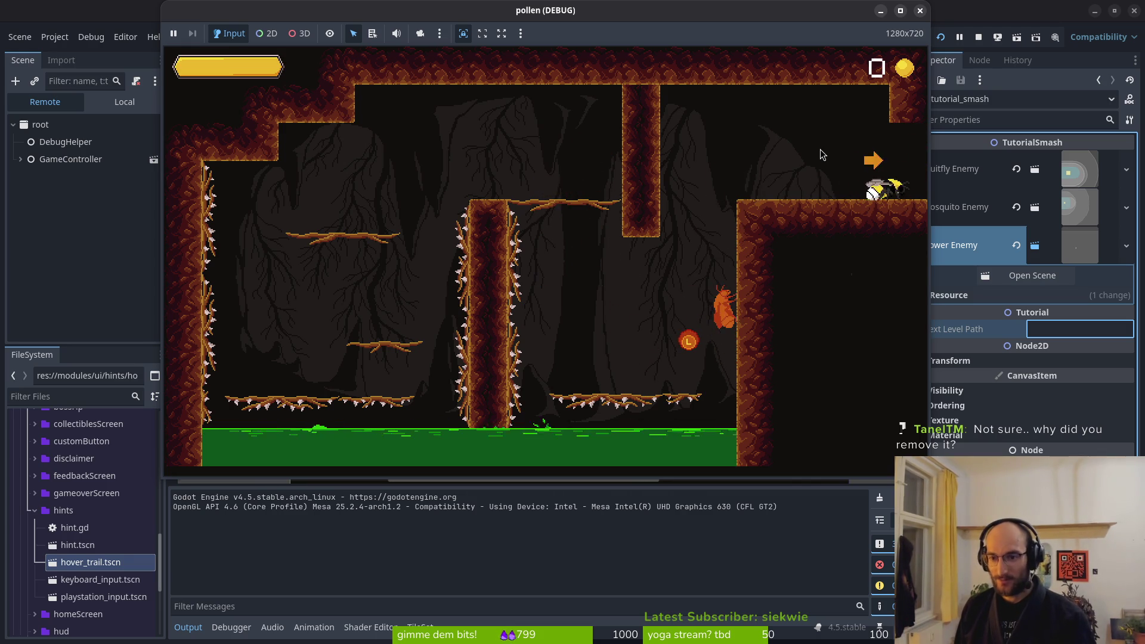
key(Down)
key(Right)
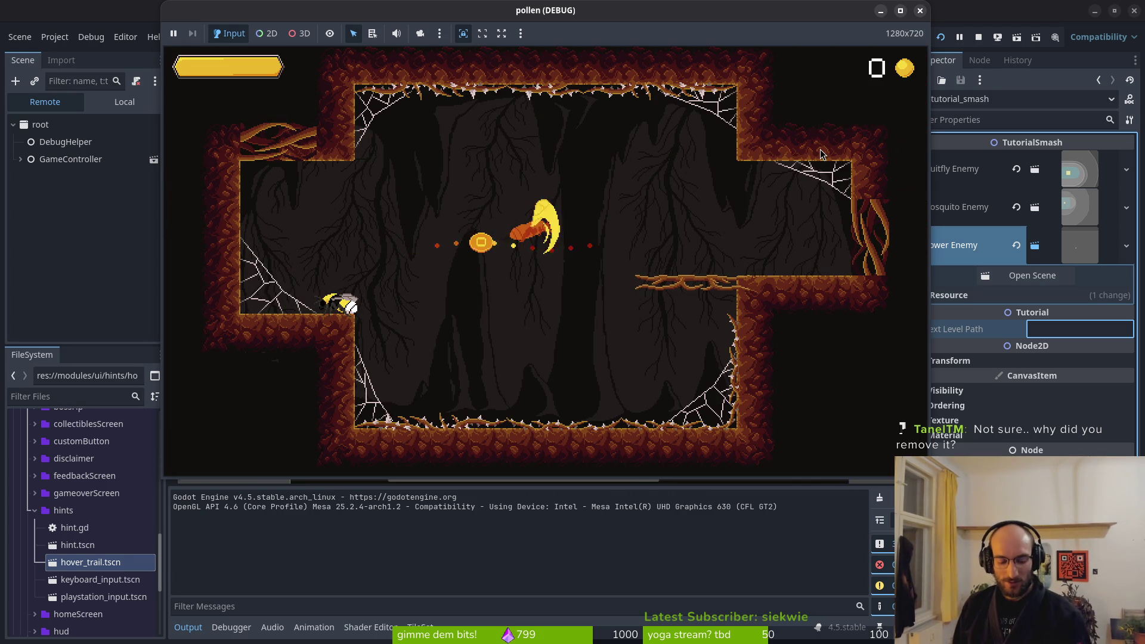
text(jjj)
click(567, 211)
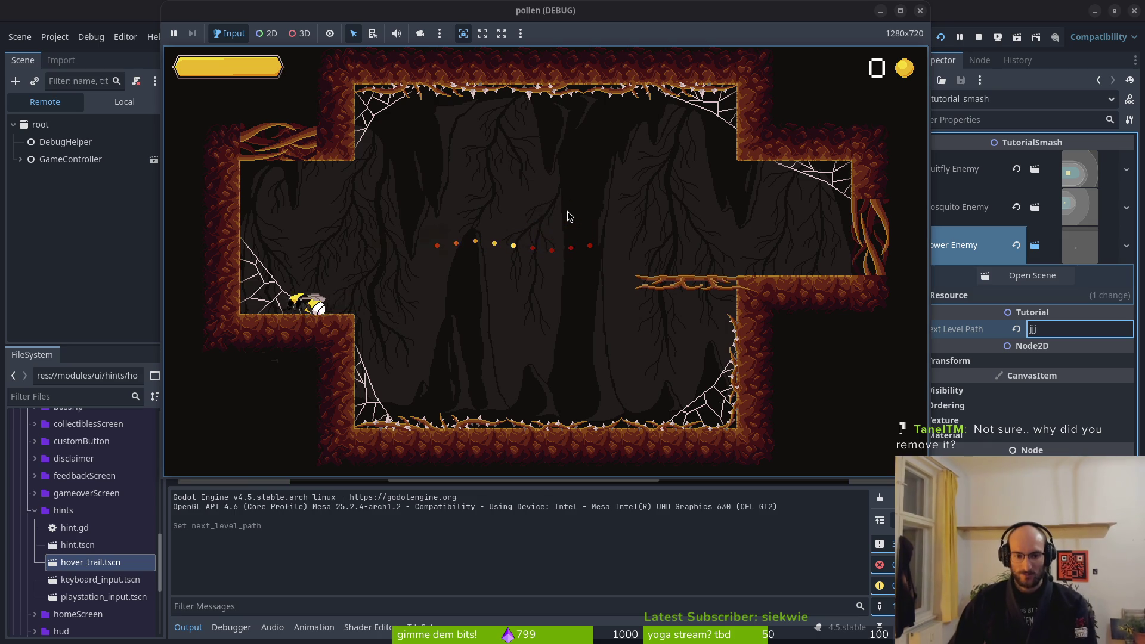
key(Right)
key(Right)
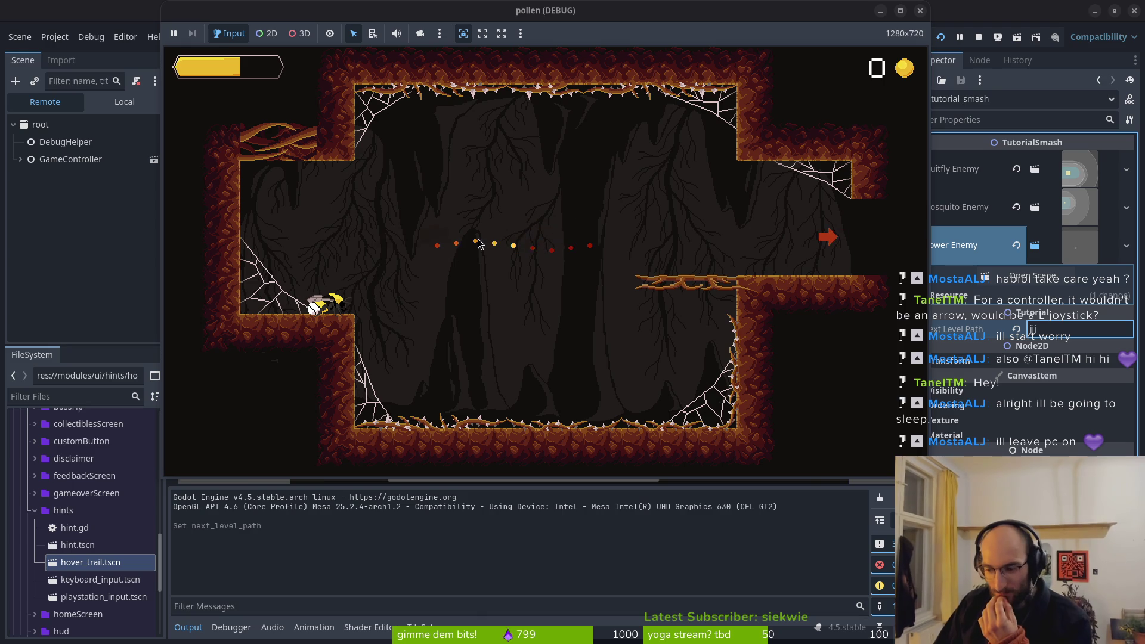
Leave the test run and show all open windows with Super+W
key(super+w)
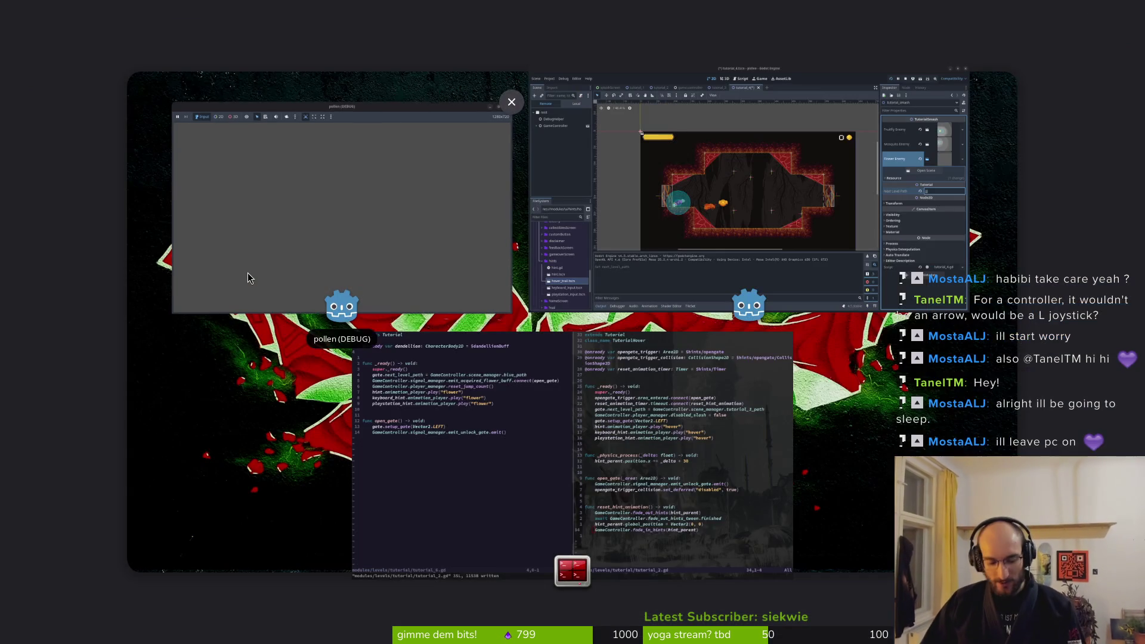
In Aseprite, open hints.aseprite from recent files, then buttonHints.aseprite from the aseprite folder
key(super+2)
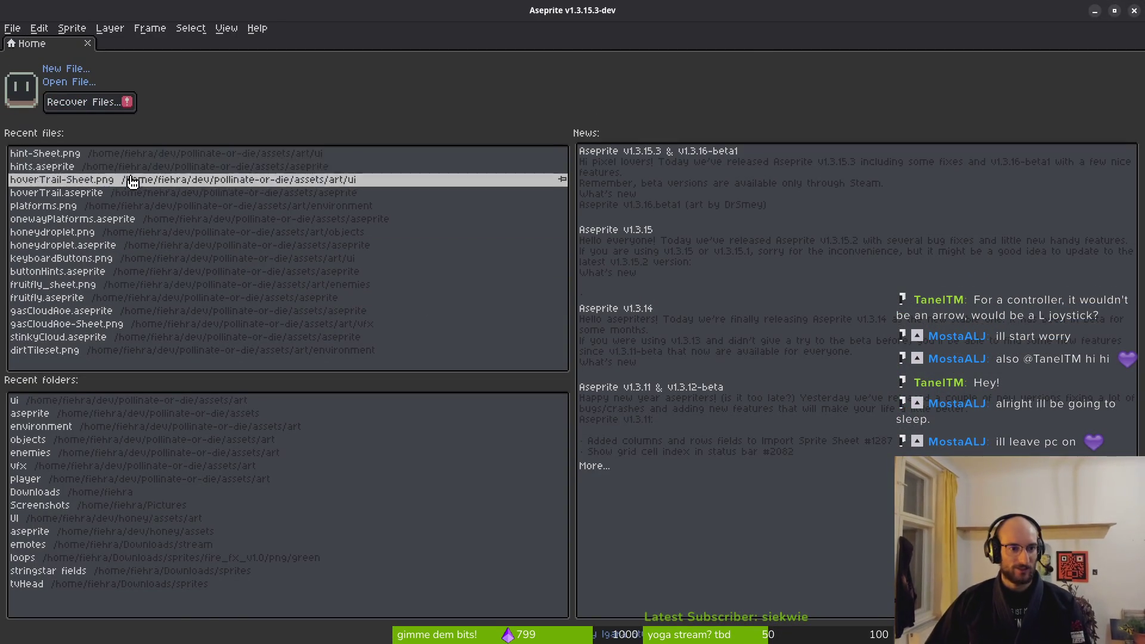
click(84, 170)
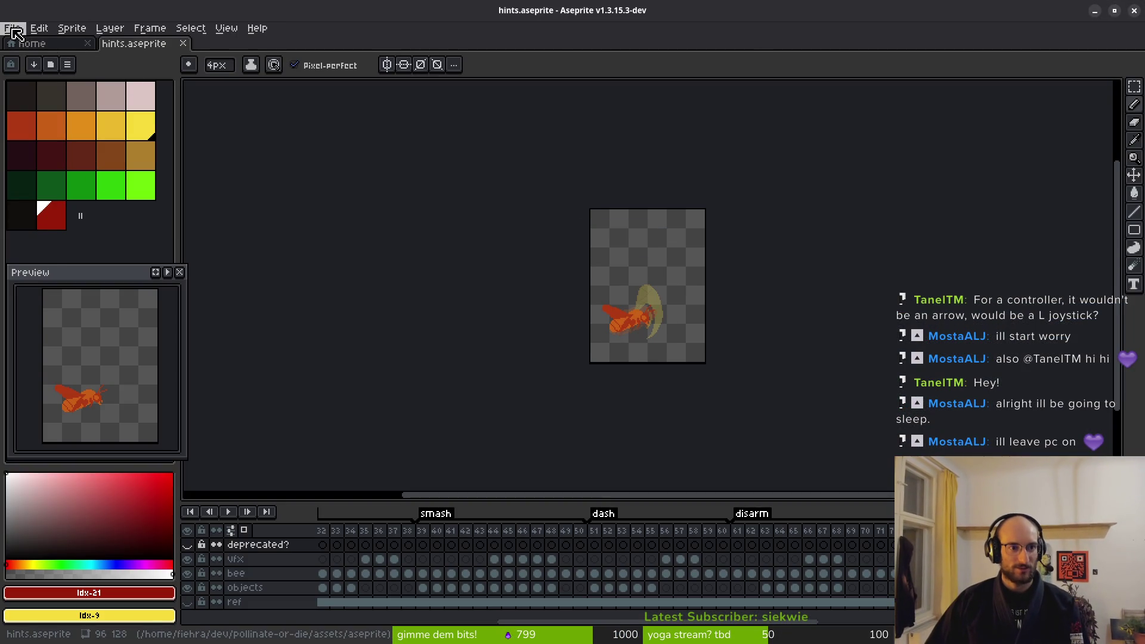
click(24, 44)
click(15, 28)
click(24, 57)
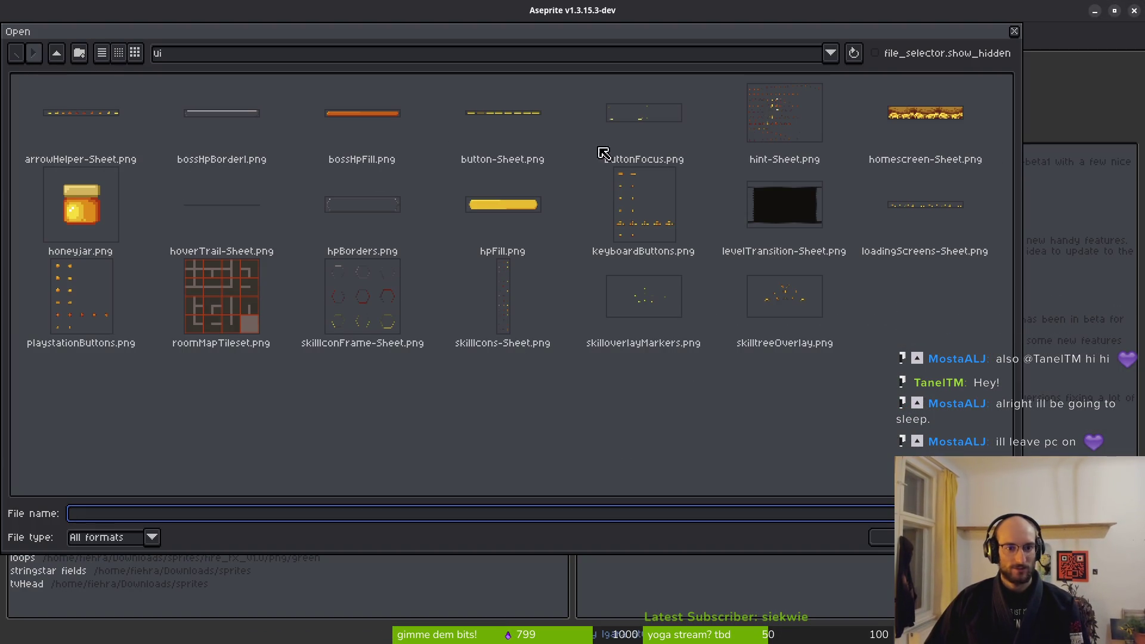
click(57, 53)
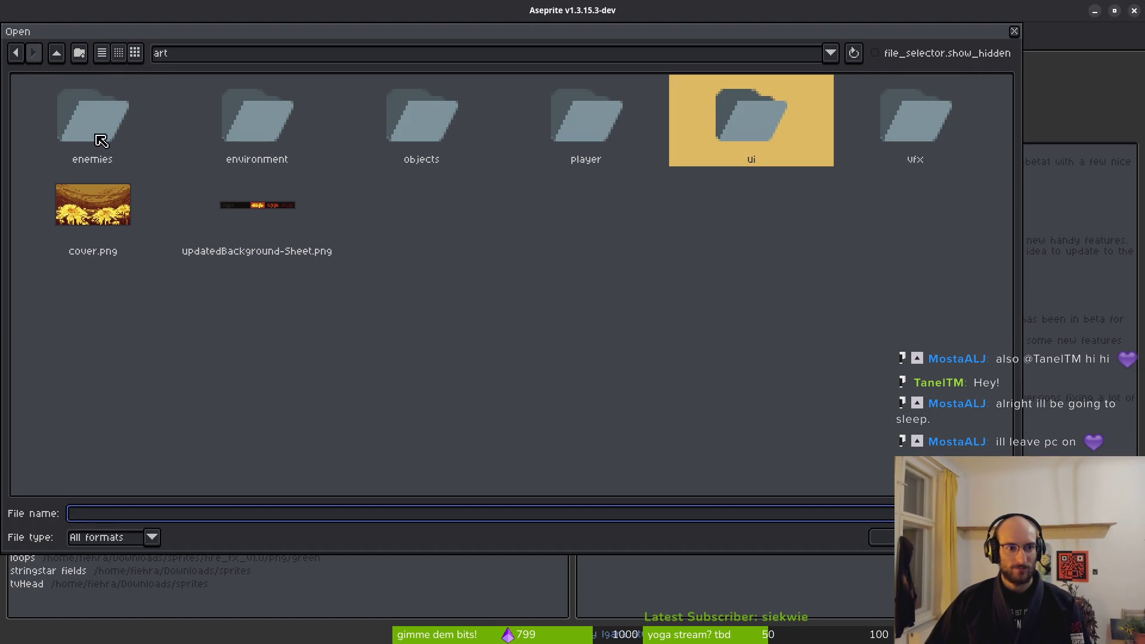
click(62, 54)
double_click(159, 128)
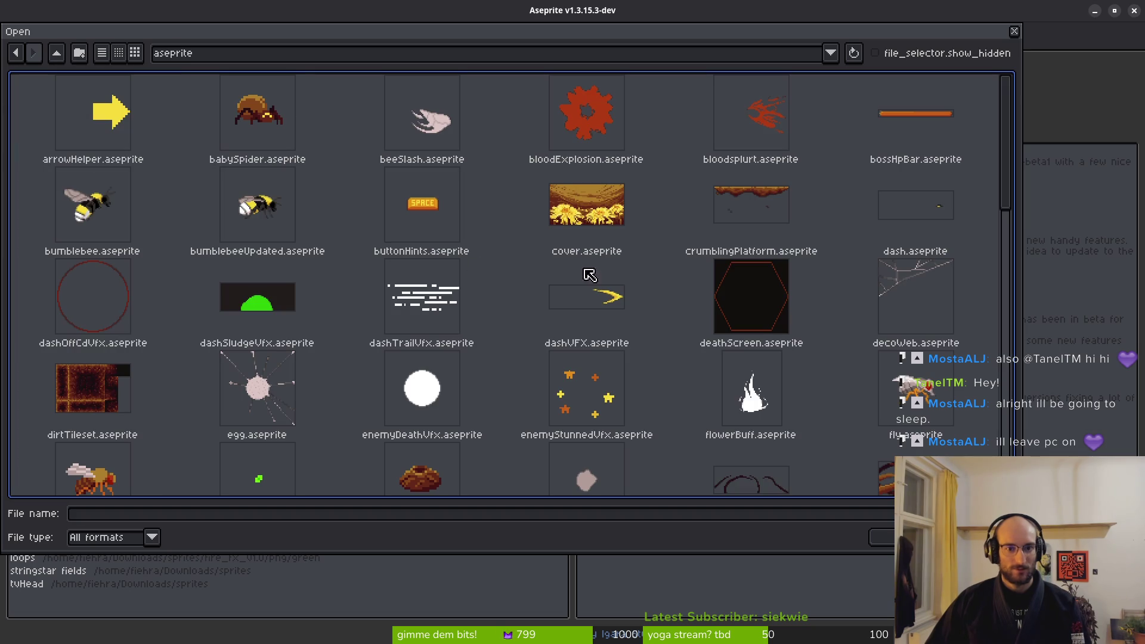
double_click(410, 208)
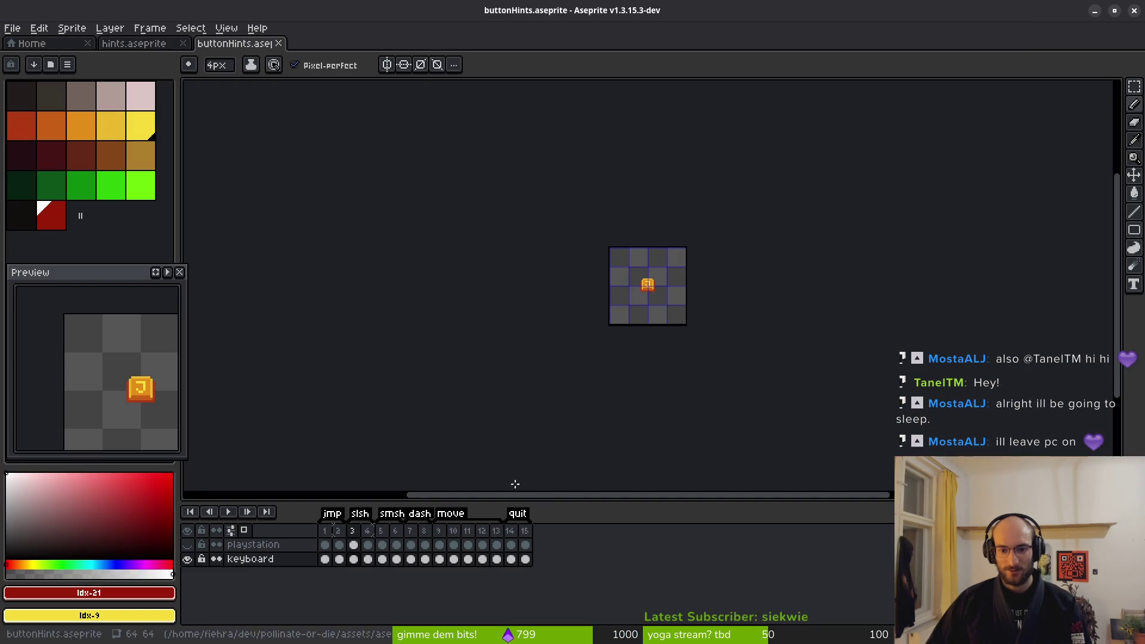
Review the WASD key frames and insert a new empty frame 14 after frame 13
click(441, 531)
scroll(639, 294, up, 9)
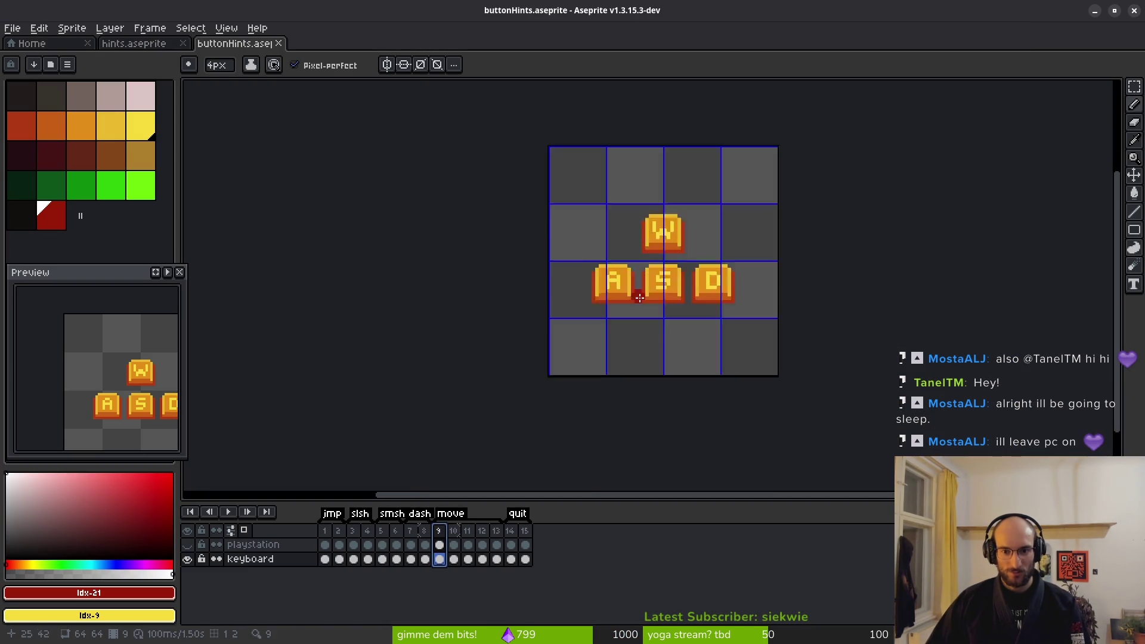
scroll(619, 269, down, 2)
click(497, 532)
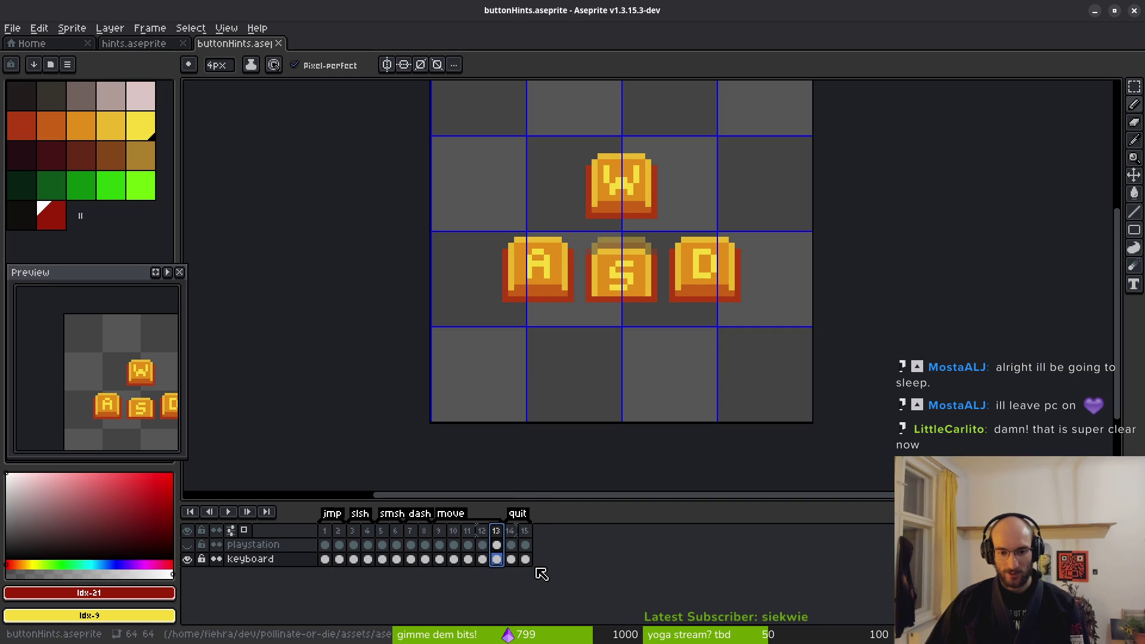
key(alt+b)
click(500, 560)
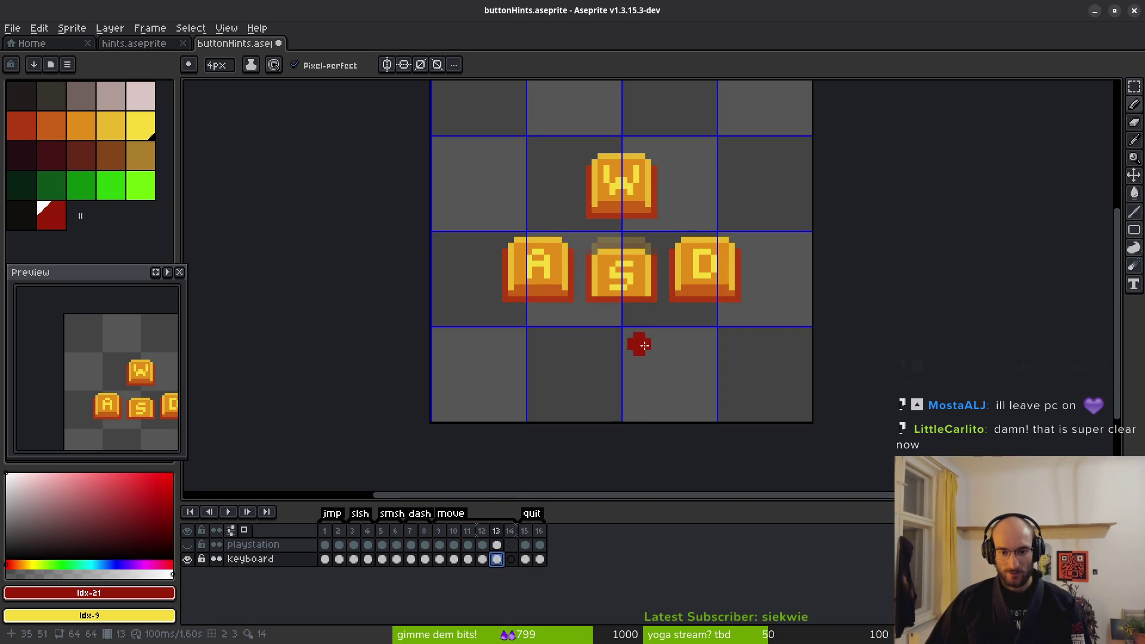
scroll(639, 343, up, 2)
key(m)
drag(425, 133, 789, 371)
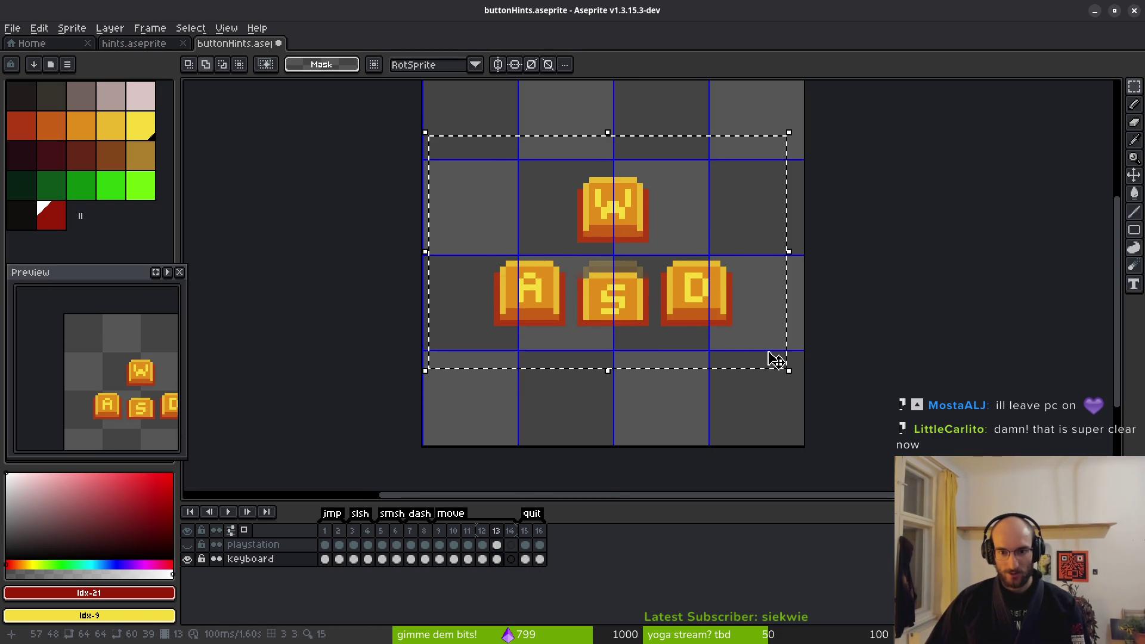
key(ctrl+d)
click(468, 559)
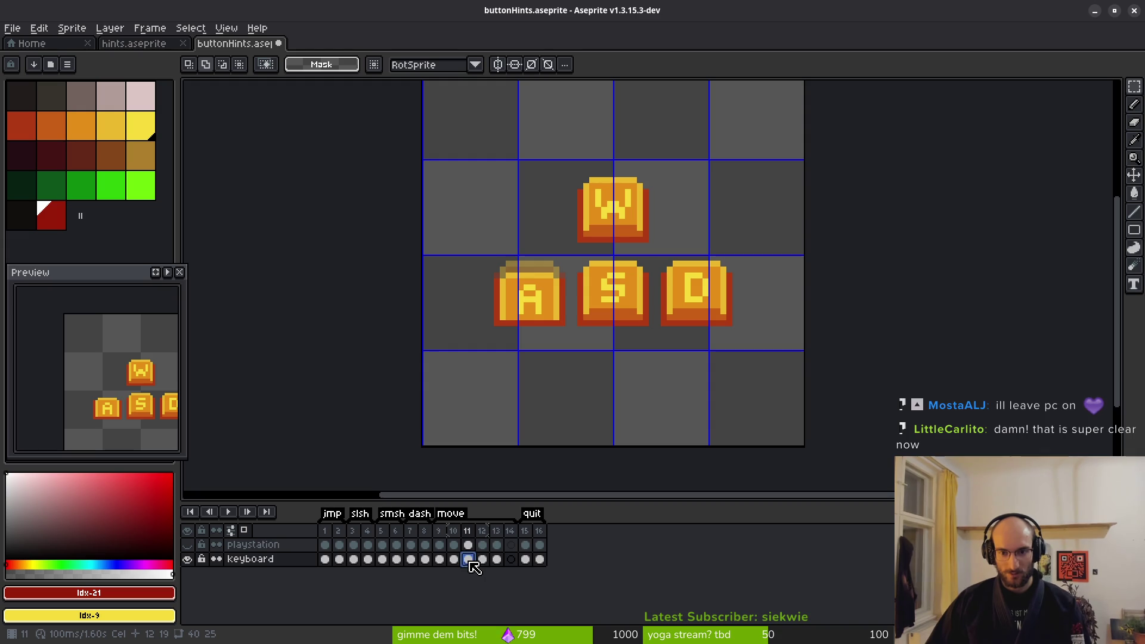
click(511, 559)
Copy the W key from frame 12 and place it pressed down in frame 14
drag(461, 144, 806, 436)
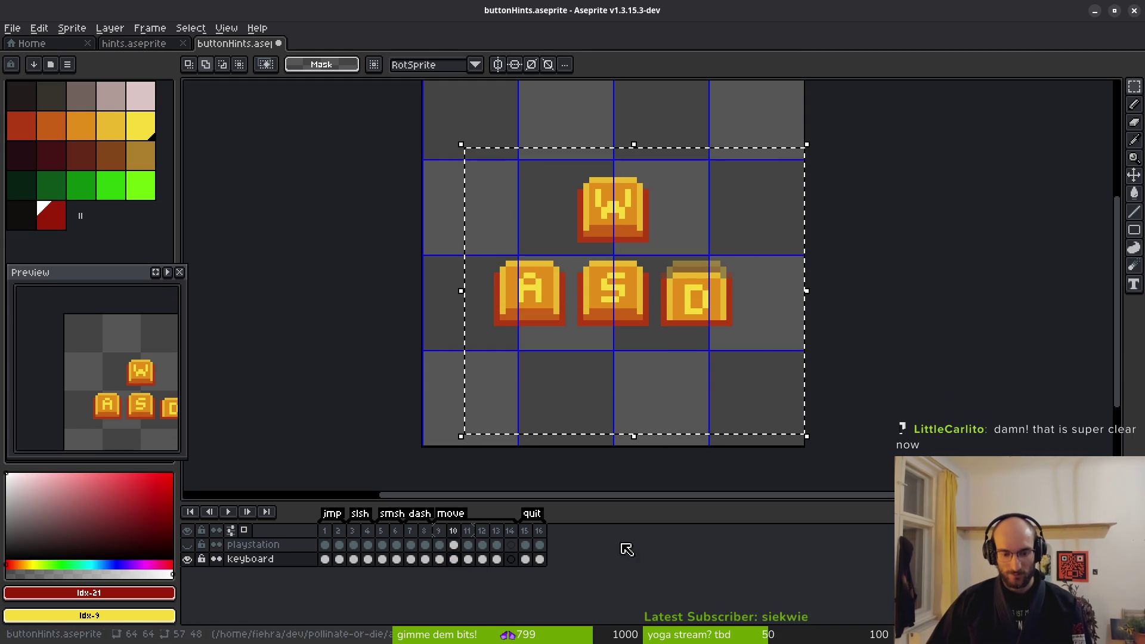
click(524, 560)
click(590, 440)
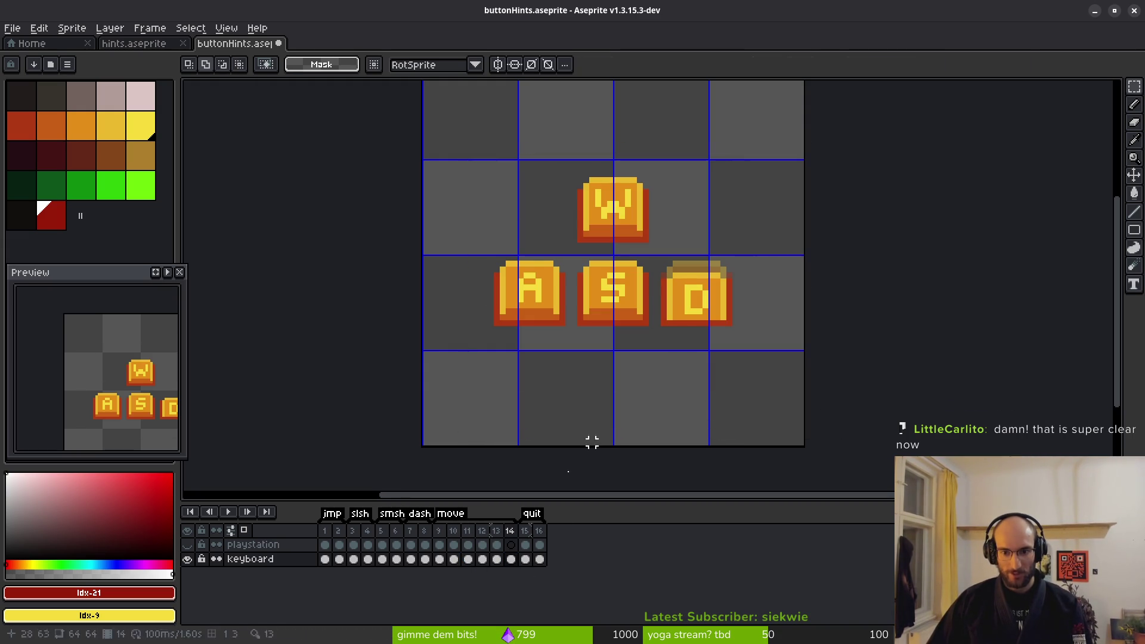
click(482, 559)
drag(523, 128, 682, 251)
click(511, 559)
drag(523, 163, 672, 258)
key(ctrl+d)
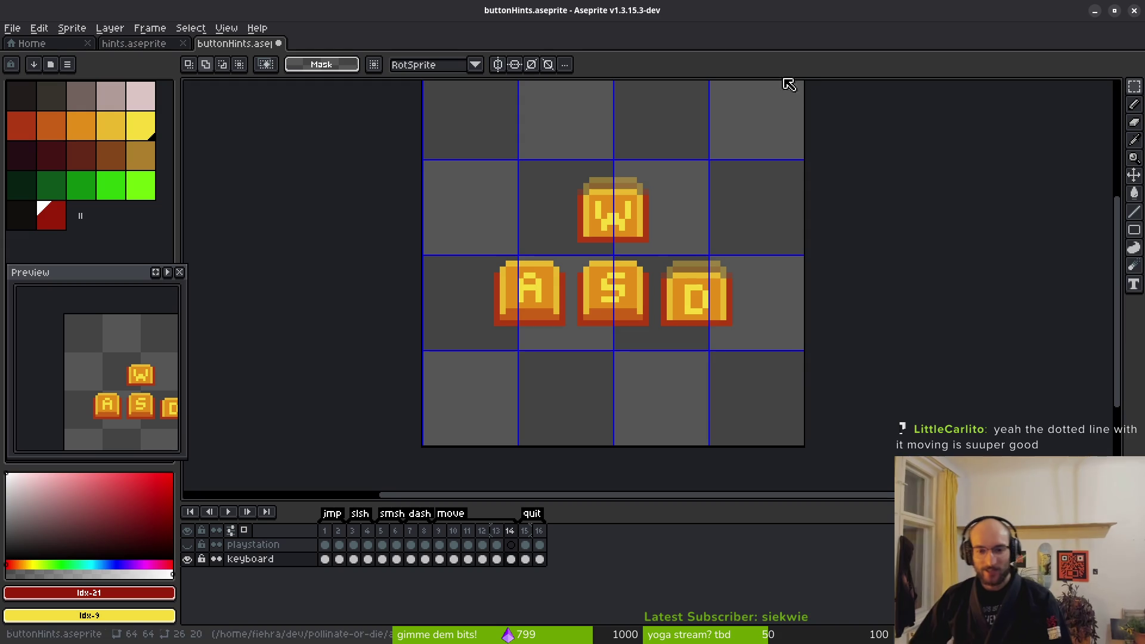
Save buttonHints.aseprite with the new pressed-W frame
mouse_move(712, 305)
mouse_down()
mouse_move(746, 305)
mouse_move(678, 288)
mouse_move(713, 297)
mouse_move(681, 302)
mouse_up()
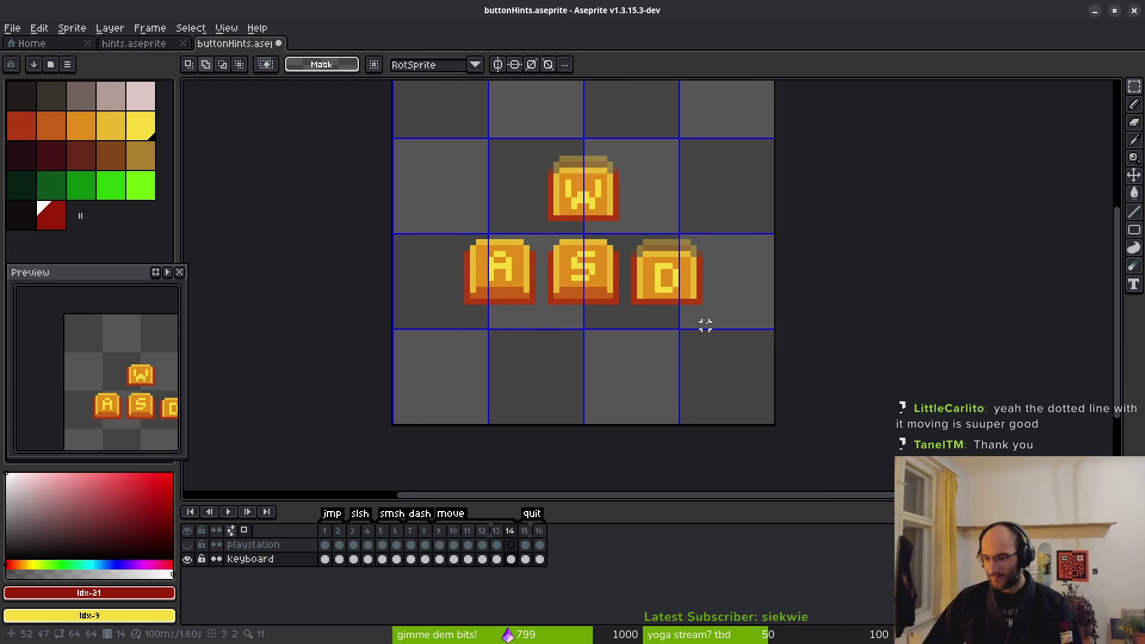
drag(708, 327, 721, 332)
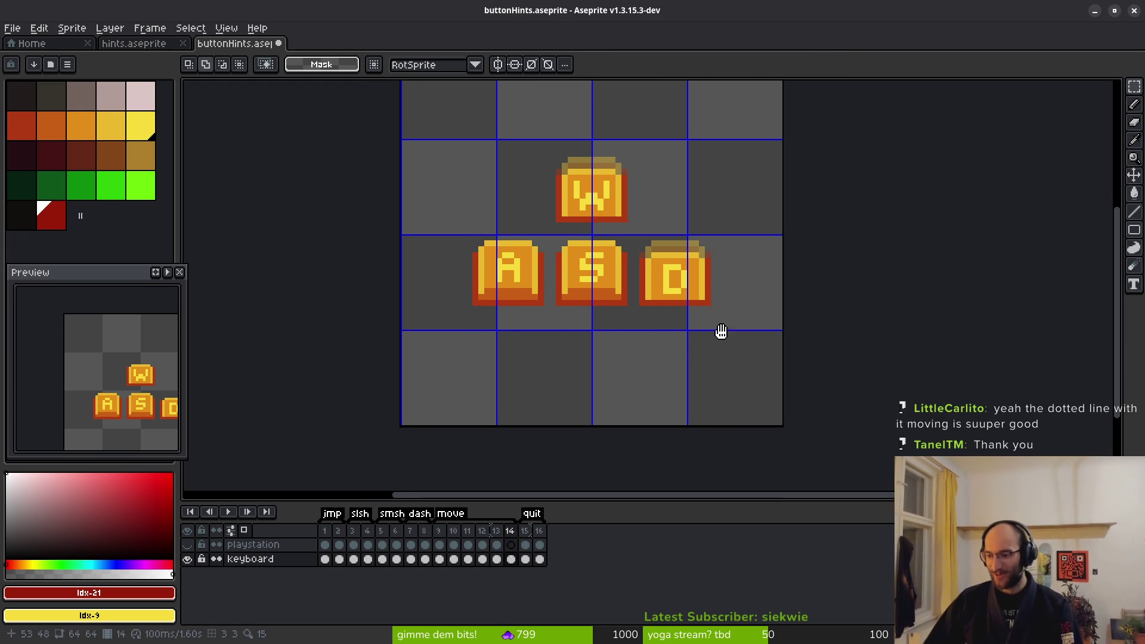
drag(606, 278, 639, 312)
key(ctrl+s)
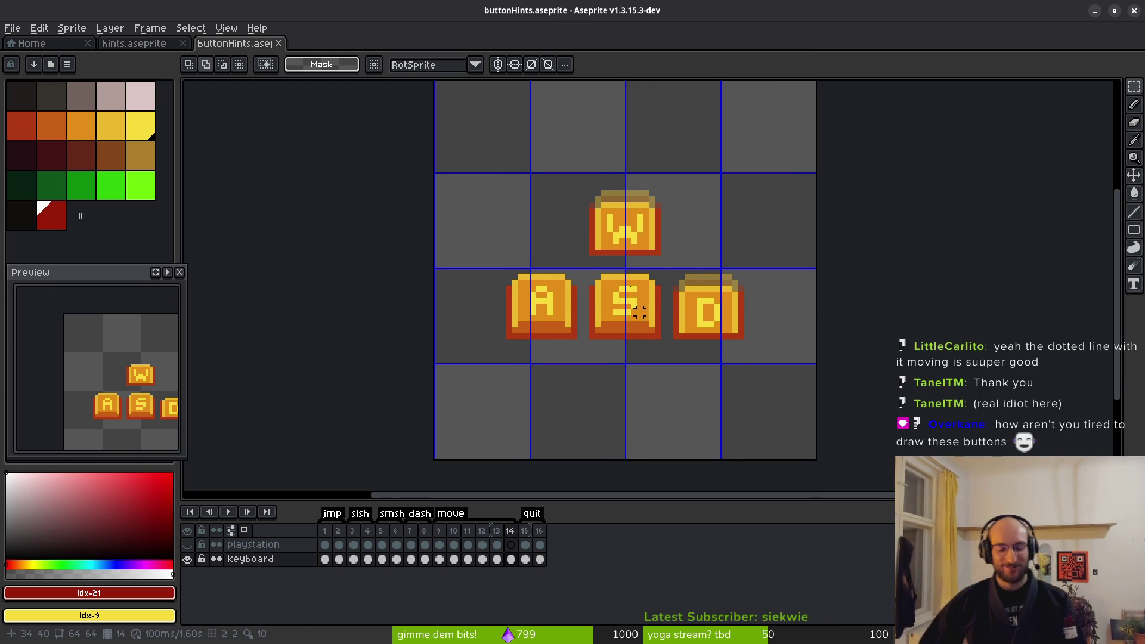
click(497, 544)
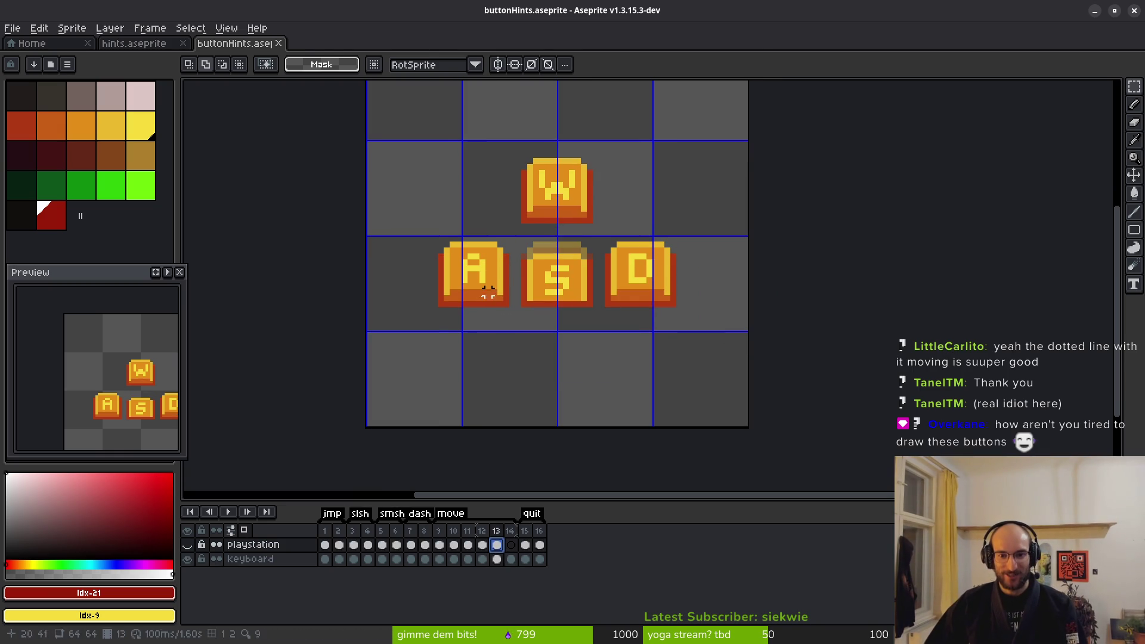
Show the playstation layer, hide the keyboard layer, and compare the L button in frames 12 and 13
click(483, 545)
click(187, 544)
click(187, 559)
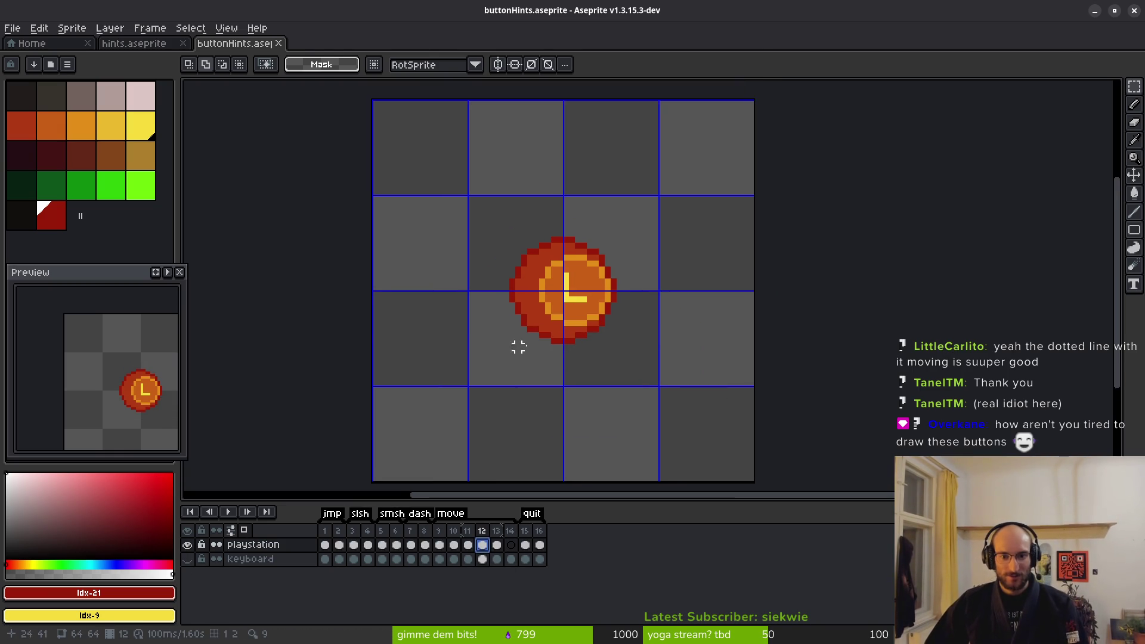
scroll(565, 302, up, 4)
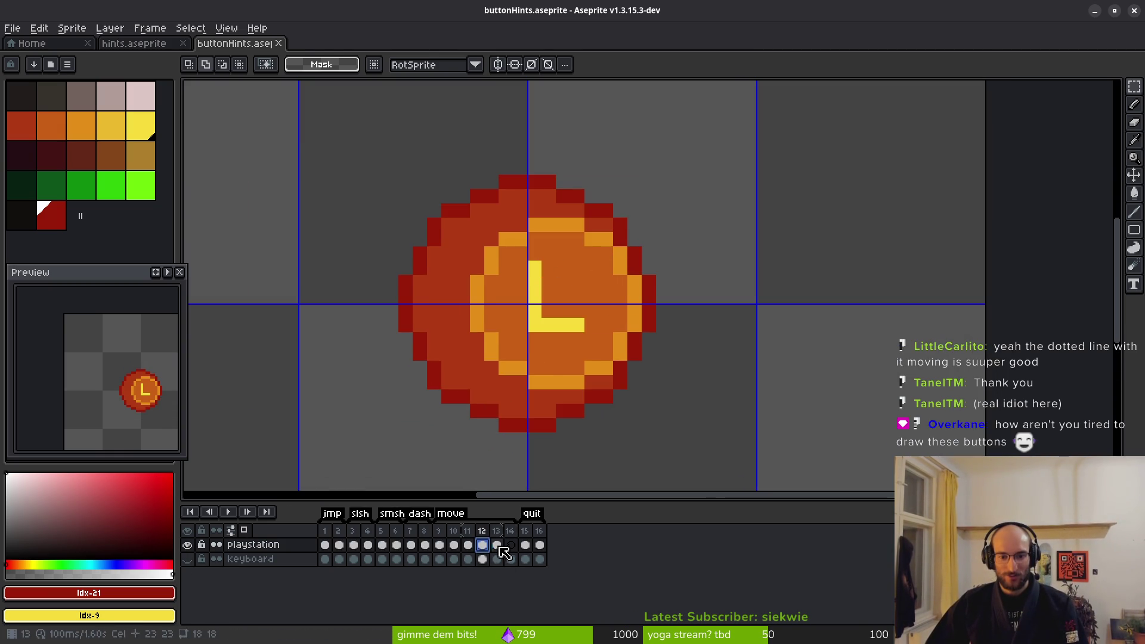
click(497, 544)
scroll(547, 299, down, 1)
key(w)
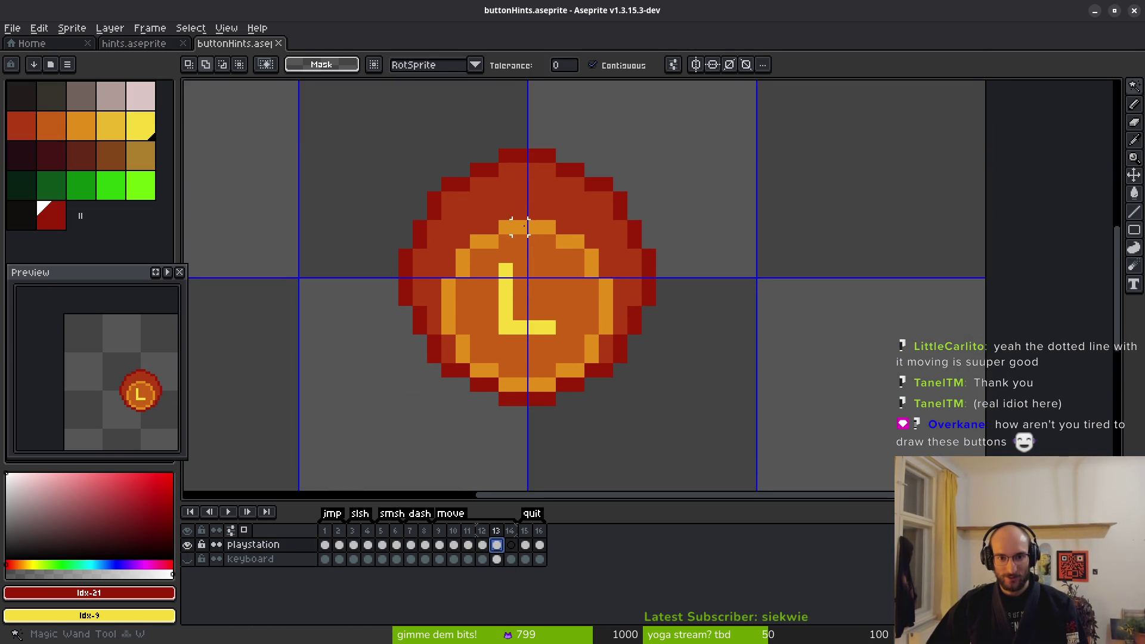
scroll(525, 239, up, 4)
key(comma)
scroll(549, 282, down, 1)
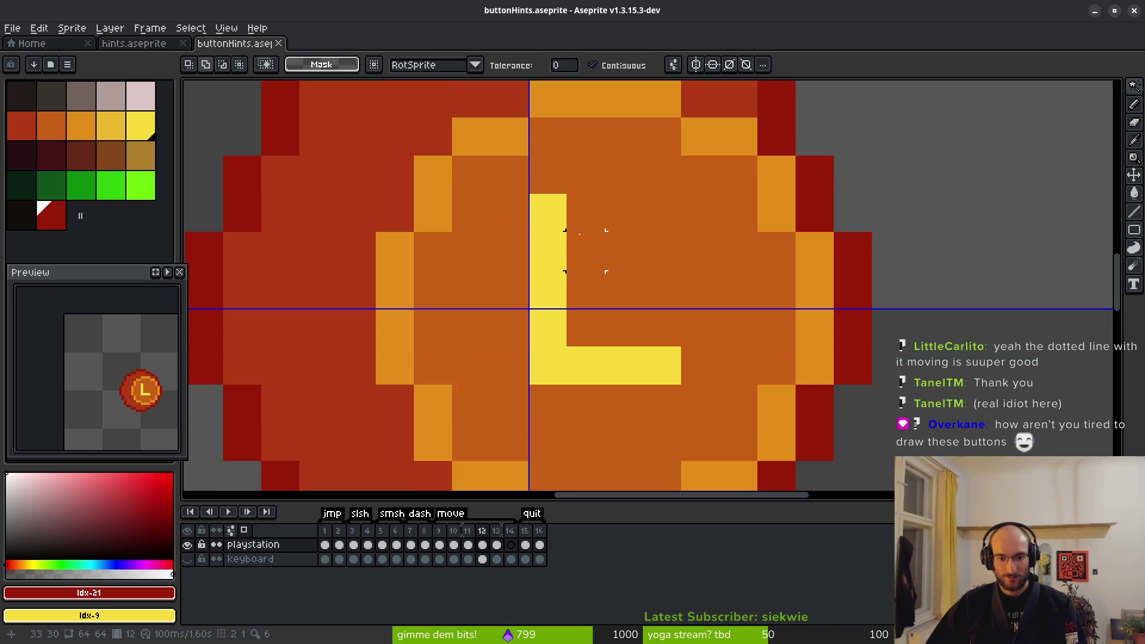
scroll(626, 281, down, 2)
Select the inner face of the frame-13 L button by colour
key(i)
key(period)
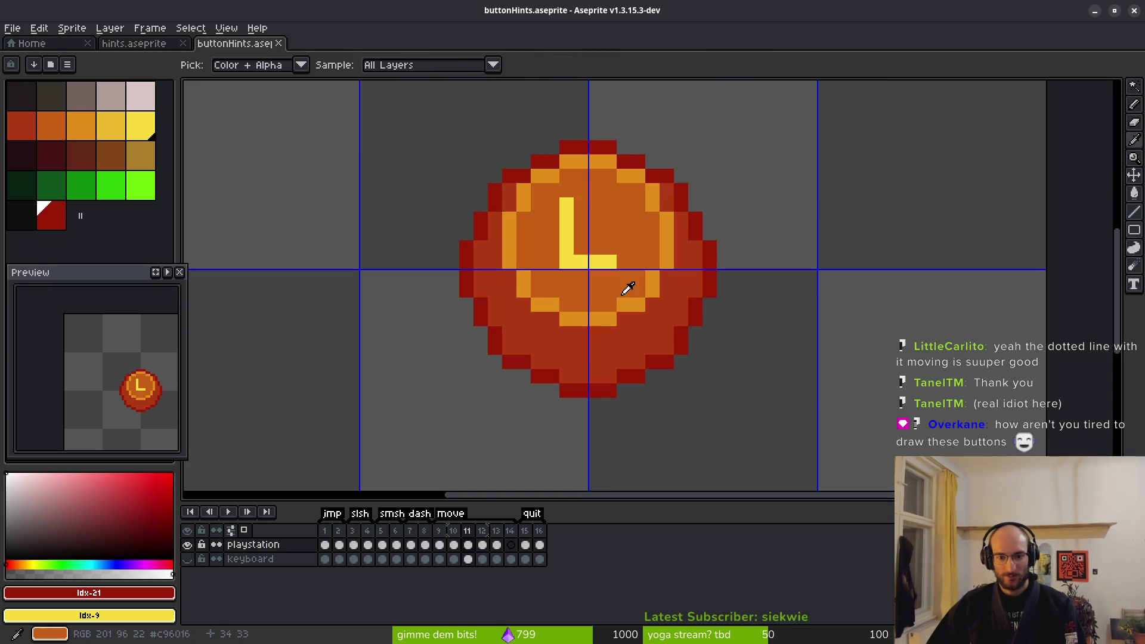
key(comma)
key(period)
key(w)
scroll(606, 308, up, 2)
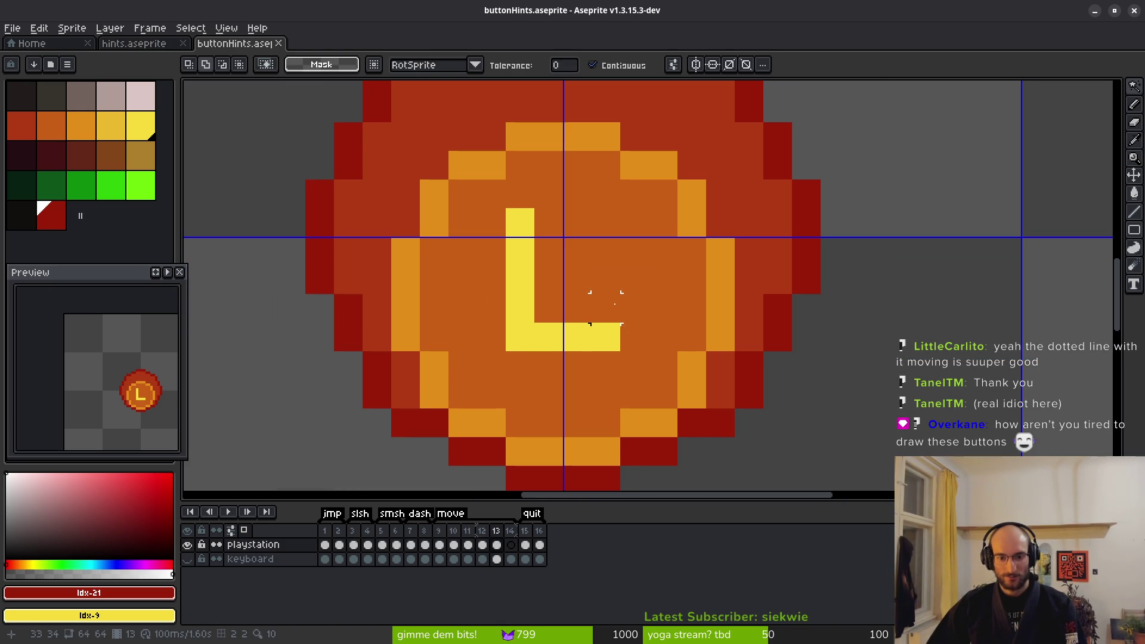
key(b)
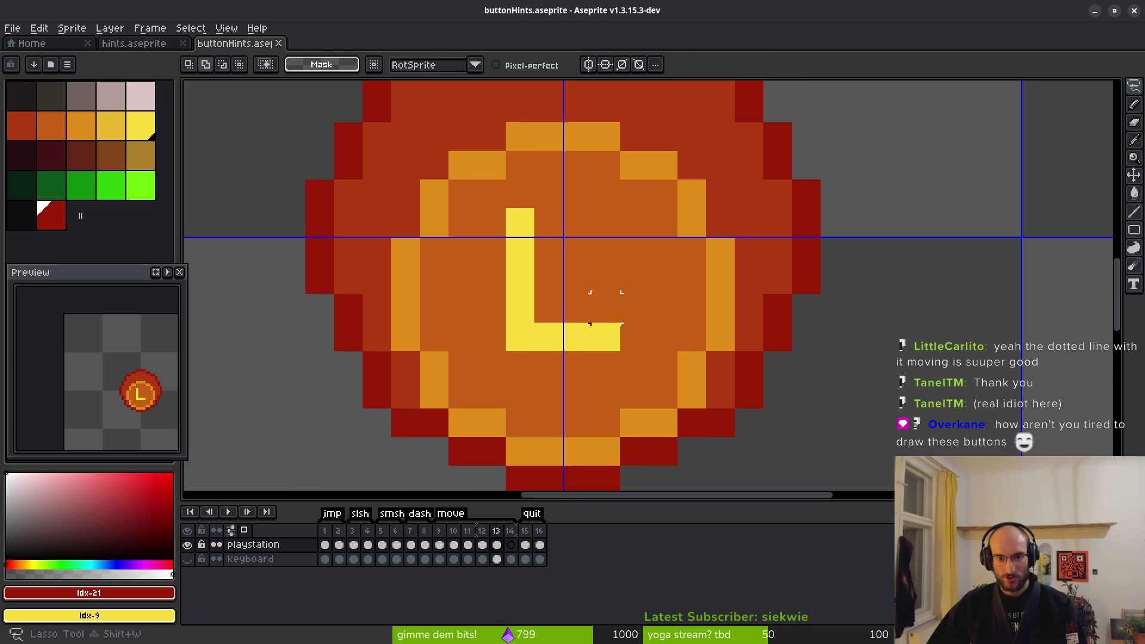
mouse_move(605, 136)
mouse_down()
mouse_move(546, 136)
mouse_move(520, 165)
mouse_move(463, 195)
mouse_move(403, 259)
mouse_move(406, 337)
mouse_move(434, 393)
mouse_move(519, 419)
mouse_move(549, 452)
mouse_move(606, 423)
mouse_move(663, 423)
mouse_move(692, 337)
mouse_move(720, 337)
mouse_move(721, 252)
mouse_move(691, 252)
mouse_move(692, 195)
mouse_move(663, 166)
mouse_move(606, 166)
mouse_up()
key(ctrl+z)
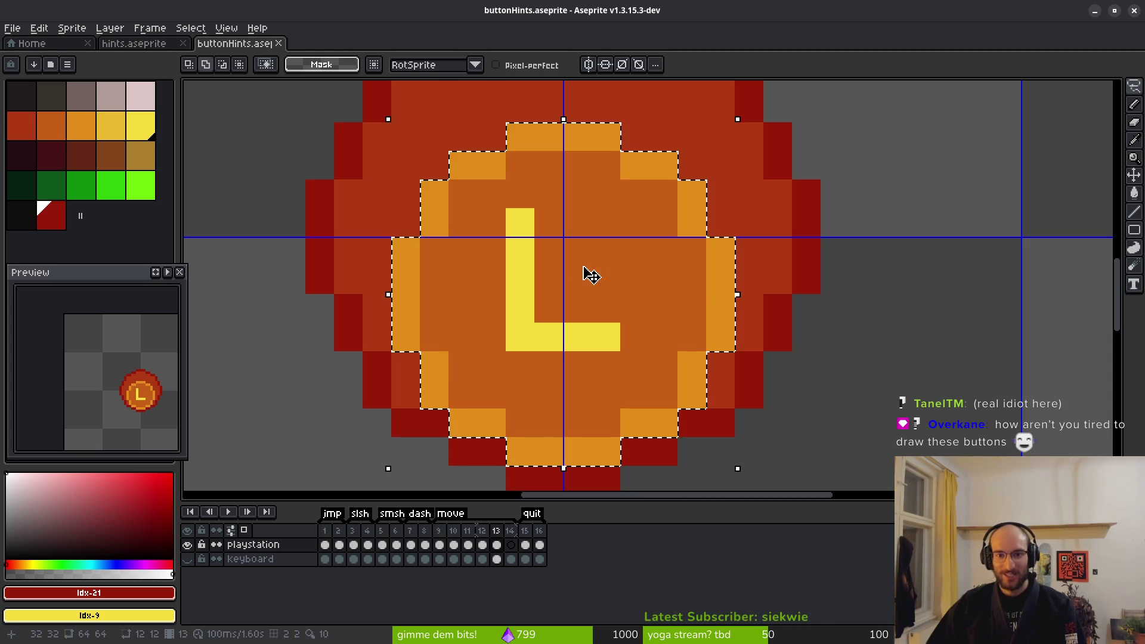
Copy the selected button face using cut and undo, then move to empty frame 14
key(Delete)
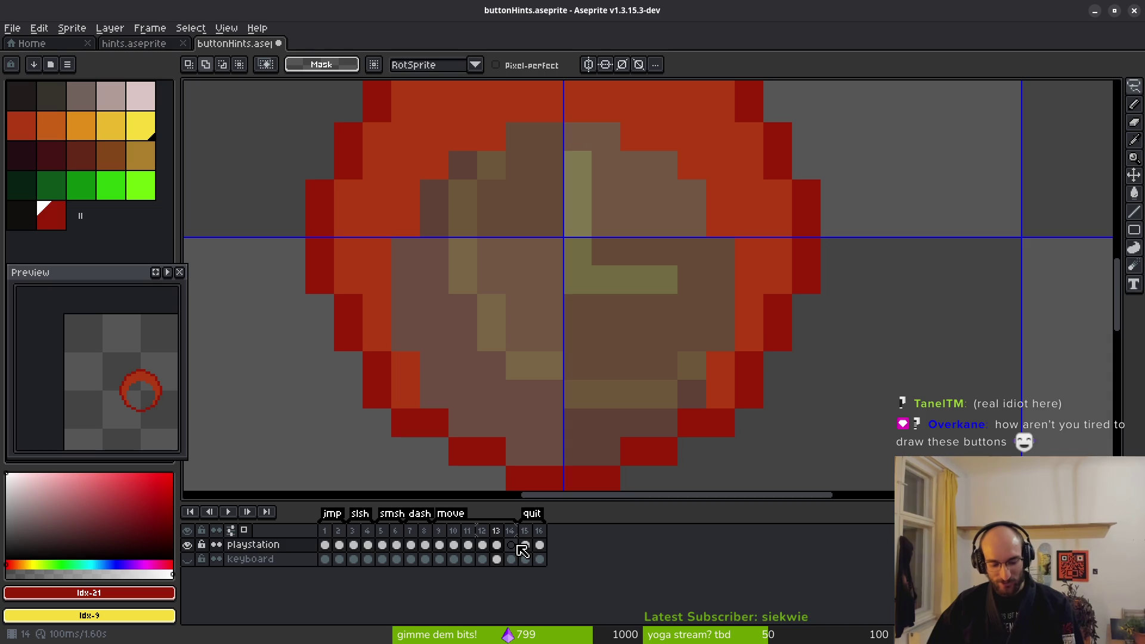
key(ctrl+z)
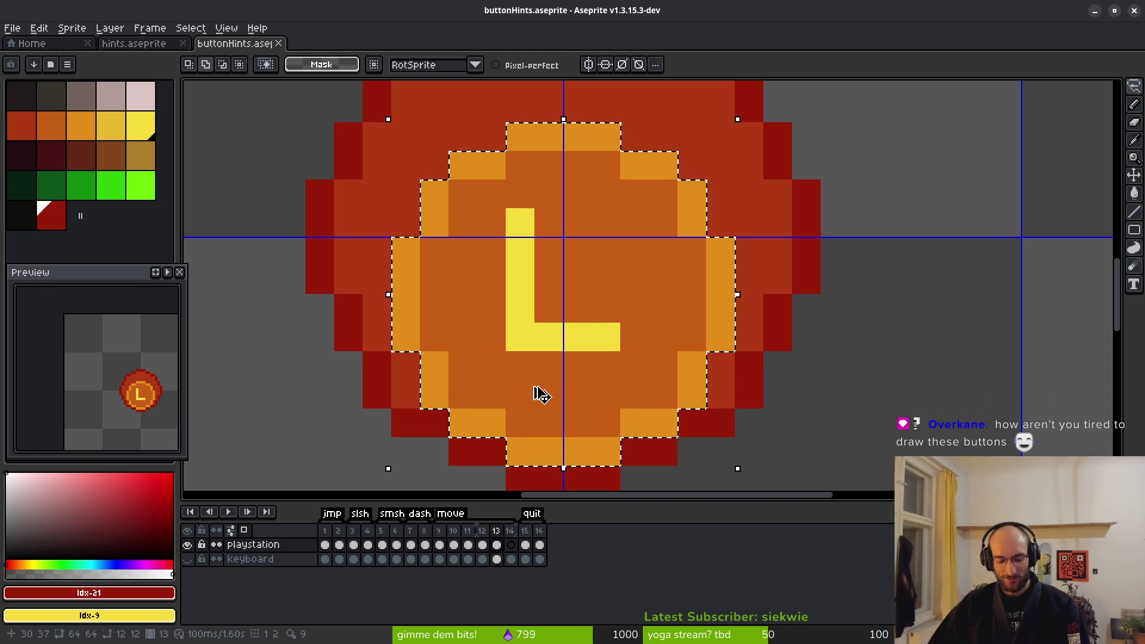
click(510, 530)
key(ctrl+d)
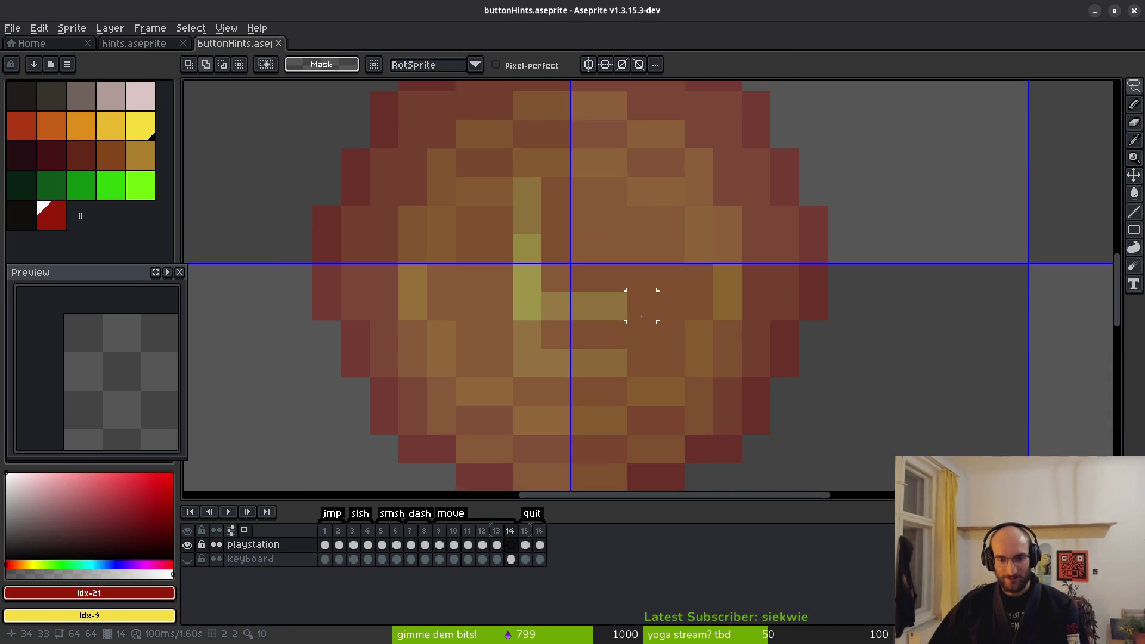
Paste the button face into frame 14, align it over the onion skin, and commit it
scroll(641, 306, down, 3)
key(ctrl+v)
mouse_move(634, 340)
mouse_down()
mouse_move(639, 312)
mouse_move(661, 306)
mouse_up()
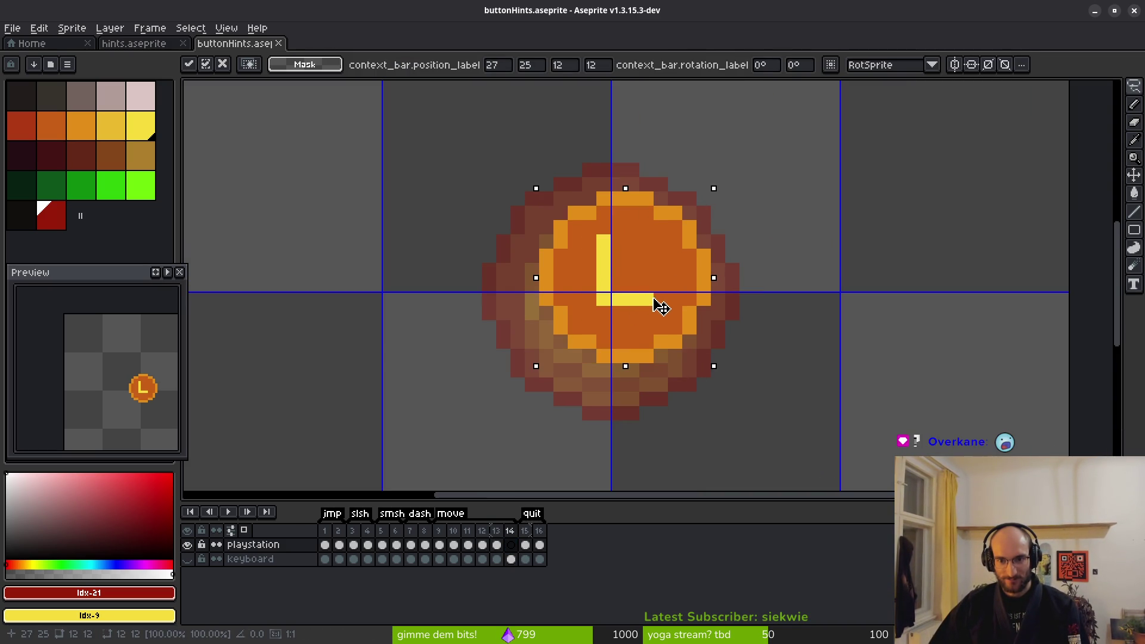
key(Right)
key(Left)
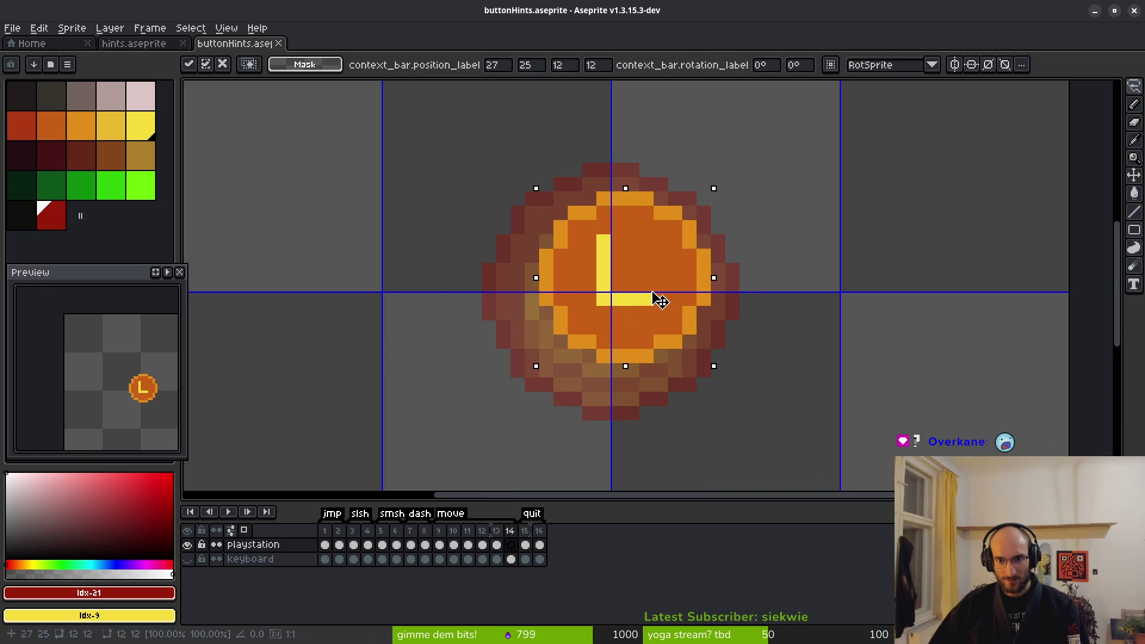
key(Up)
key(Right)
key(ctrl+d)
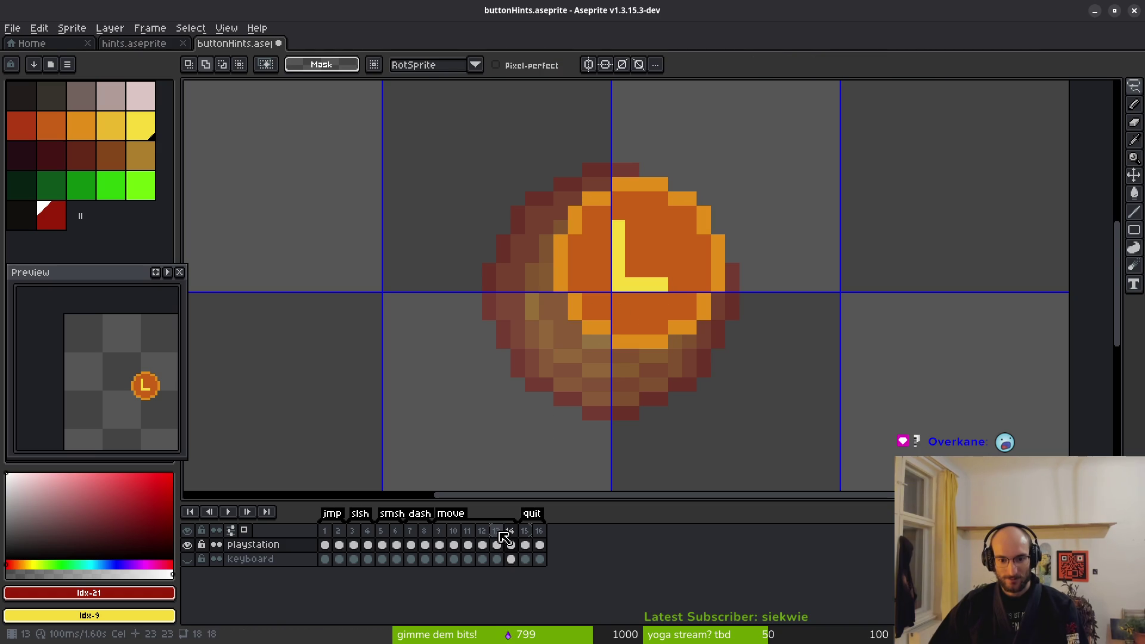
Pick the dark red and lighter red rim colours from frame 13 and set a 1-pixel pencil
scroll(473, 281, up, 1)
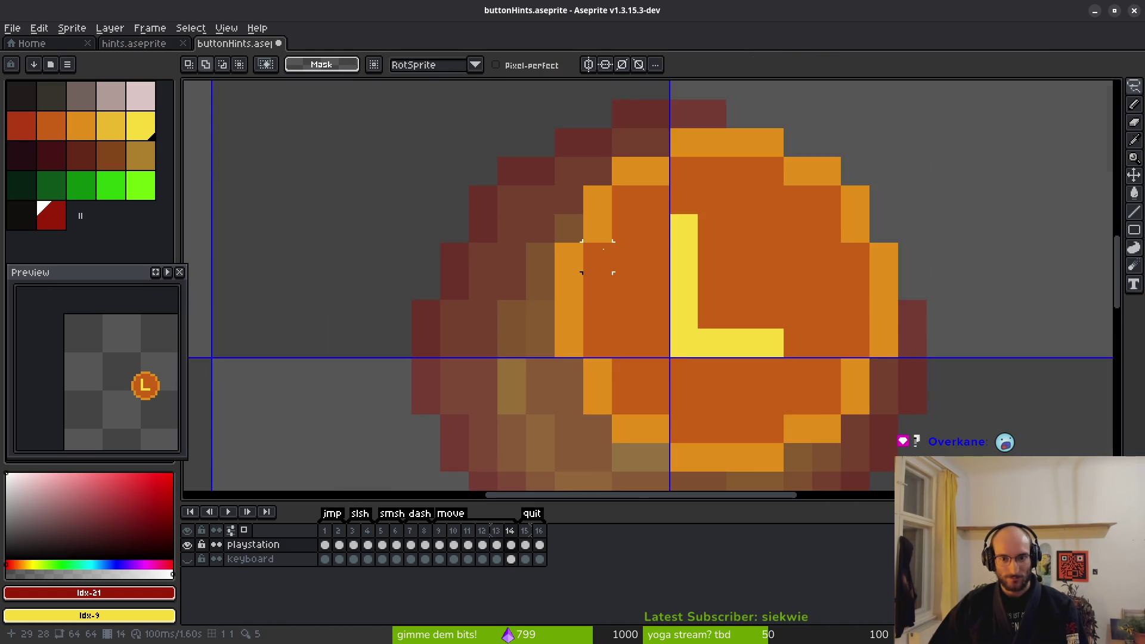
scroll(593, 266, down, 1)
key(i)
key(Left)
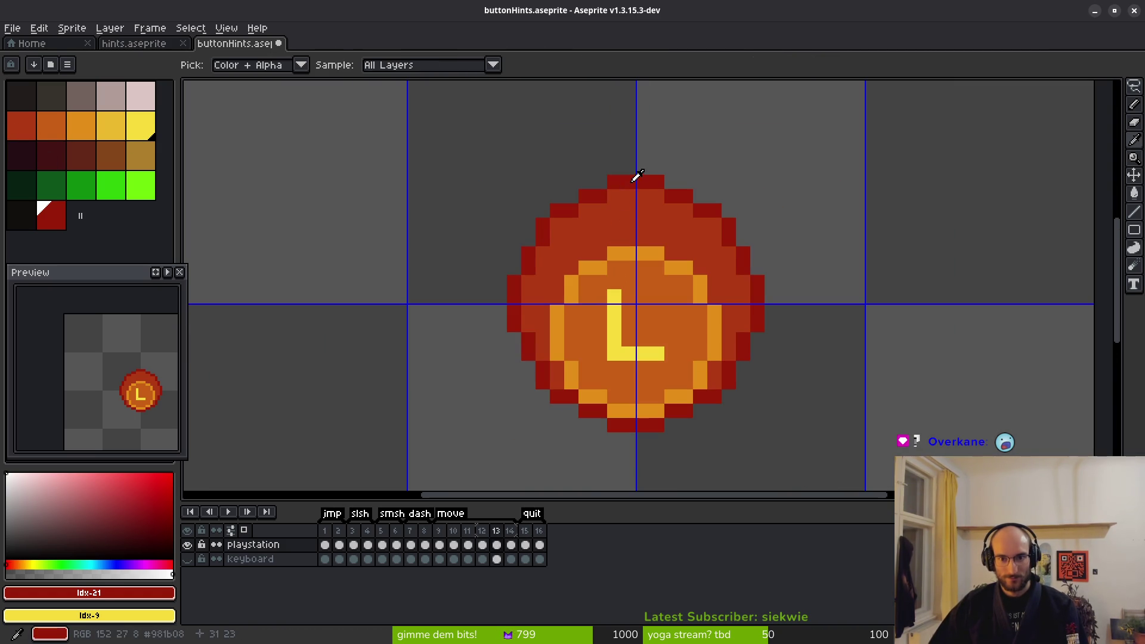
click(634, 179)
right_click(620, 201)
key(m)
key(i)
key(Right)
key(b)
mouse_move(614, 179)
mouse_down()
mouse_move(669, 179)
mouse_move(614, 179)
mouse_move(449, 265)
mouse_move(431, 322)
mouse_move(437, 369)
mouse_up()
scroll(634, 180, up, 1)
key(ctrl+z)
key(minus)
key(minus)
key(minus)
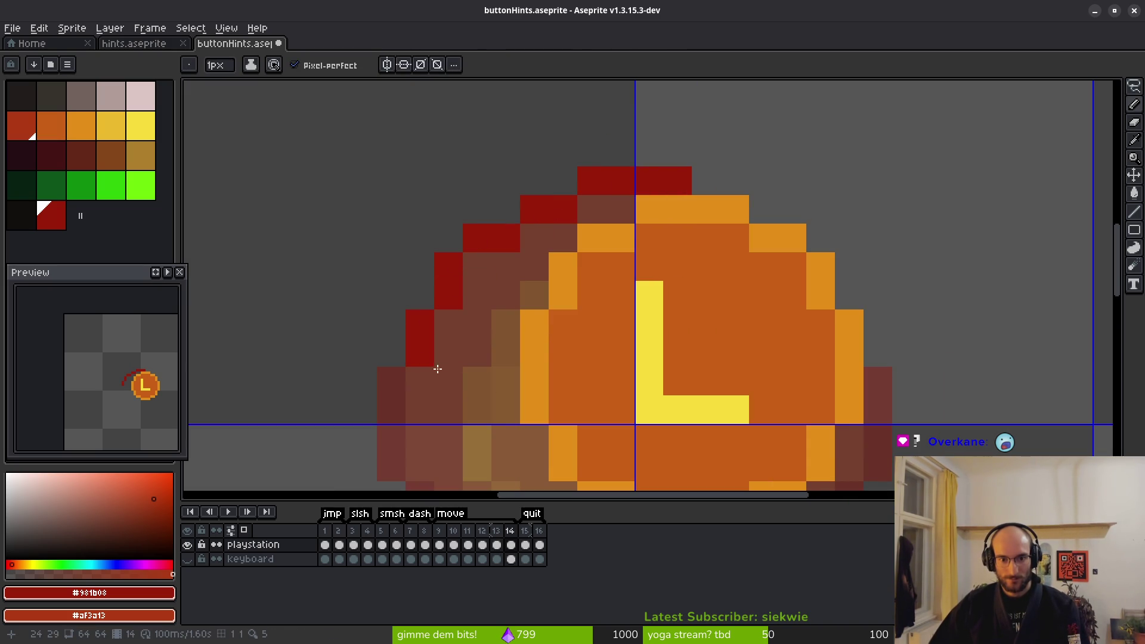
Redraw the dark-red rim along the button's left, lower and right edges
scroll(438, 369, down, 3)
mouse_move(406, 236)
mouse_down()
mouse_move(373, 243)
mouse_move(386, 312)
mouse_move(434, 389)
mouse_move(438, 418)
mouse_up()
scroll(525, 332, down, 2)
scroll(525, 331, right, 1)
mouse_move(410, 366)
mouse_down()
mouse_move(514, 417)
mouse_move(585, 427)
mouse_move(725, 364)
mouse_move(774, 247)
mouse_move(802, 217)
mouse_move(808, 146)
mouse_up()
right_click(777, 215)
click(744, 262)
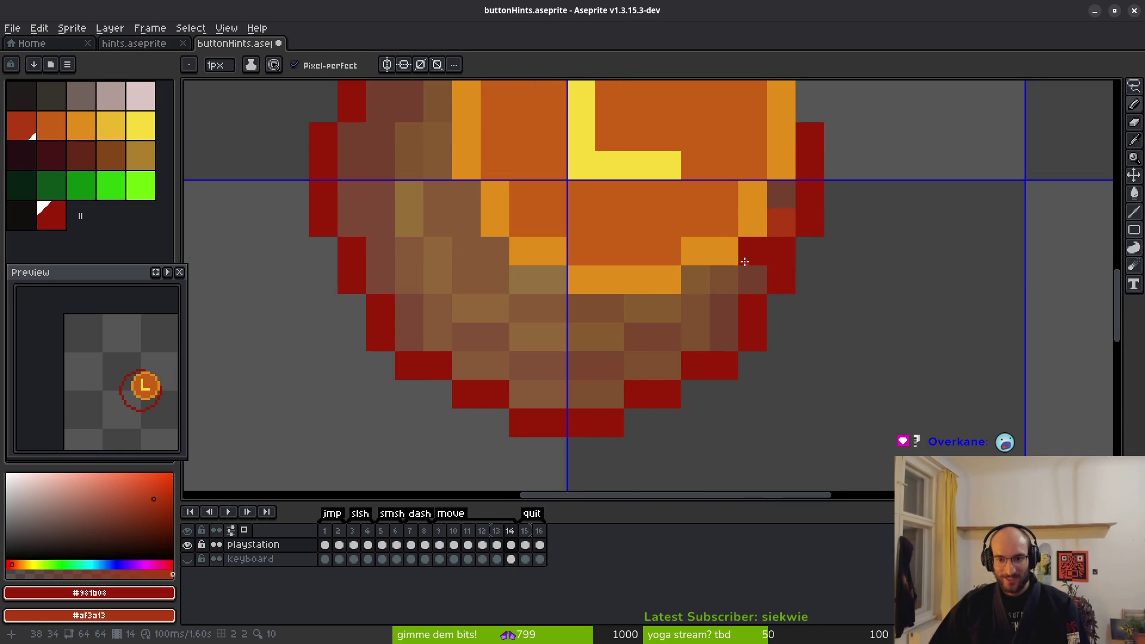
Bucket-fill the brown gaps red, touch up the top pixel, and save buttonHints.aseprite
key(g)
click(631, 299)
scroll(571, 217, up, 3)
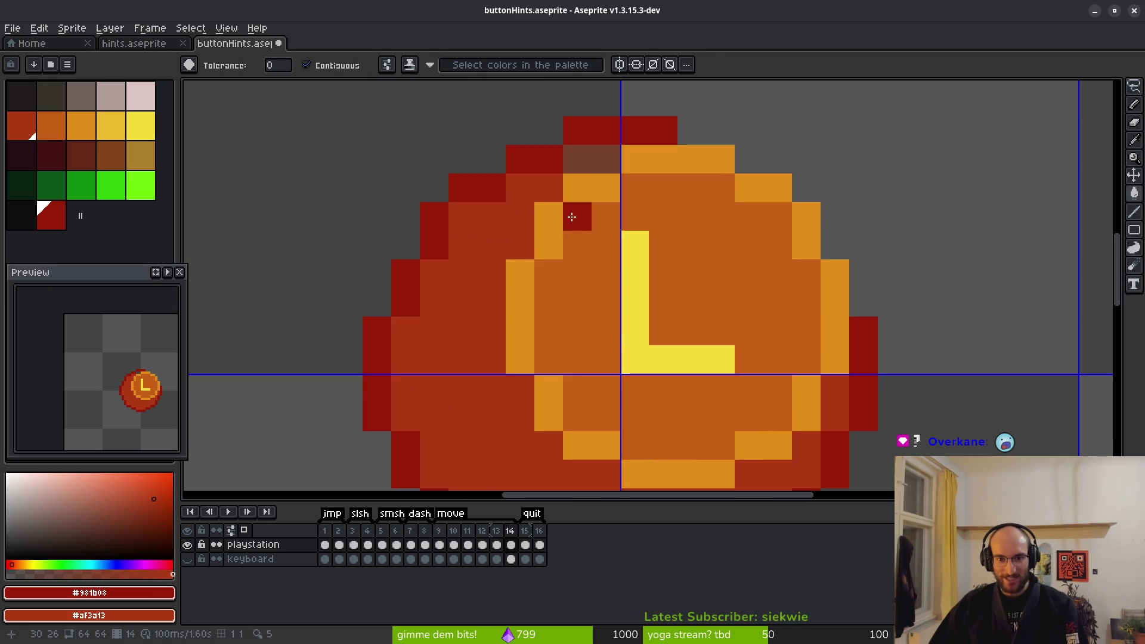
right_click(596, 172)
click(634, 159)
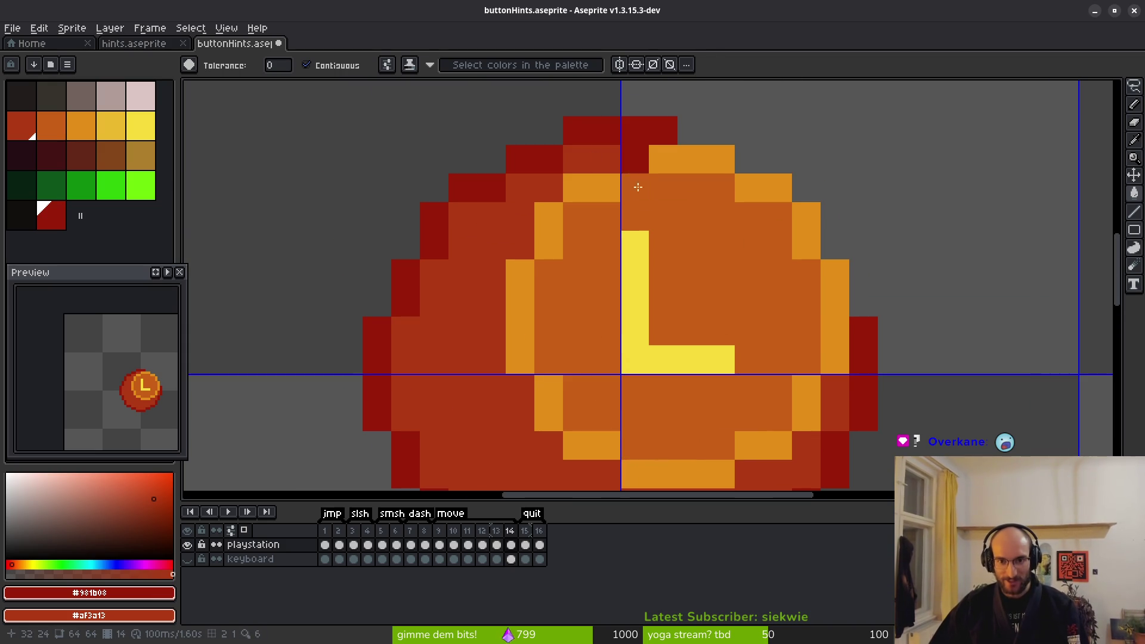
scroll(638, 186, down, 5)
key(ctrl+s)
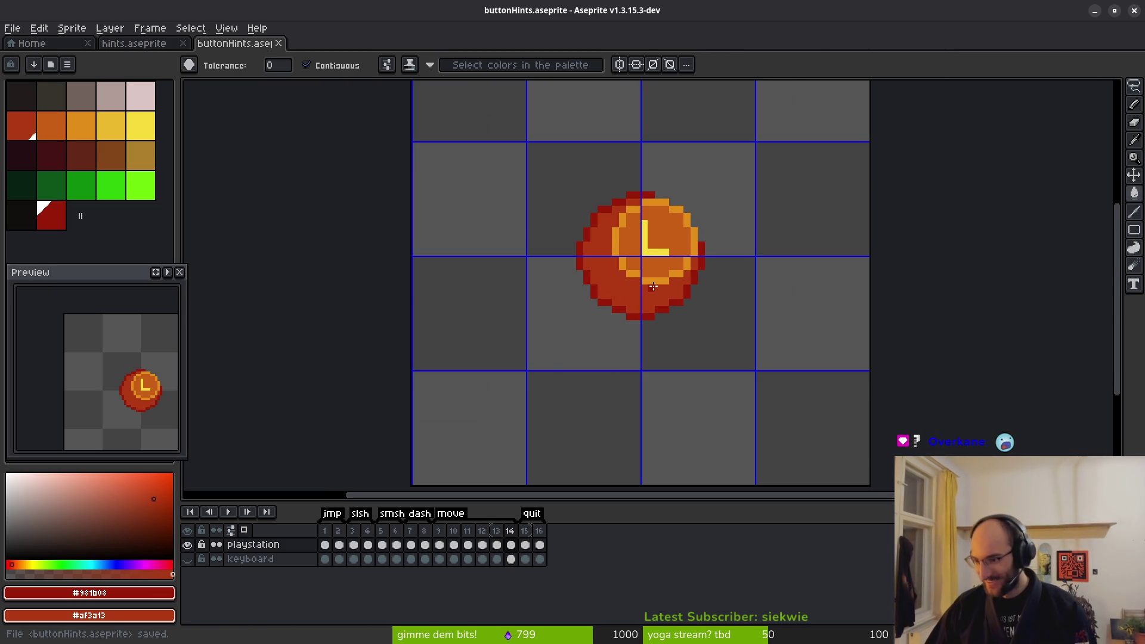
scroll(565, 293, down, 1)
key(ctrl+s)
scroll(537, 298, right, 2)
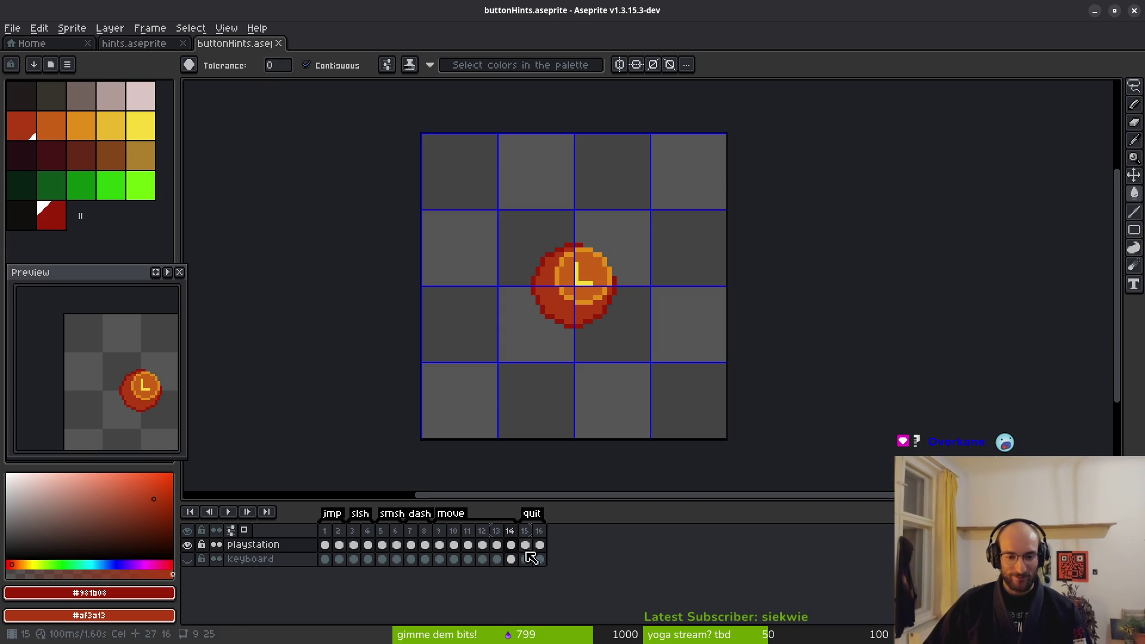
Show only the keyboard layer and generate a sprite sheet from its frames
click(497, 559)
click(512, 559)
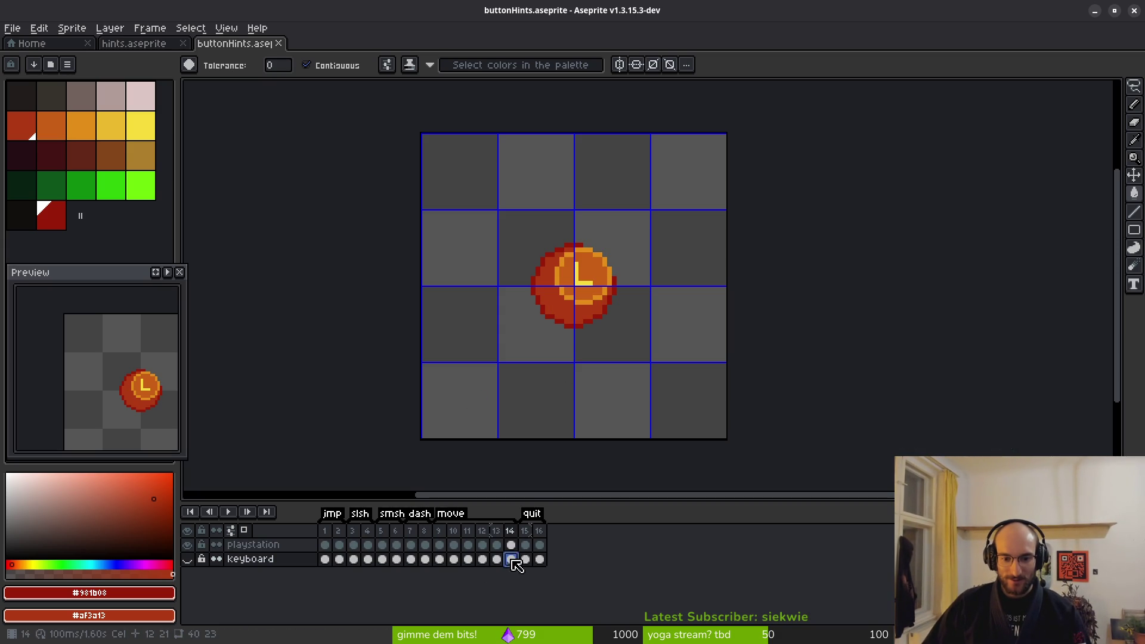
click(186, 559)
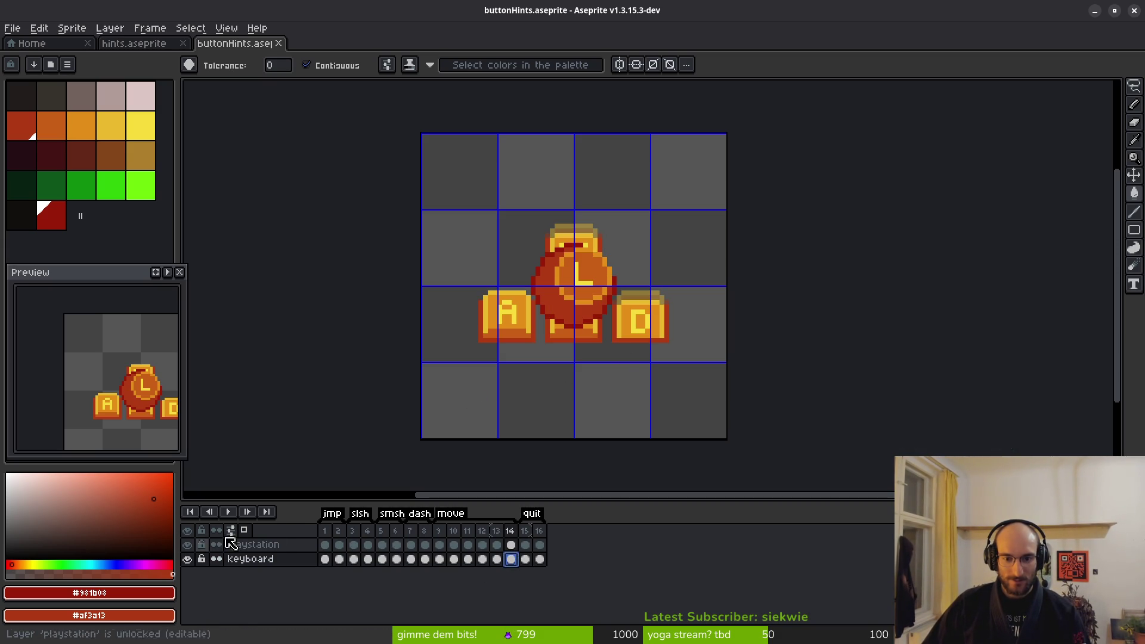
click(186, 545)
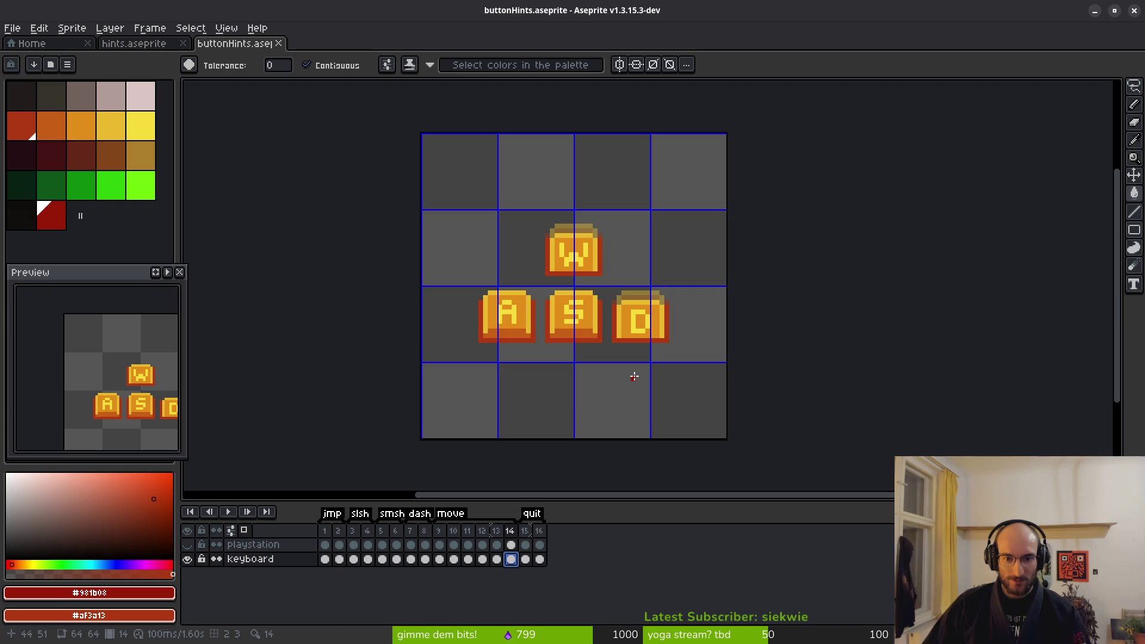
key(ctrl+e)
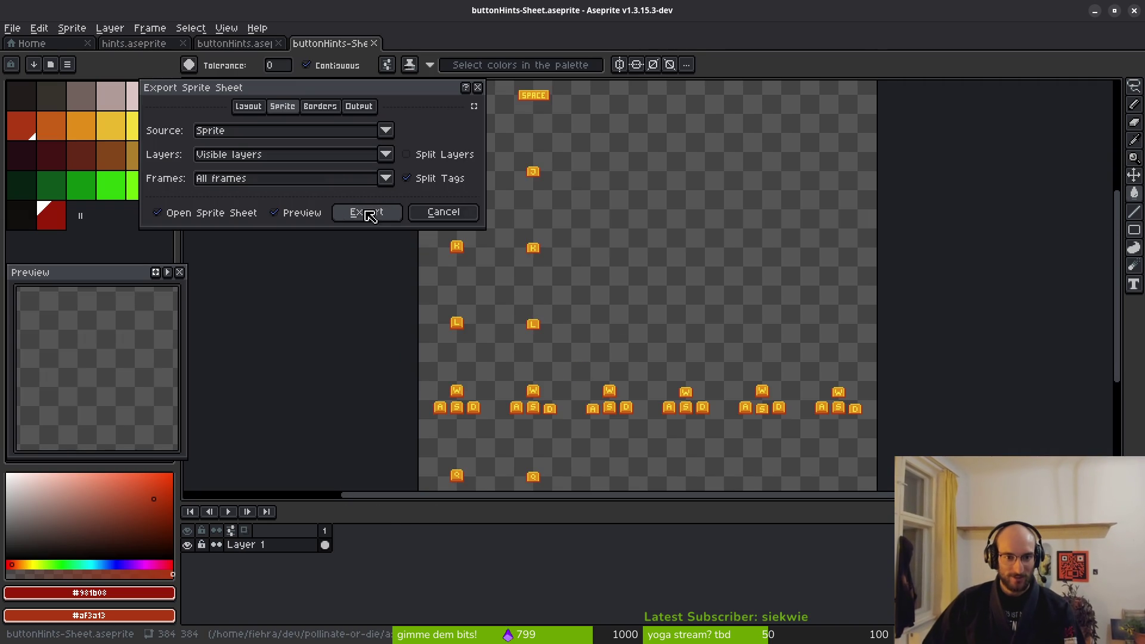
click(368, 213)
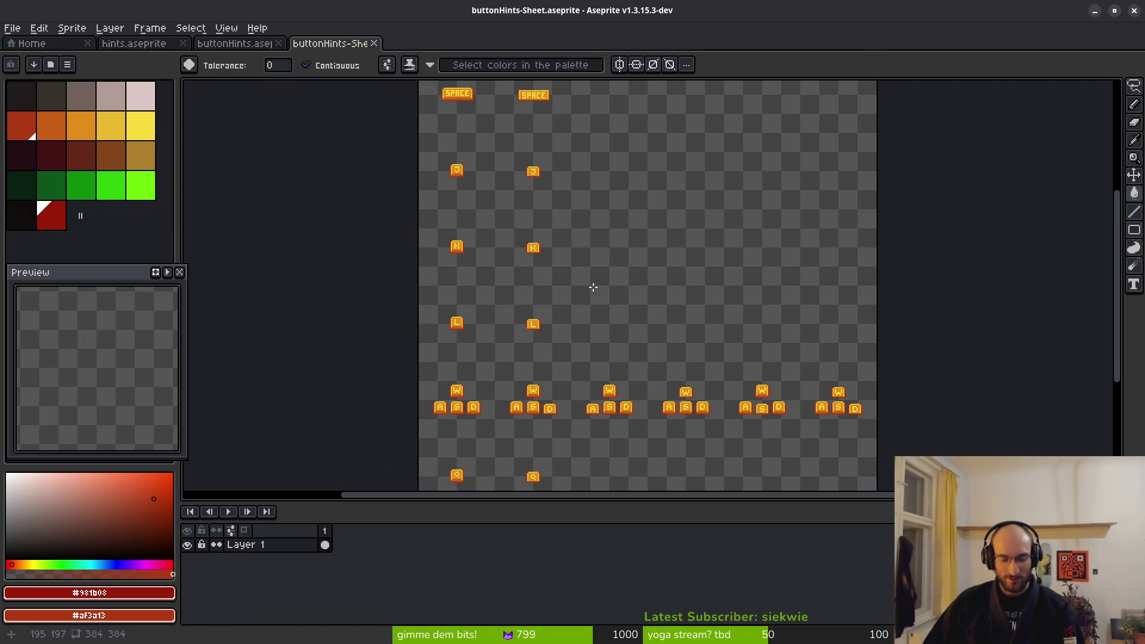
Export the sheet over art/ui/keyboardButtons.png, confirming the overwrite
key(ctrl+alt+shift+s)
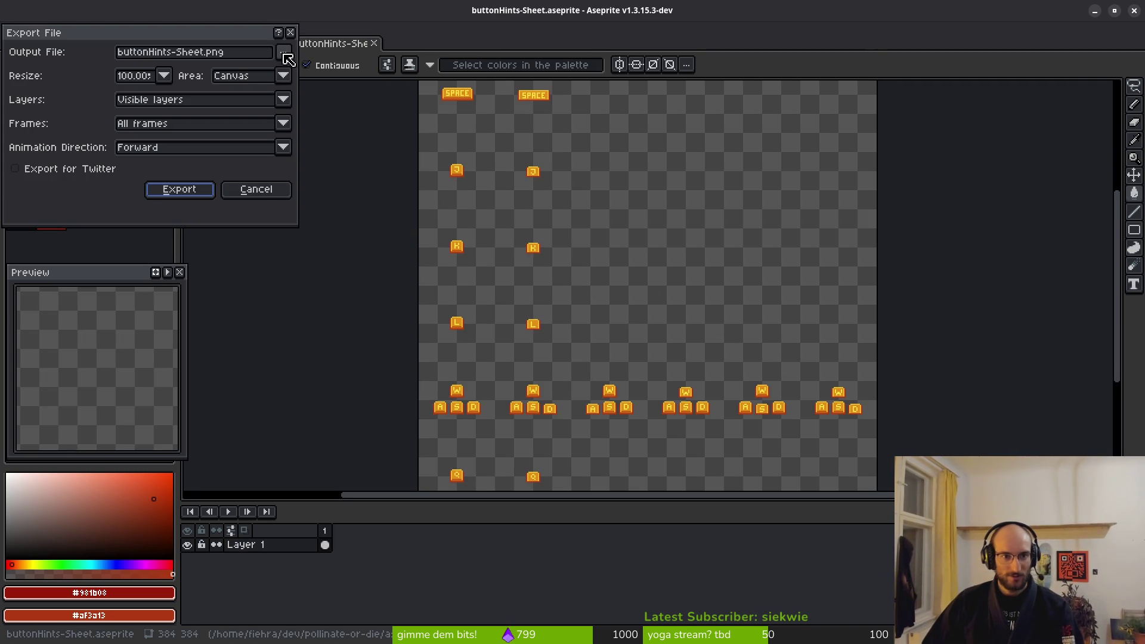
click(288, 58)
click(349, 70)
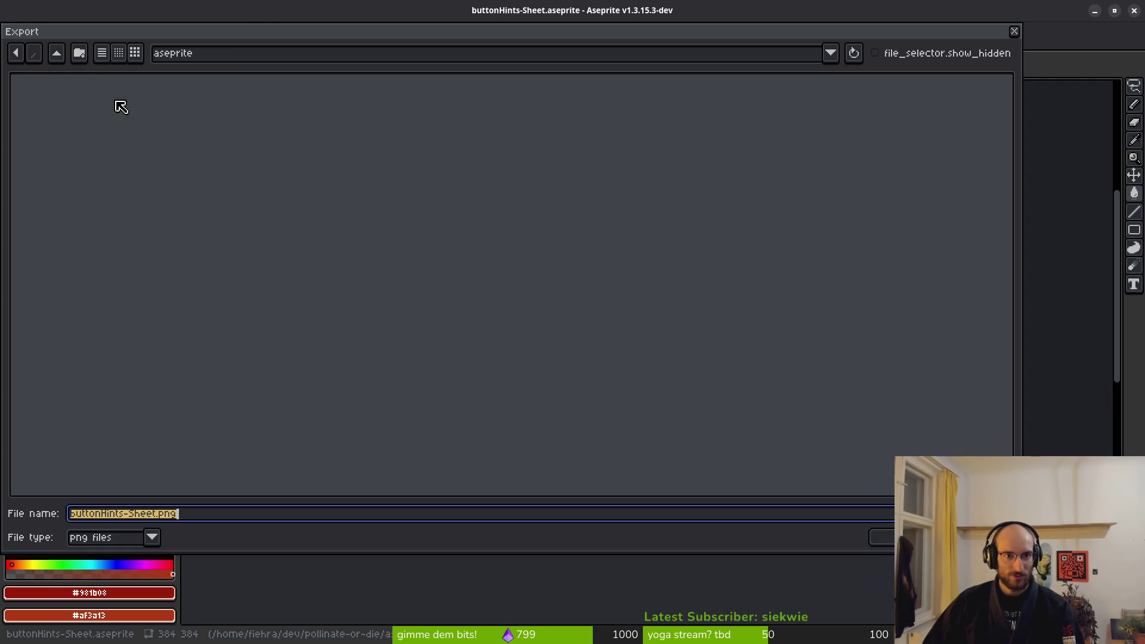
click(57, 53)
click(66, 123)
double_click(75, 131)
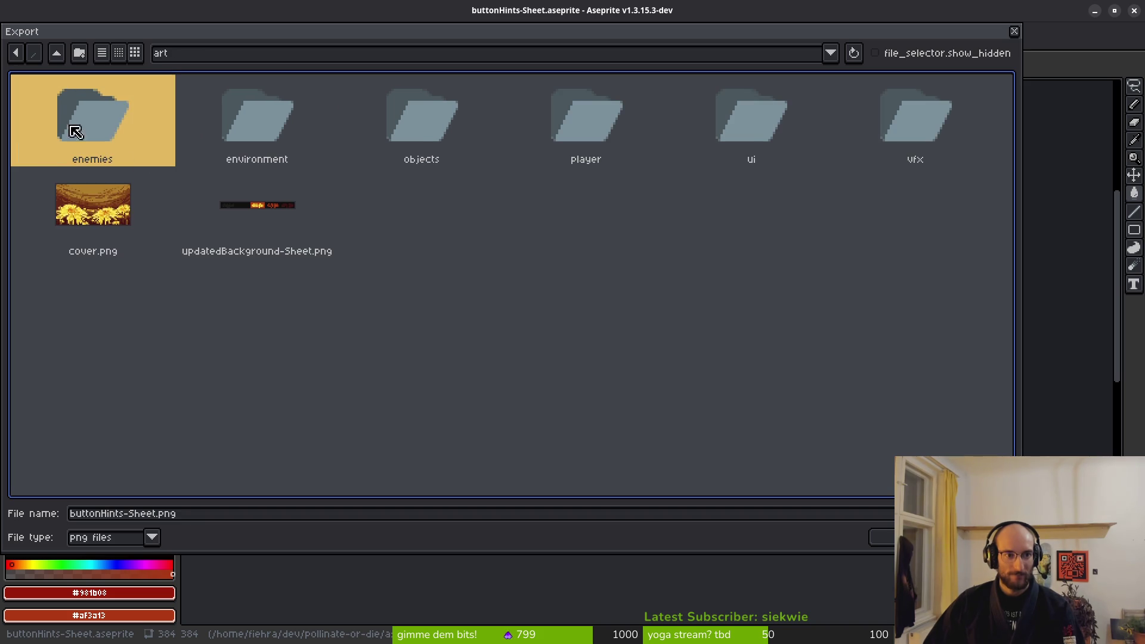
double_click(770, 109)
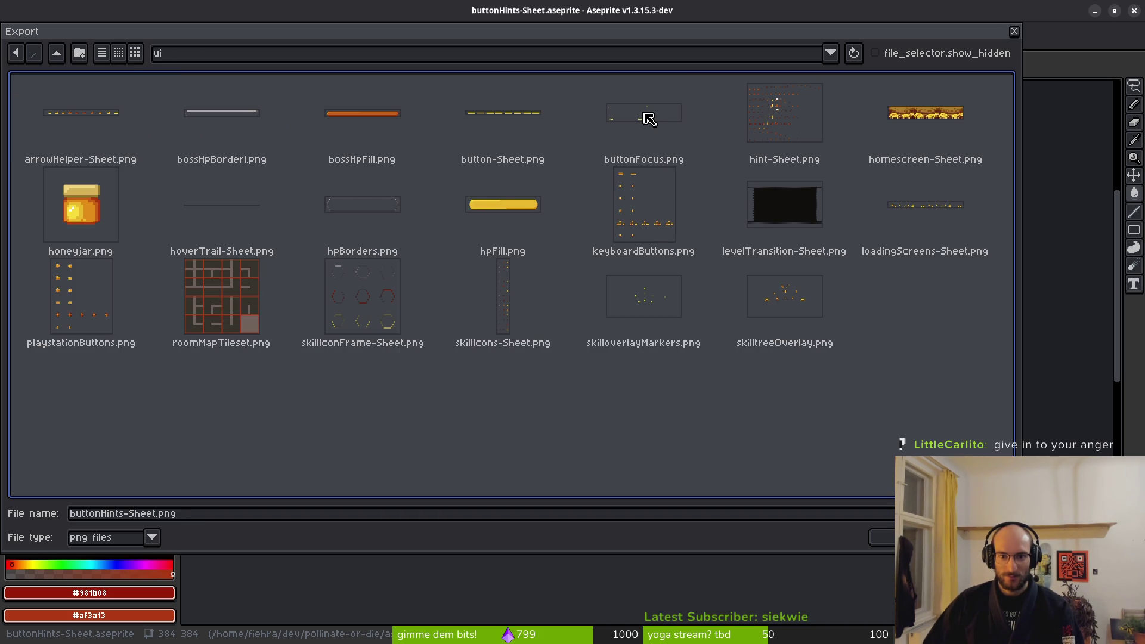
click(651, 209)
key(Return)
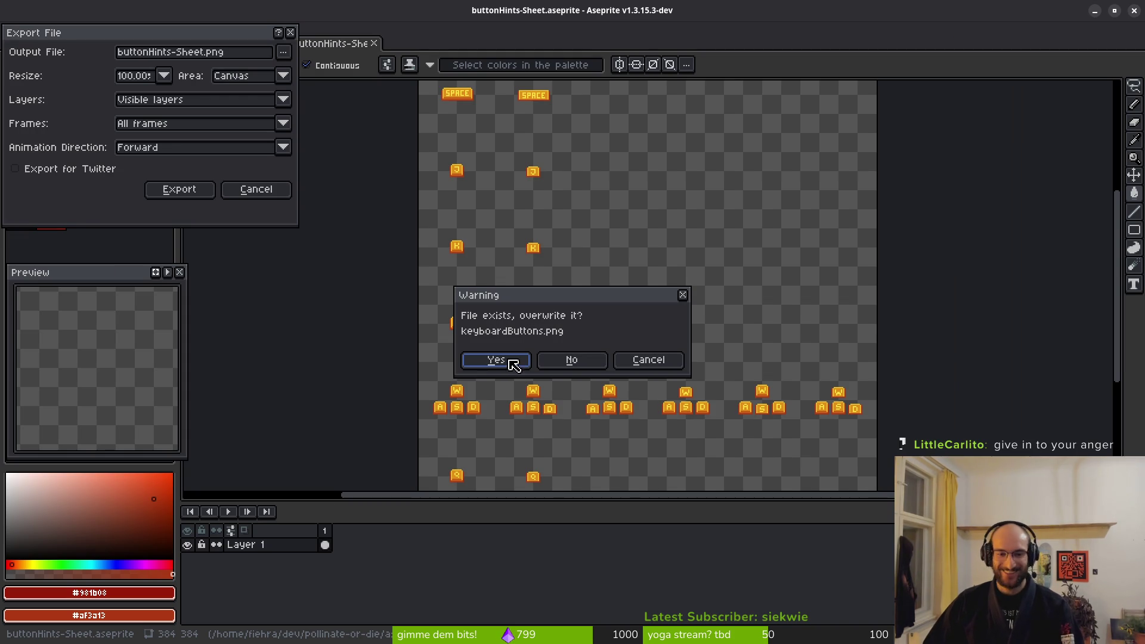
click(513, 365)
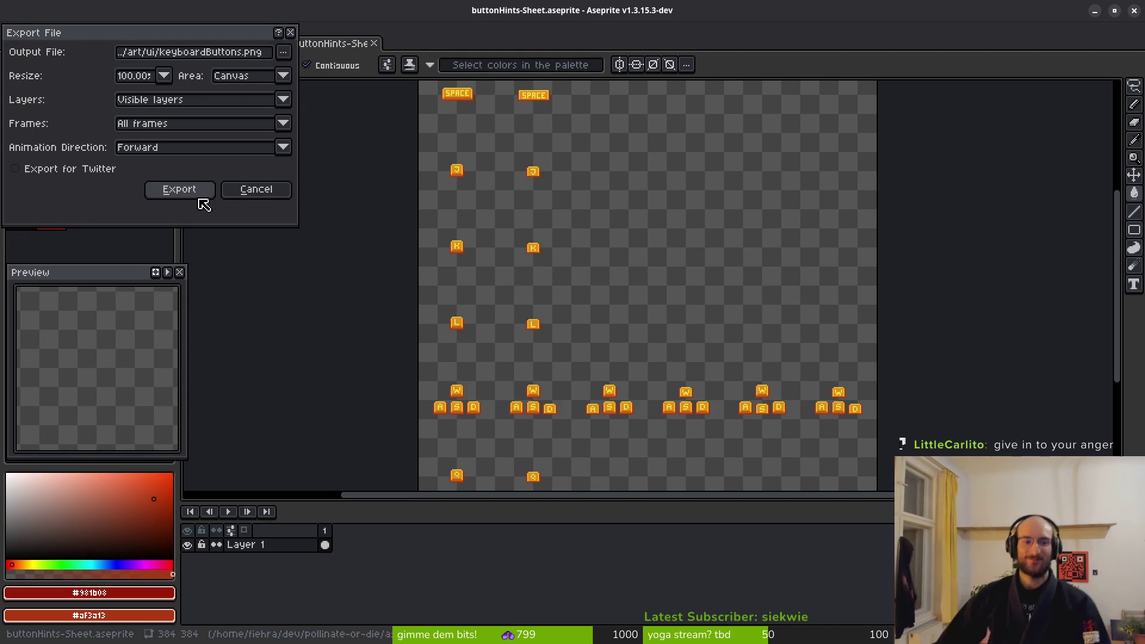
click(184, 194)
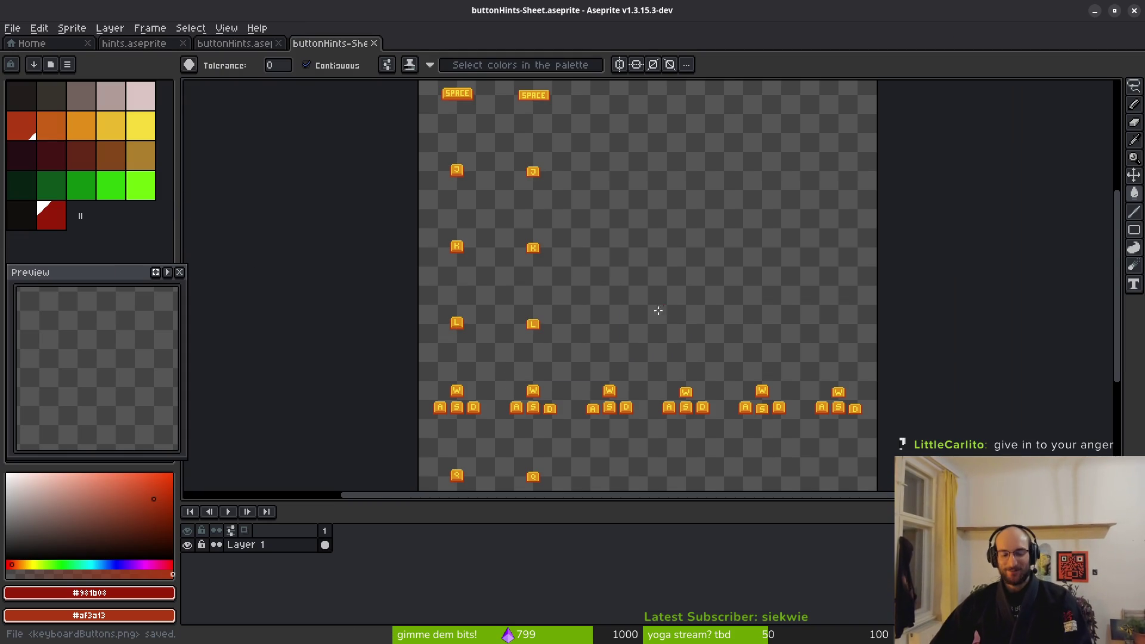
scroll(573, 261, down, 3)
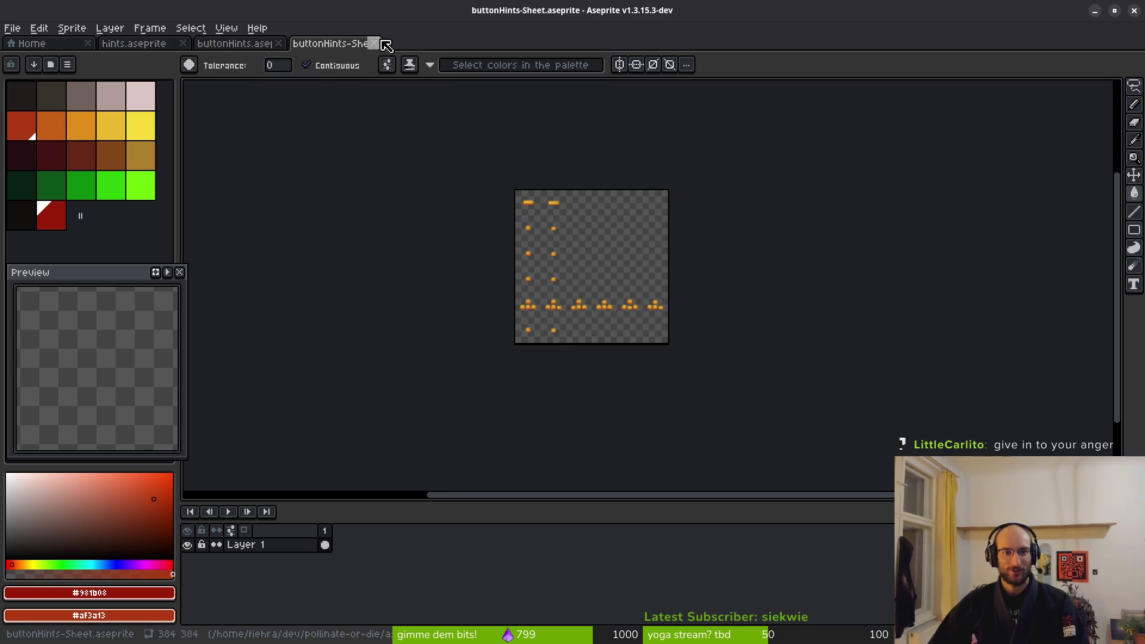
Close the keyboard sheet, show only the playstation layer, and generate its sprite sheet
click(374, 43)
drag(192, 554, 187, 545)
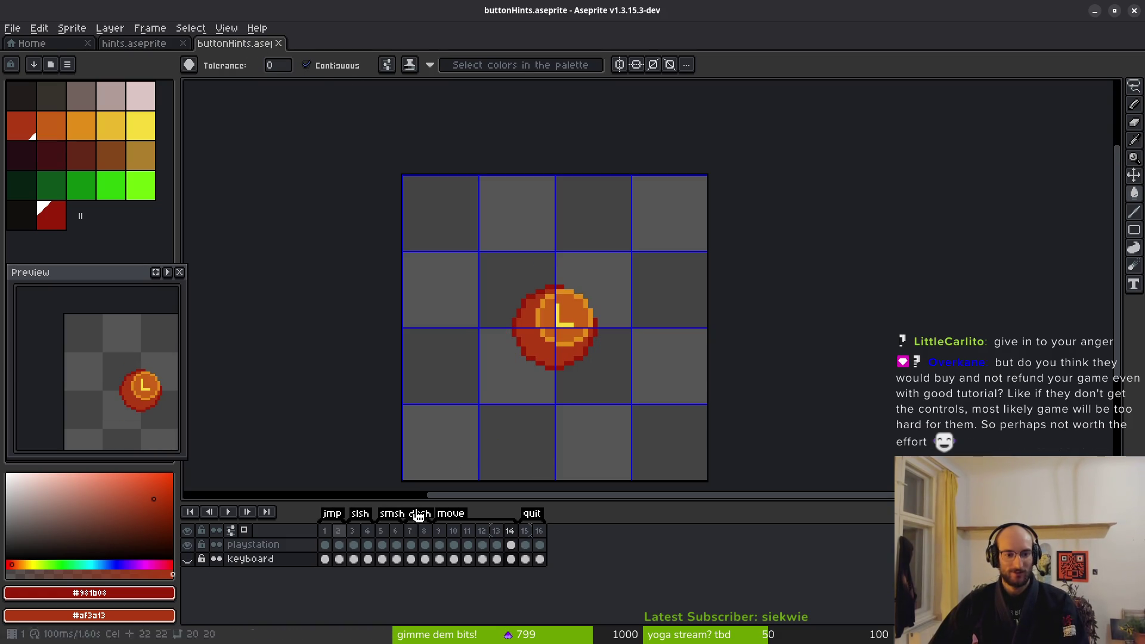
key(ctrl+alt+shift+s)
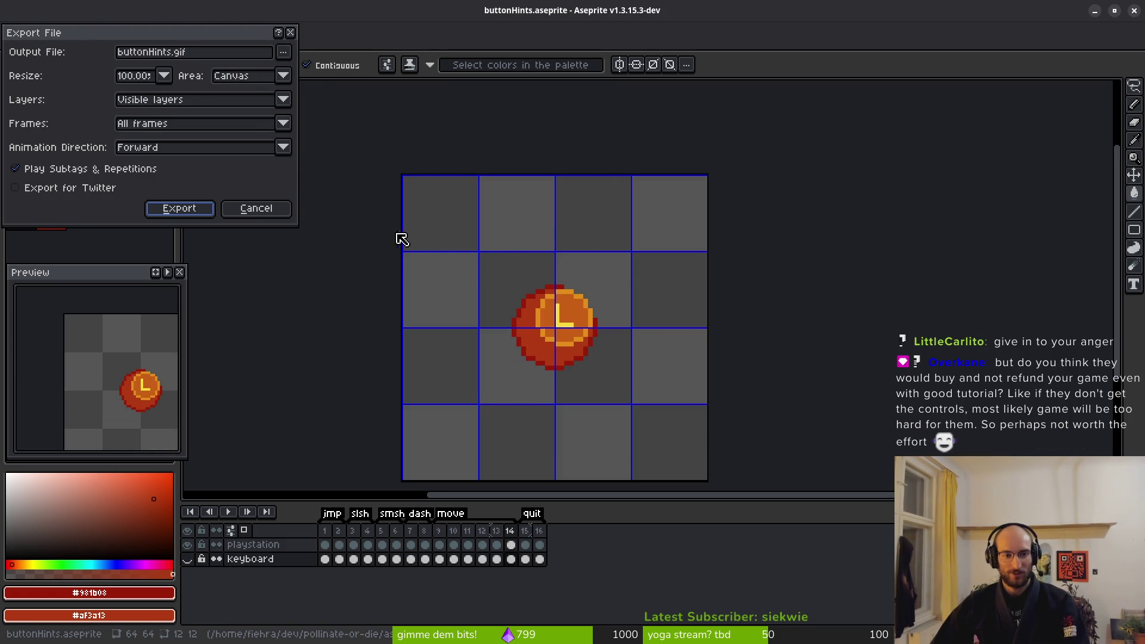
key(Return)
key(ctrl+e)
click(373, 218)
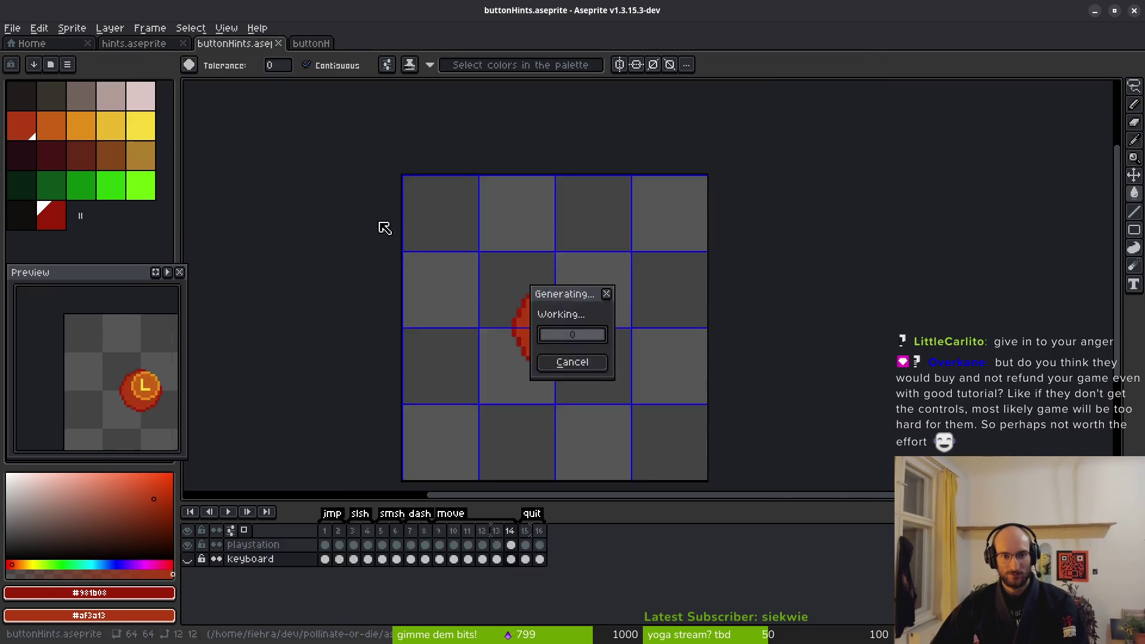
Browse the sheet's export output path to the art/ui folder
key(ctrl+alt+shift+s)
click(283, 52)
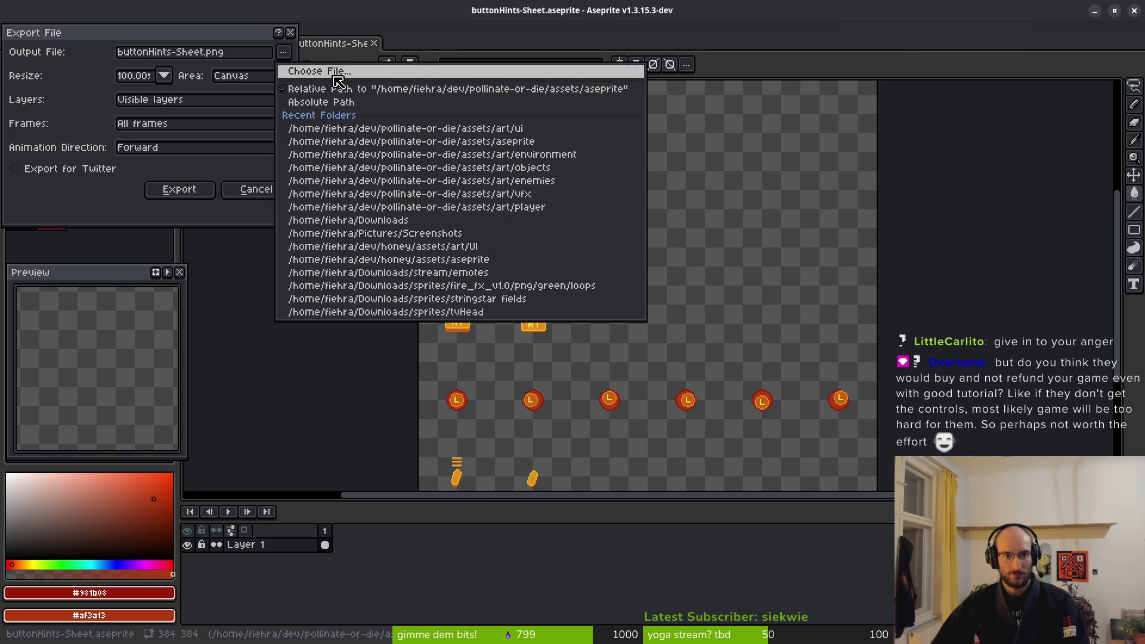
click(335, 76)
click(57, 53)
double_click(67, 119)
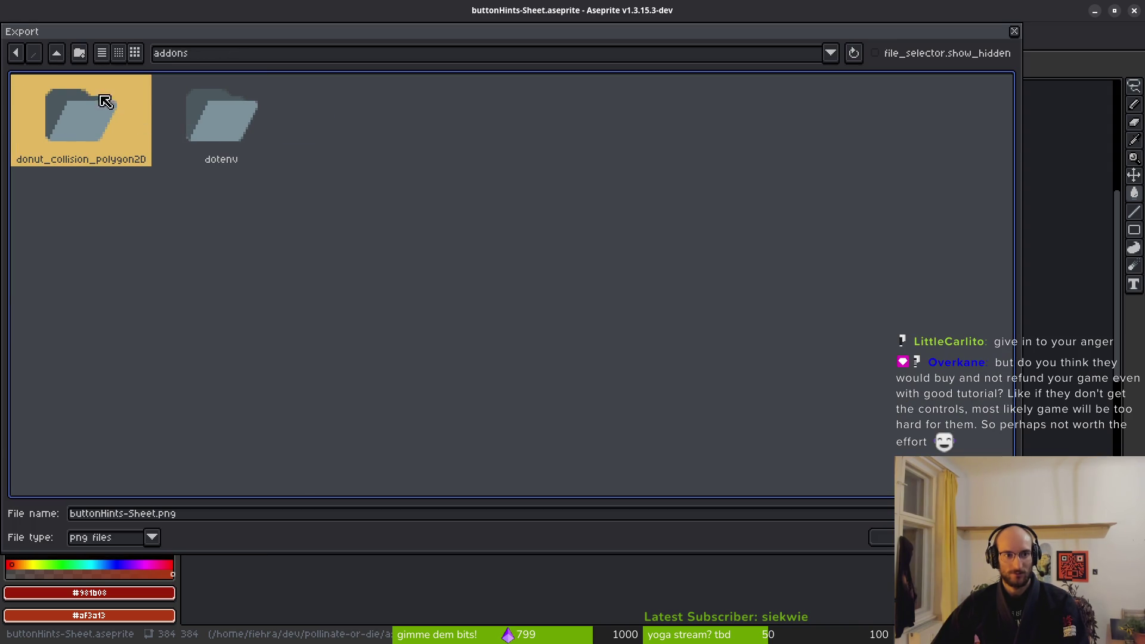
click(57, 53)
double_click(119, 115)
double_click(126, 123)
click(57, 54)
double_click(63, 113)
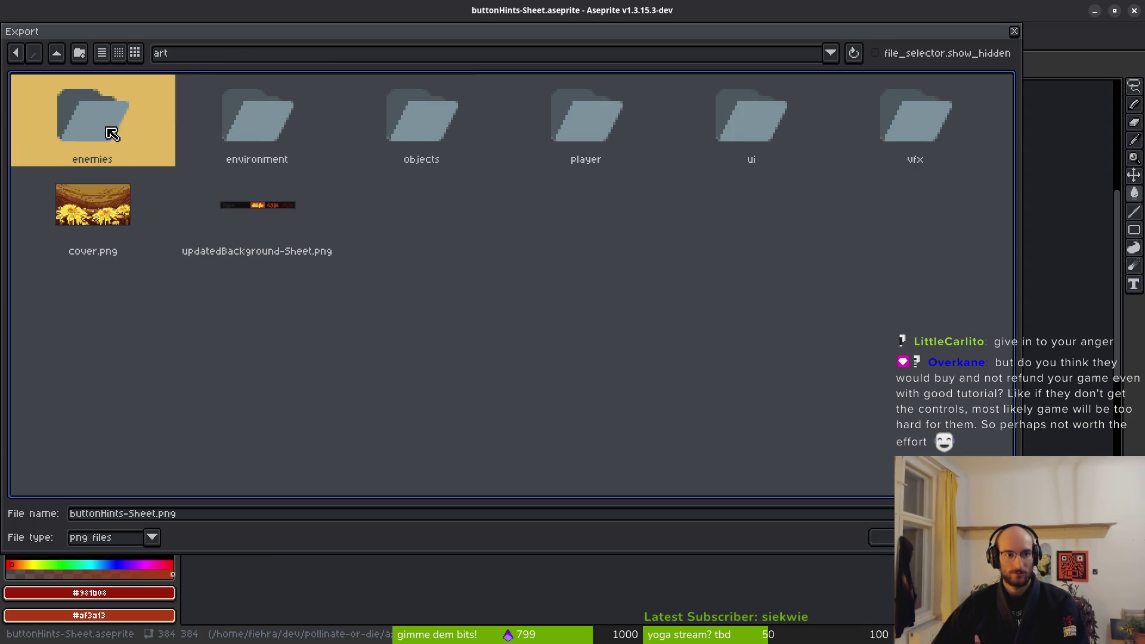
click(787, 116)
double_click(787, 116)
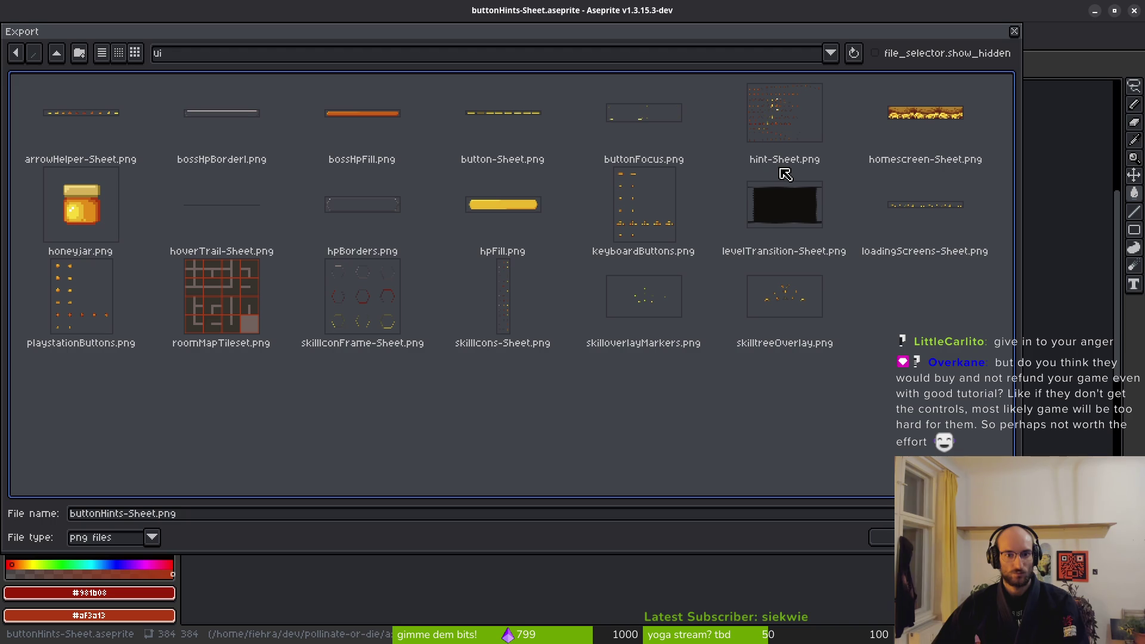
Export the sheet over playstationButtons.png, confirming the overwrite
click(81, 298)
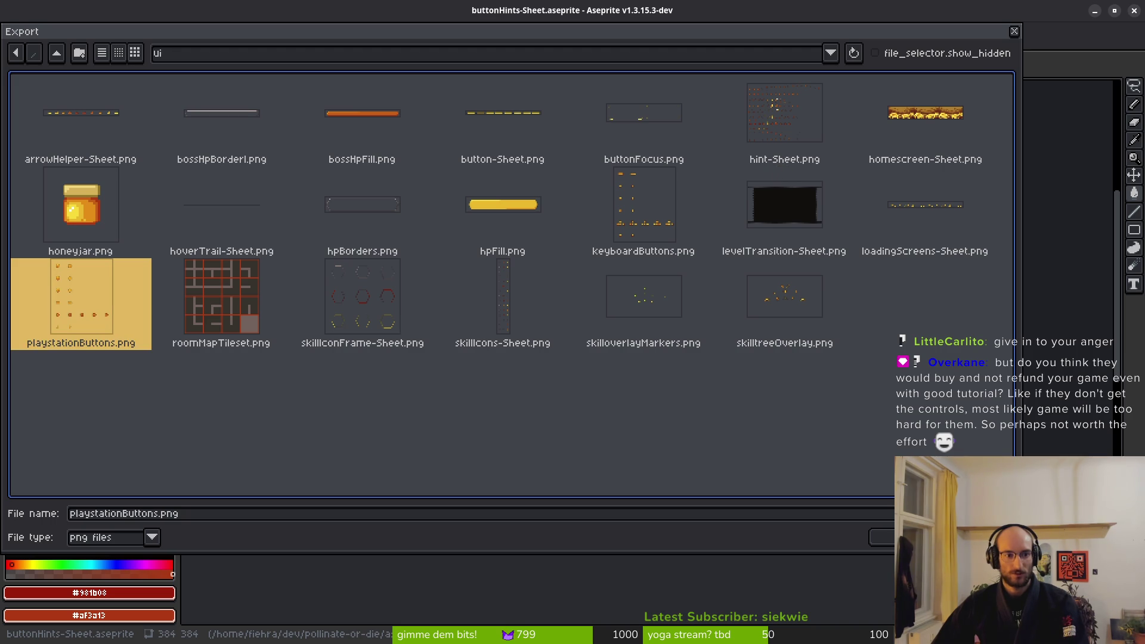
click(883, 537)
click(497, 362)
click(178, 191)
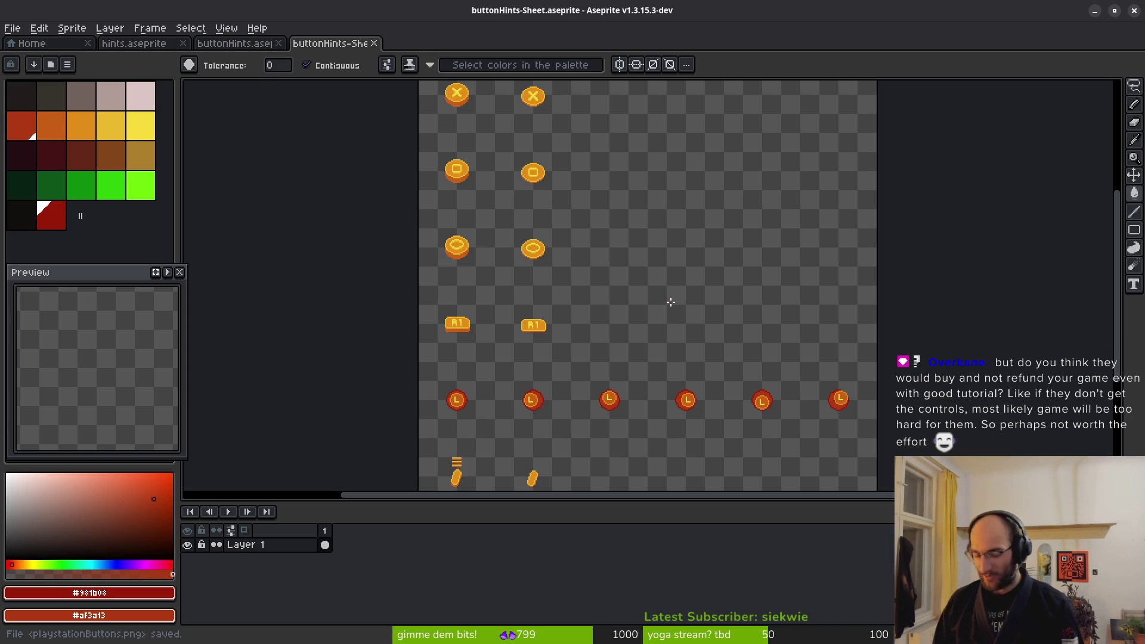
Cancel saving the generated PlayStation sheet and switch back to the Godot editor
scroll(671, 302, down, 3)
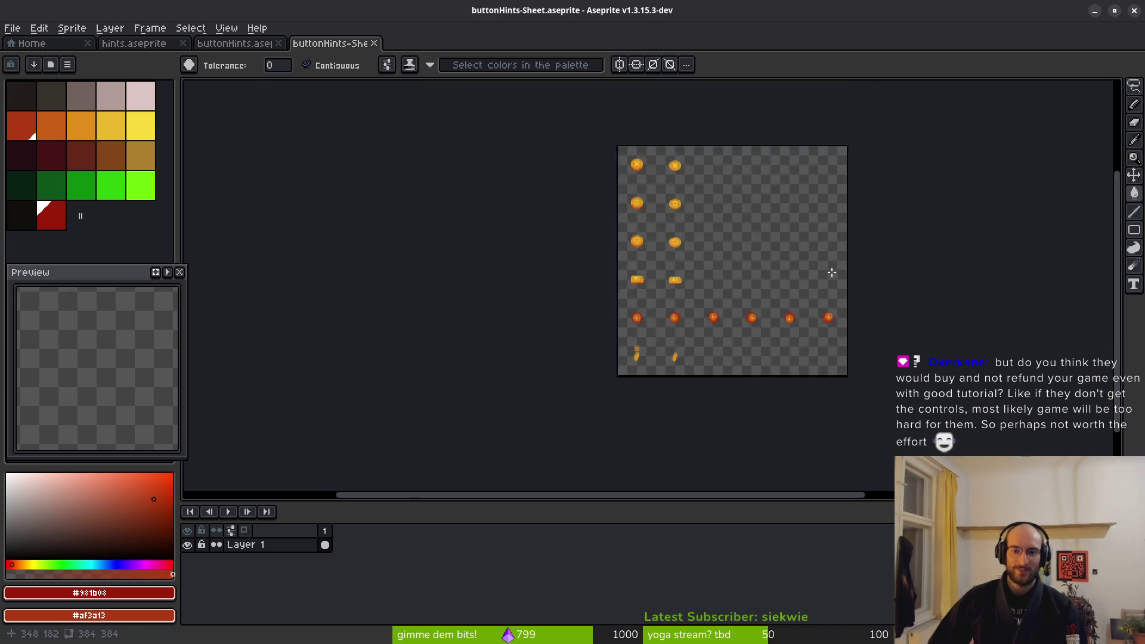
key(ctrl+s)
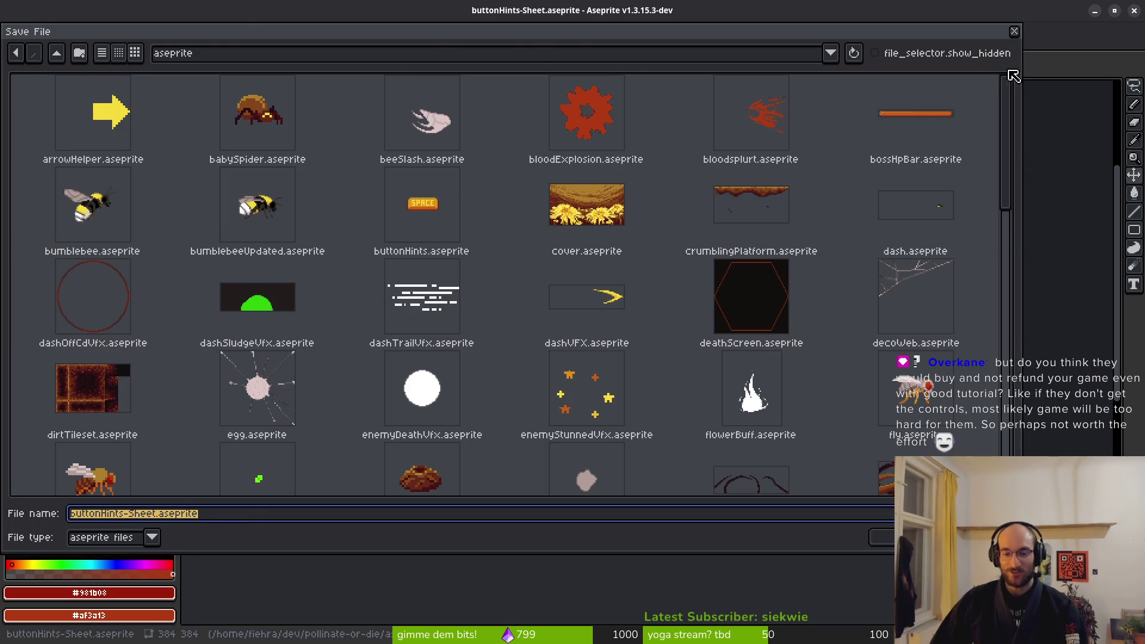
key(Return)
scroll(707, 357, up, 4)
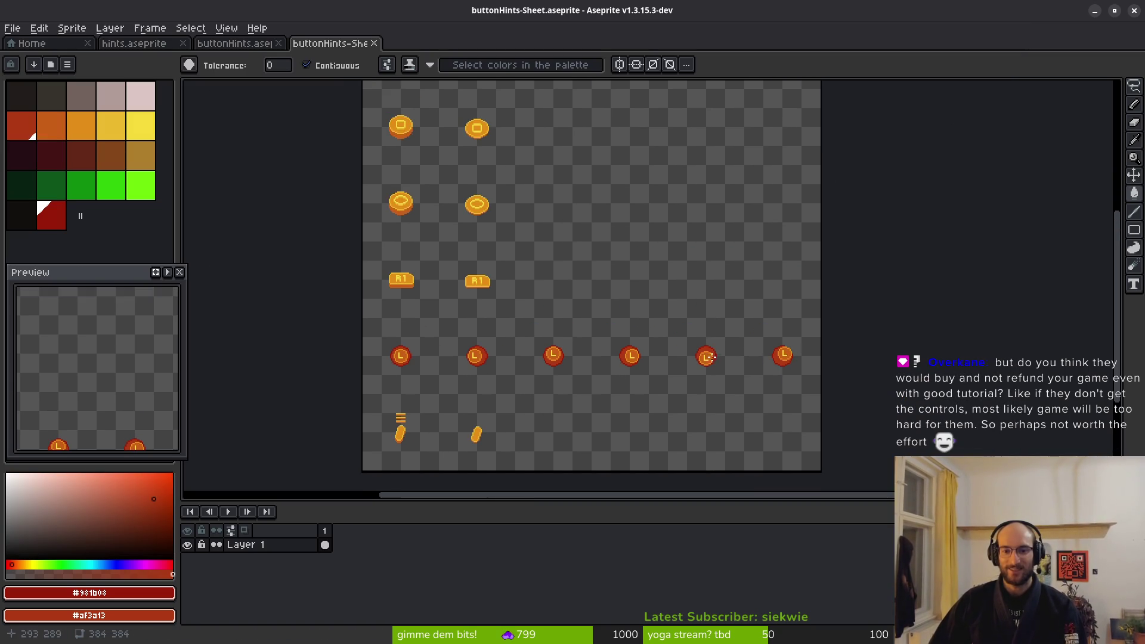
scroll(648, 302, down, 2)
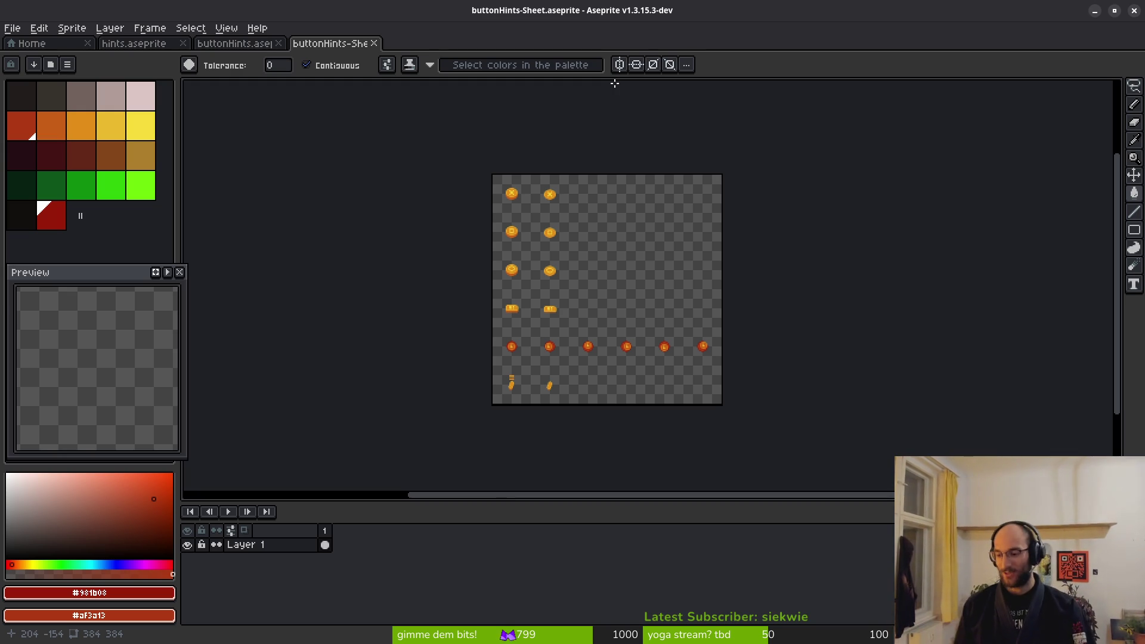
scroll(642, 312, up, 2)
scroll(646, 296, down, 2)
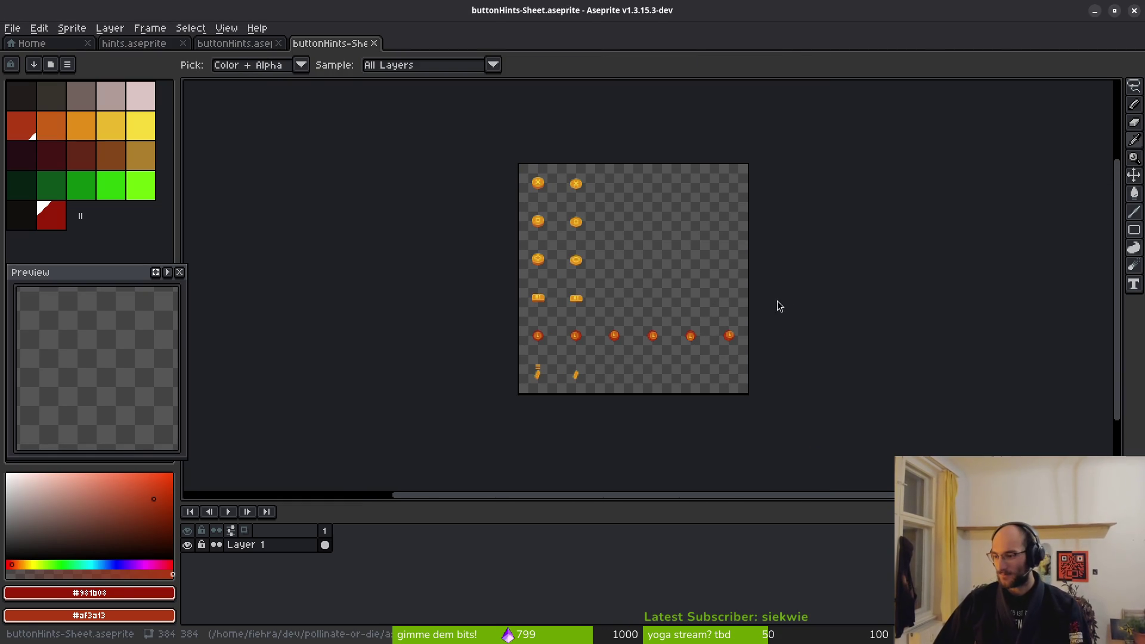
key(alt+Tab)
scroll(553, 322, down, 2)
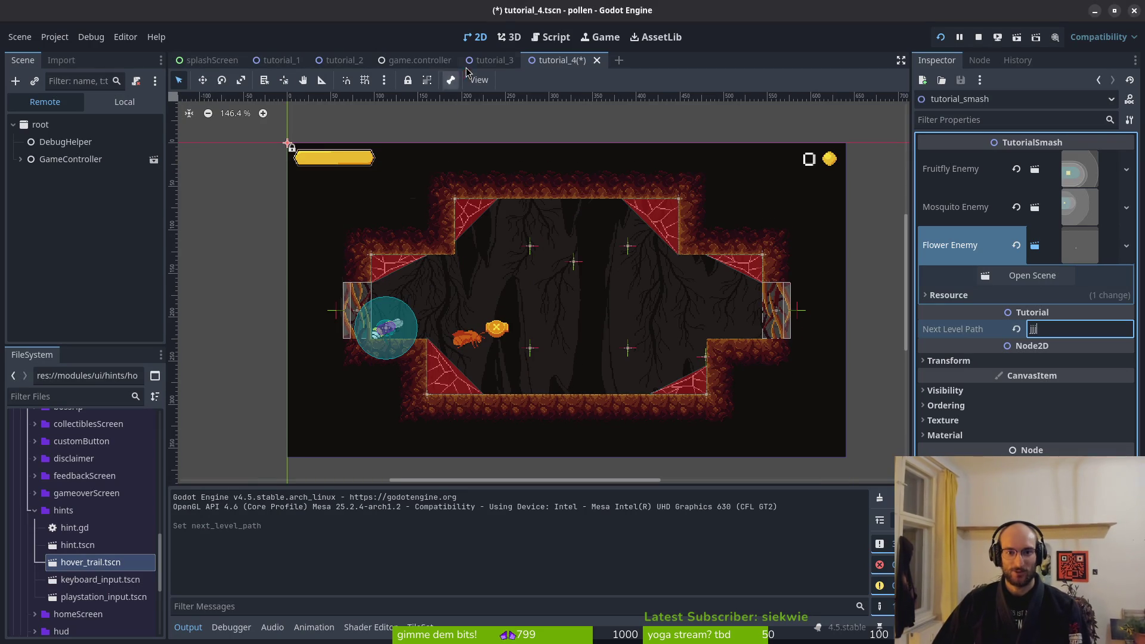
Look through the tutorial_3, tutorial_4 and tutorial_2 scene tabs
click(486, 61)
click(558, 60)
key(alt+Tab)
key(alt+Tab)
click(339, 61)
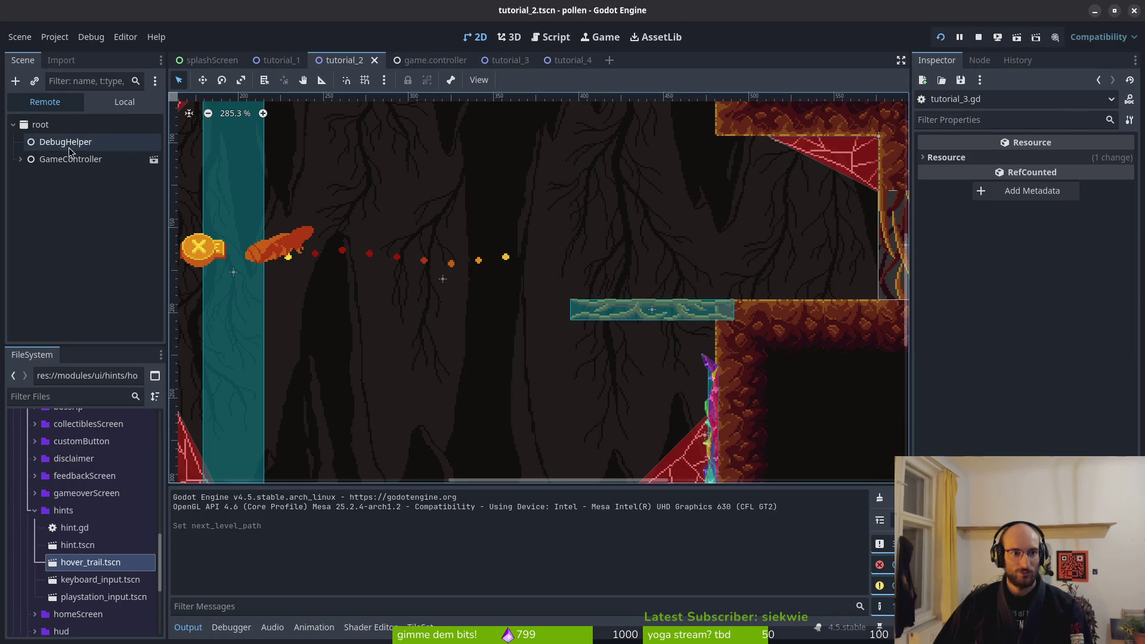
Quick-open keyboard_input.tscn and select its keyboardInput root's horizontal frame count
key(alt+shift+o)
text(kebohints)
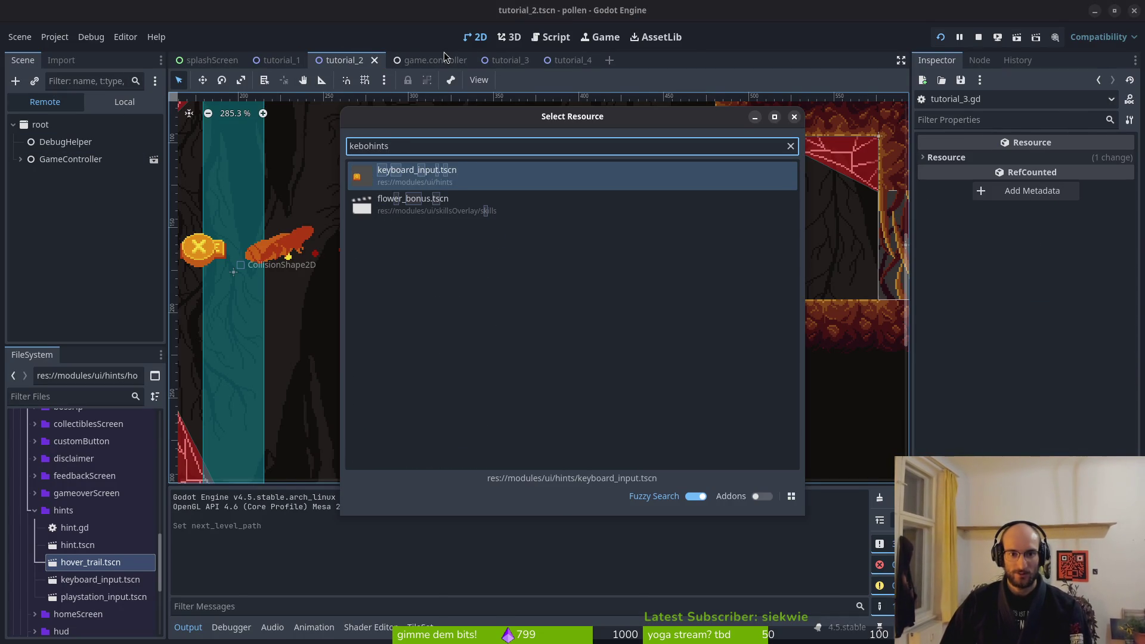
key(Return)
click(124, 101)
click(96, 124)
double_click(1061, 226)
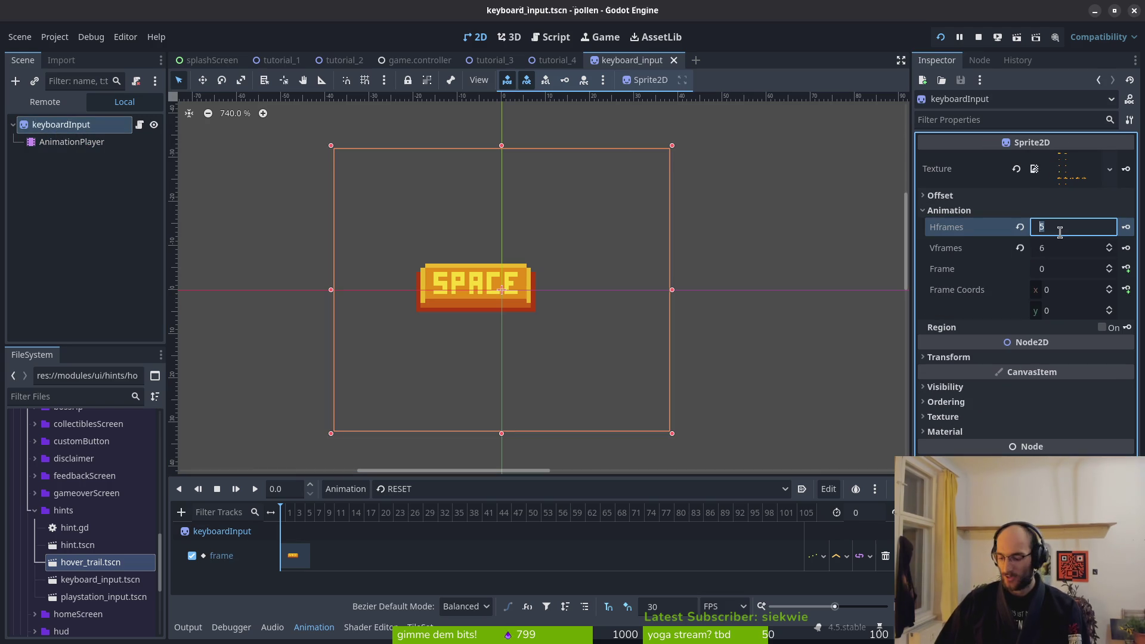
Set Hframes to 6 and review the hover animation's frame keys
text(6)
key(Return)
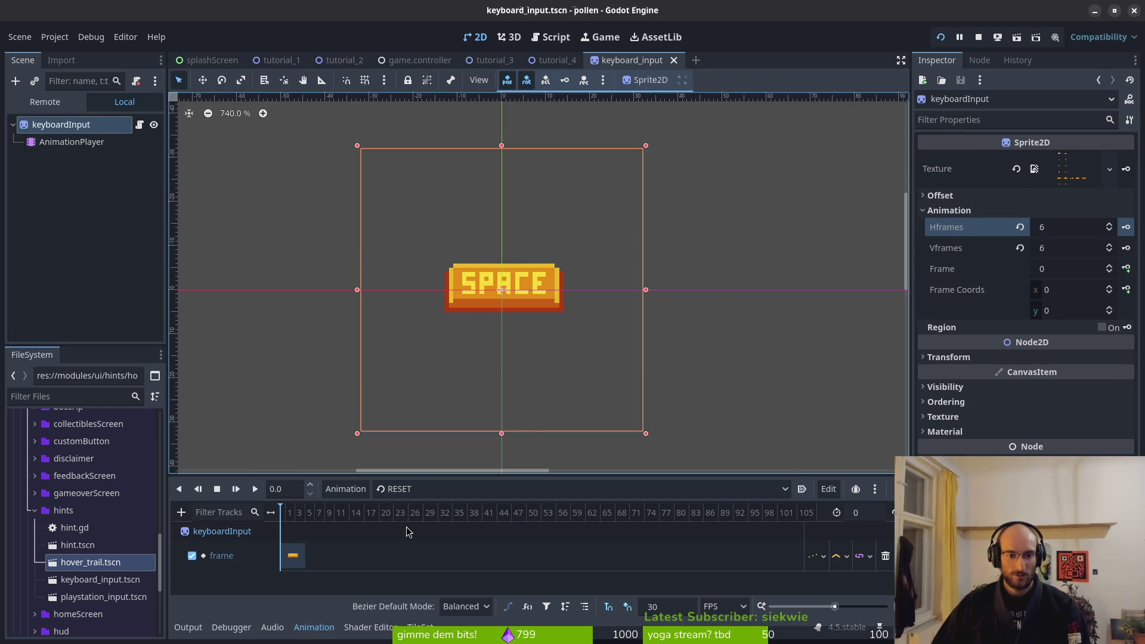
click(462, 489)
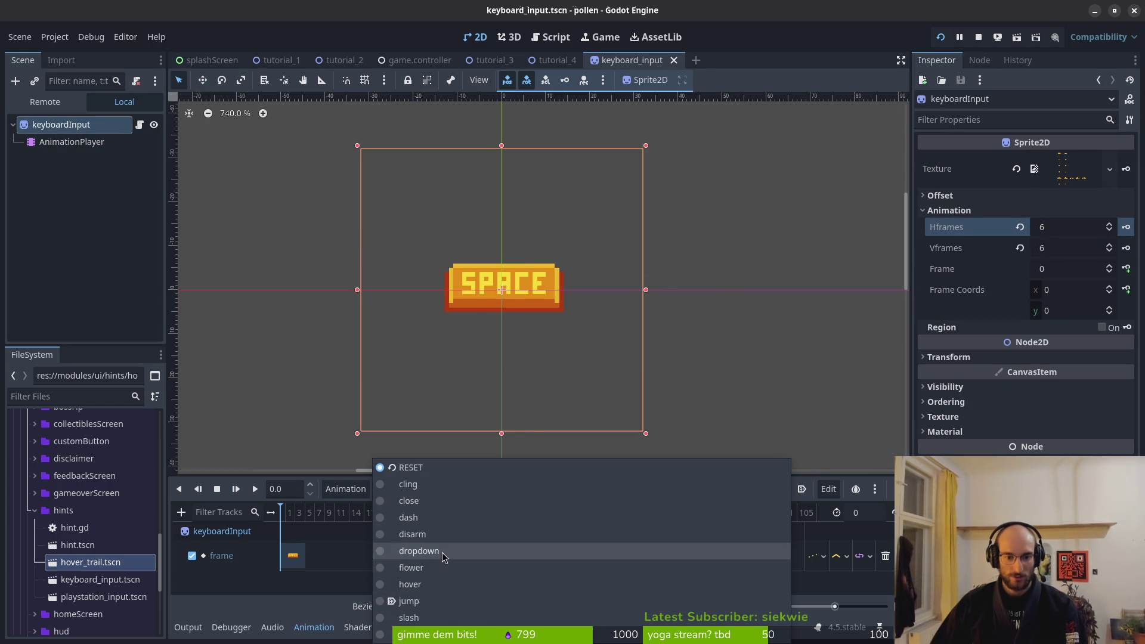
click(429, 585)
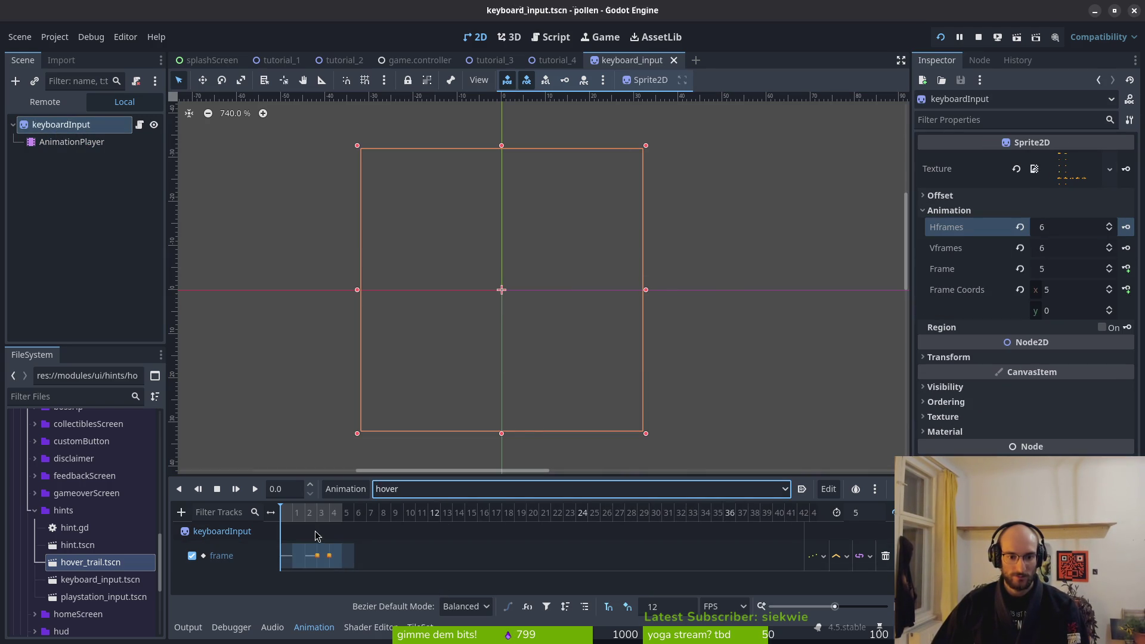
scroll(417, 537, up, 5)
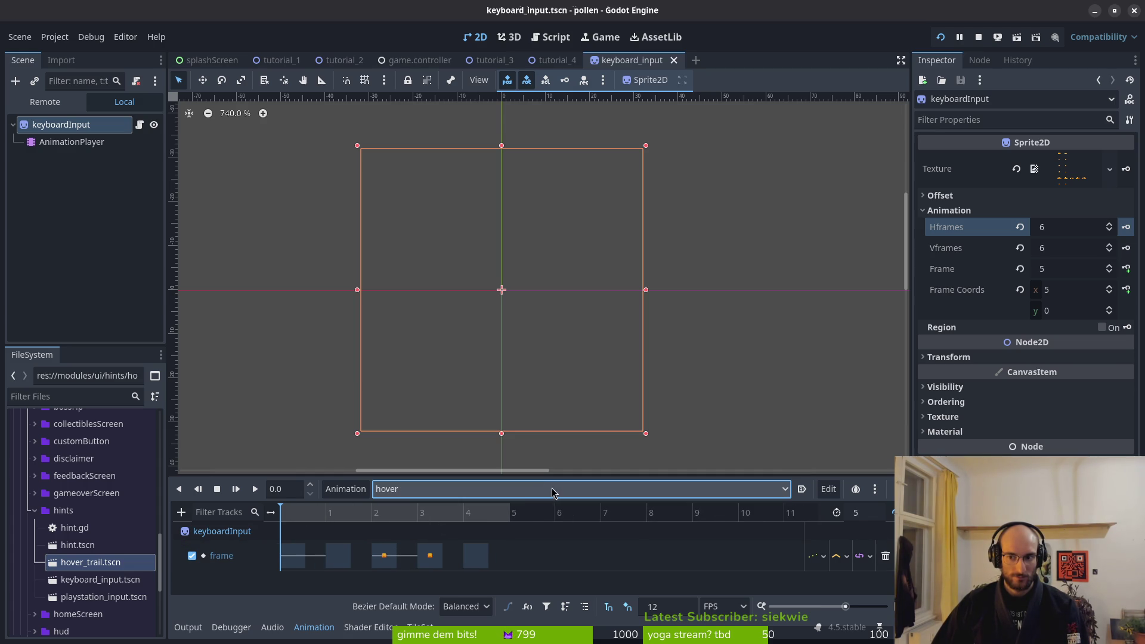
click(386, 556)
scroll(470, 345, down, 2)
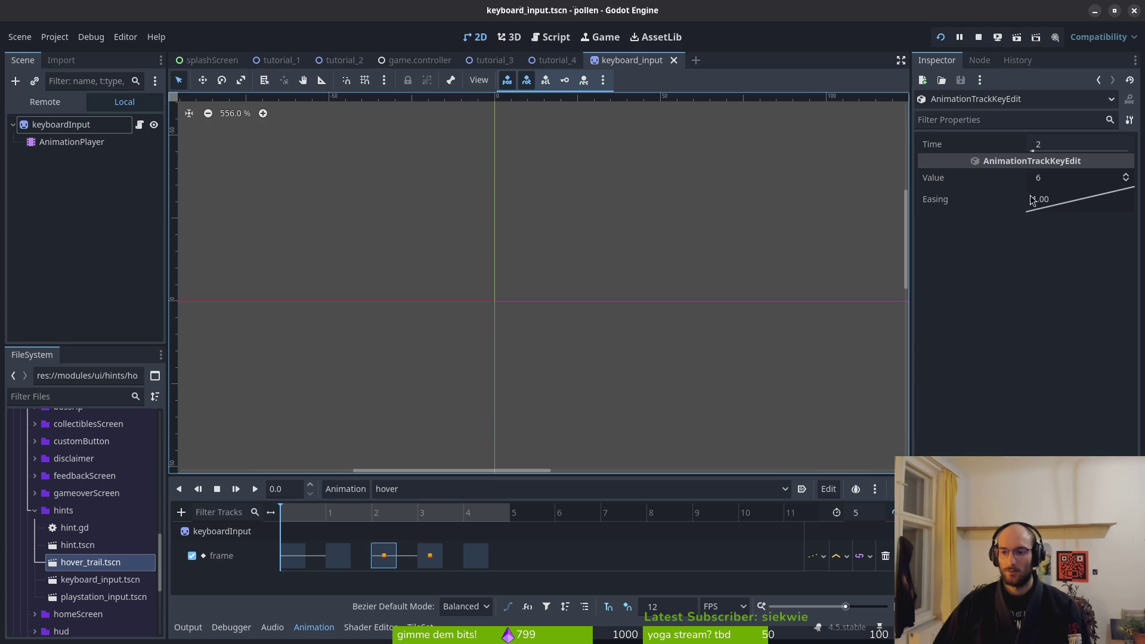
Review the flower animation's frame track before moving to Aseprite
click(404, 491)
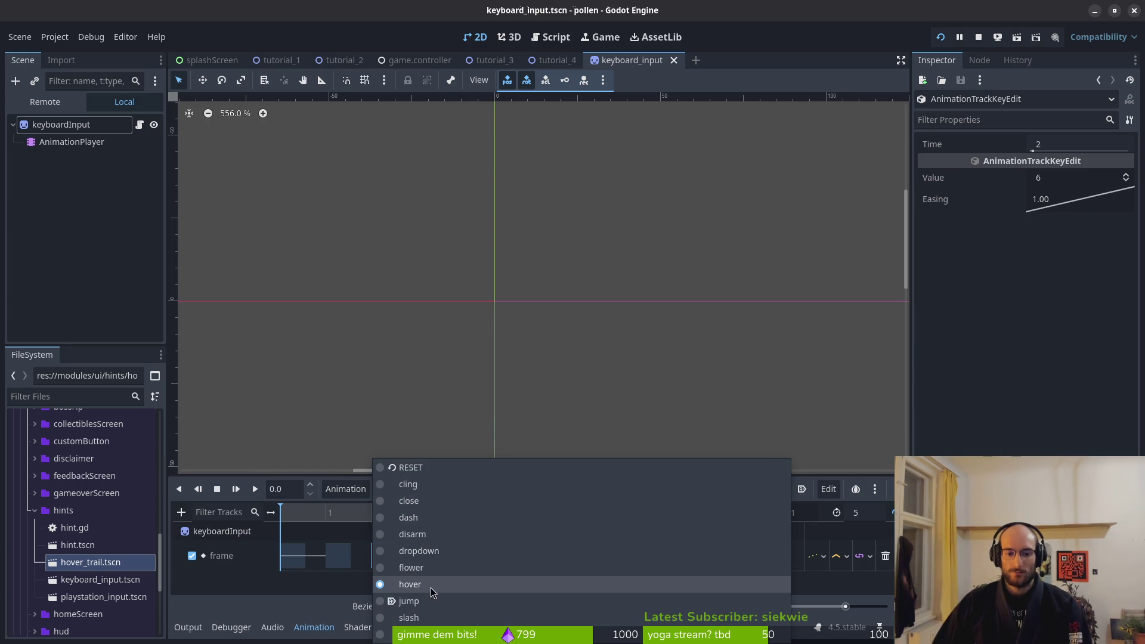
click(428, 568)
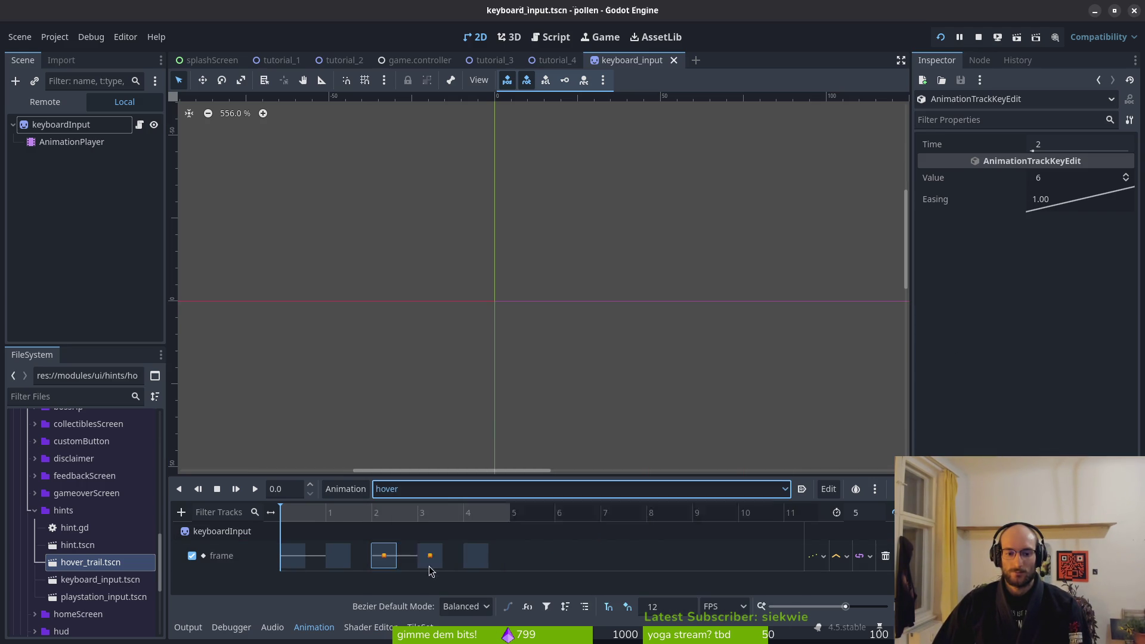
click(411, 489)
click(345, 588)
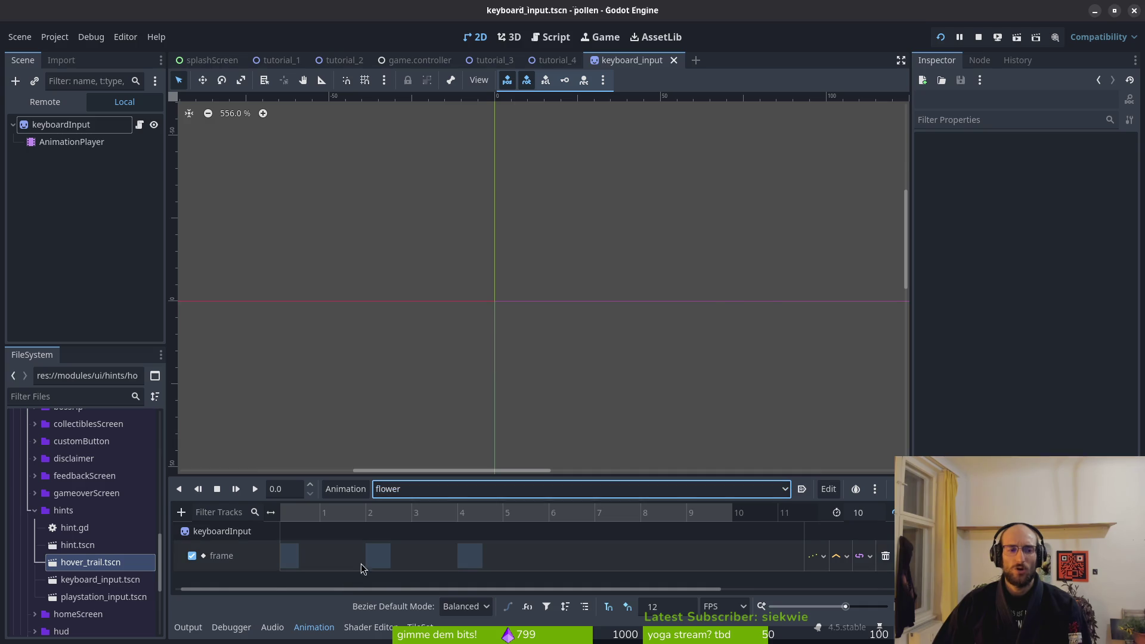
key(alt+Tab)
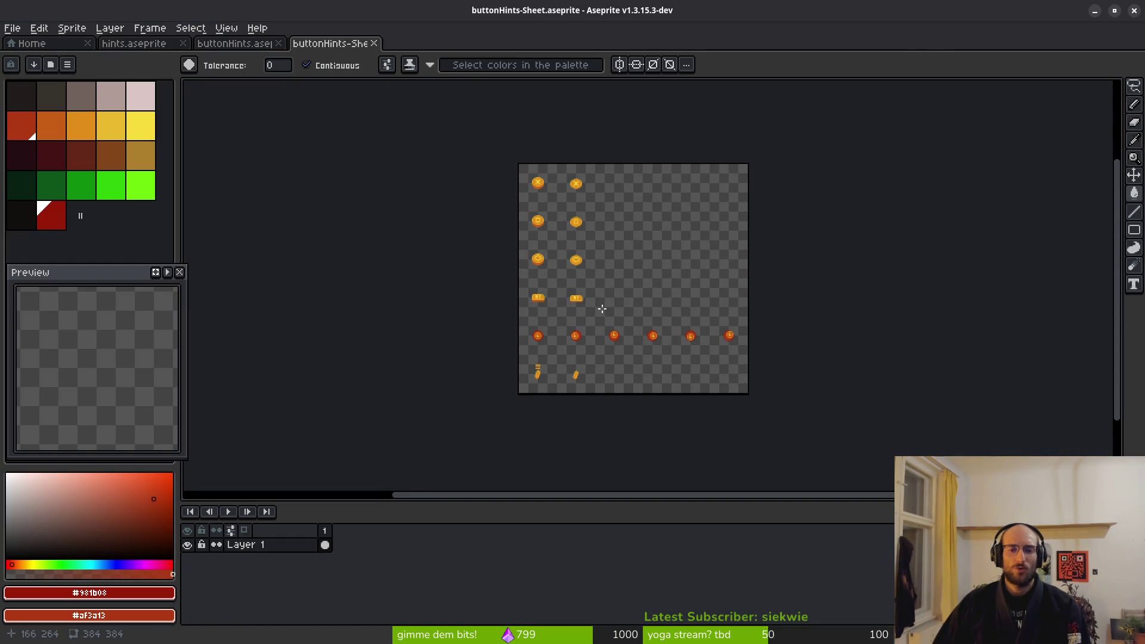
Inspect the buttonHints-Sheet layout in Aseprite and return to Godot
key(ctrl+o)
key(Escape)
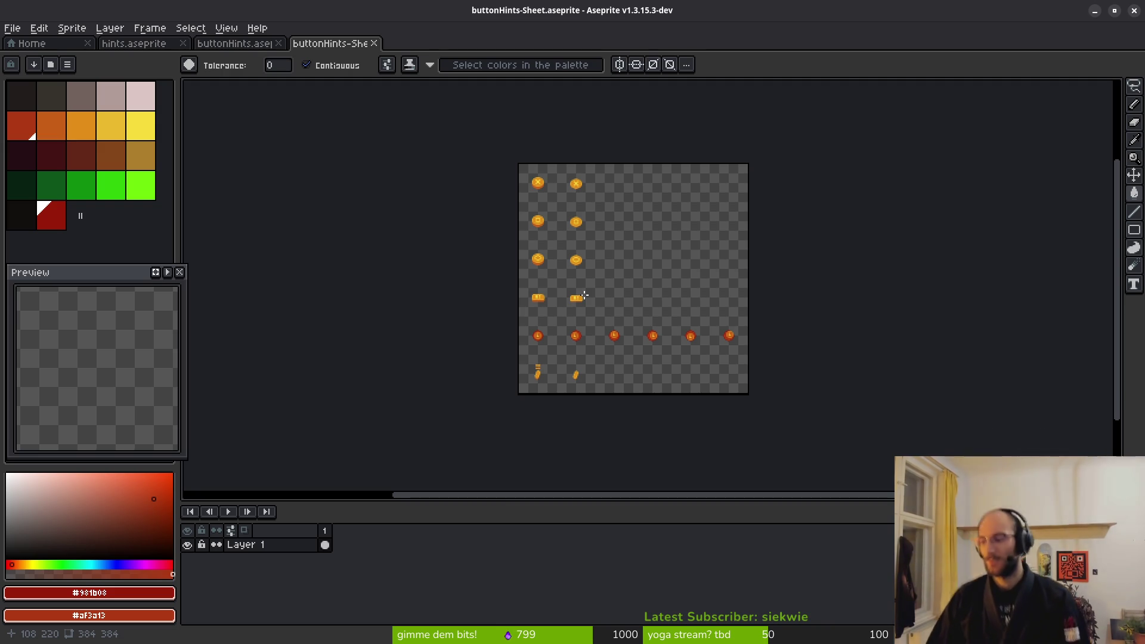
key(alt+Tab)
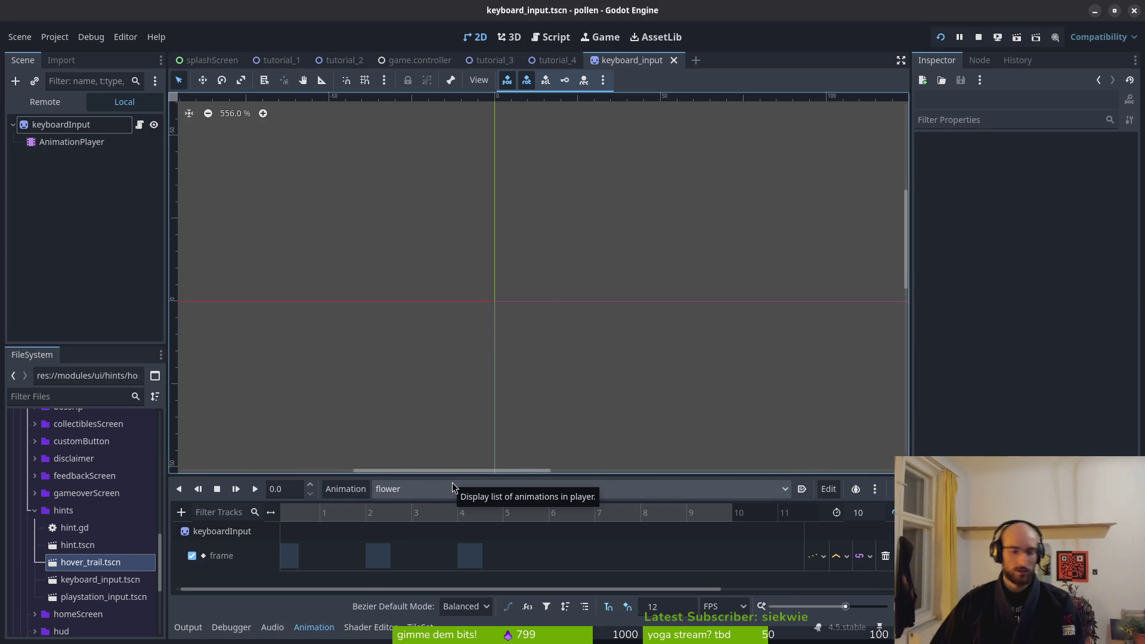
Play the cling animation, then the close animation
click(452, 482)
click(452, 484)
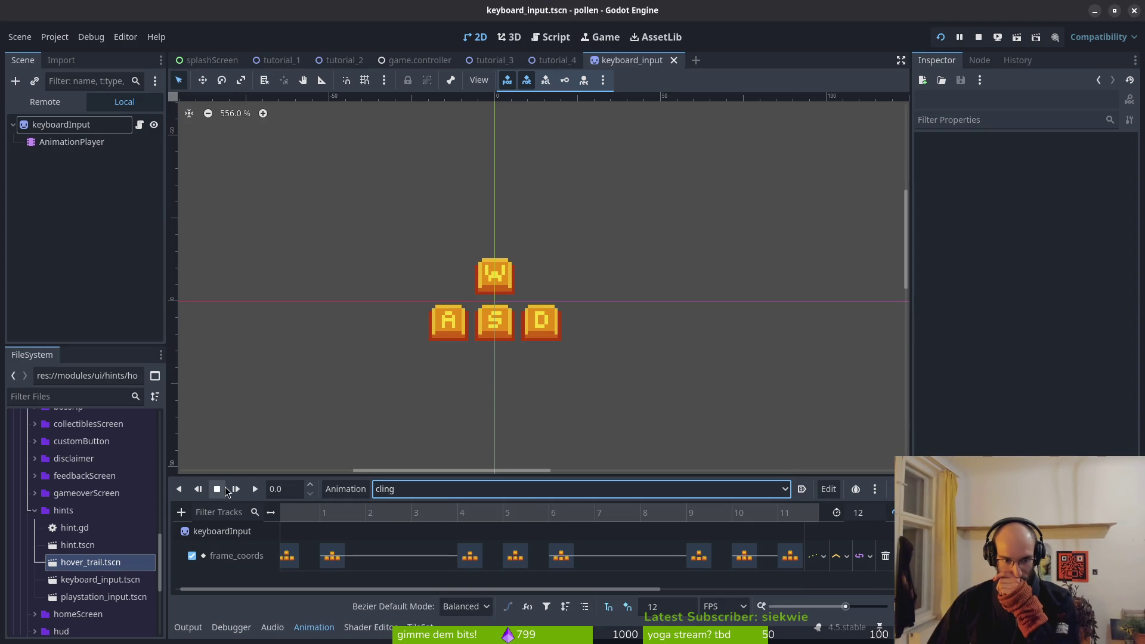
click(255, 490)
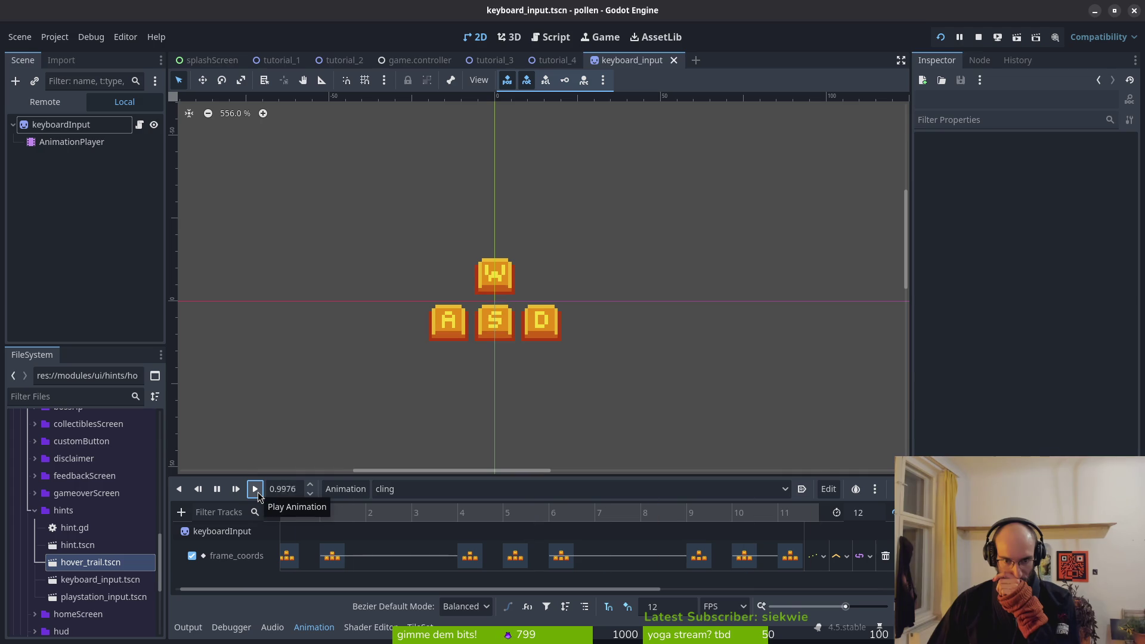
click(373, 487)
click(416, 495)
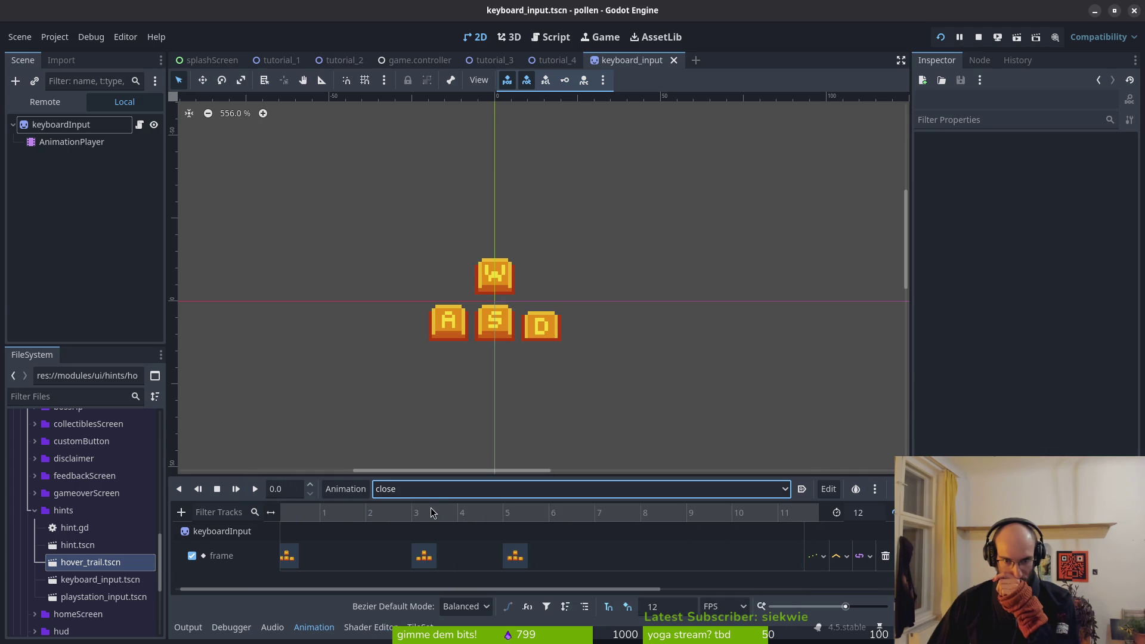
click(256, 489)
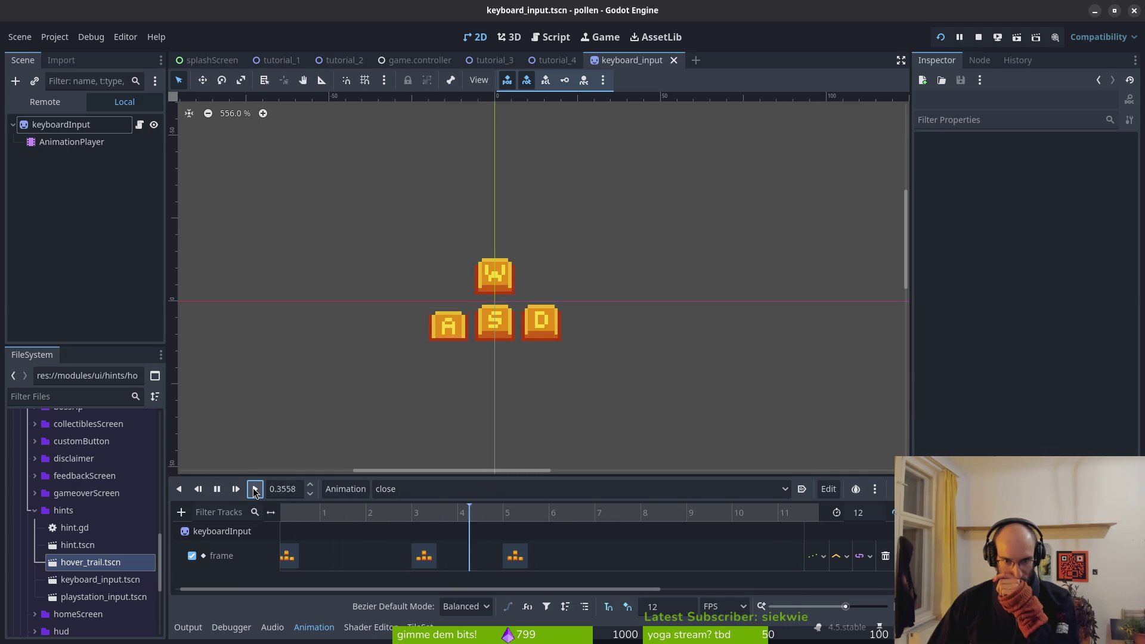
Keep close as the current animation and select its first frame key (value 25)
click(411, 495)
click(411, 501)
click(54, 126)
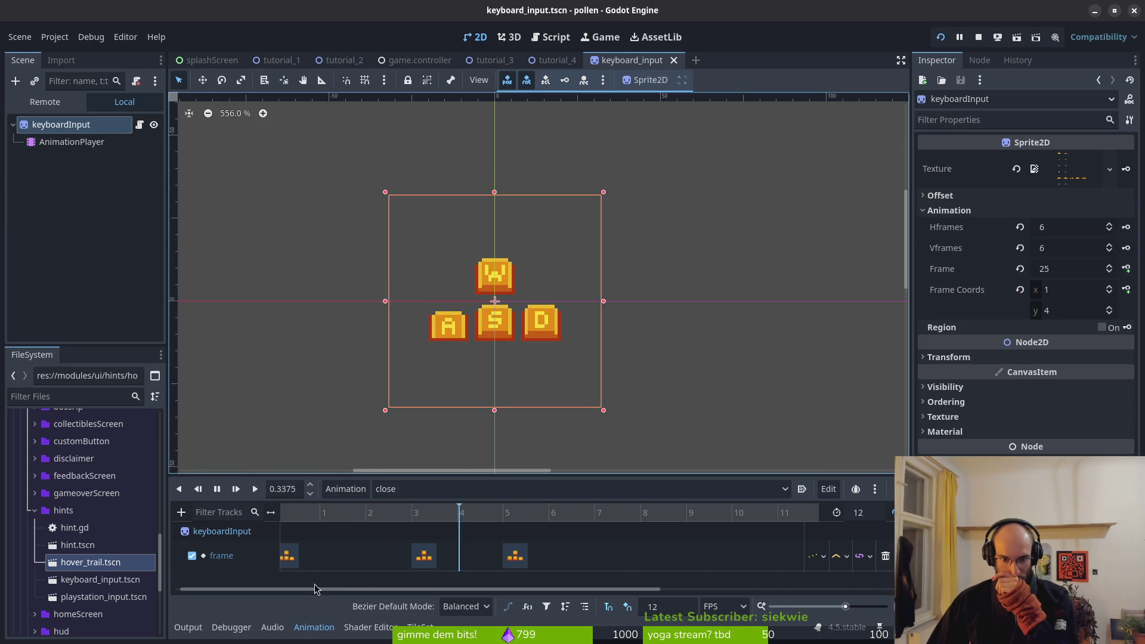
click(289, 555)
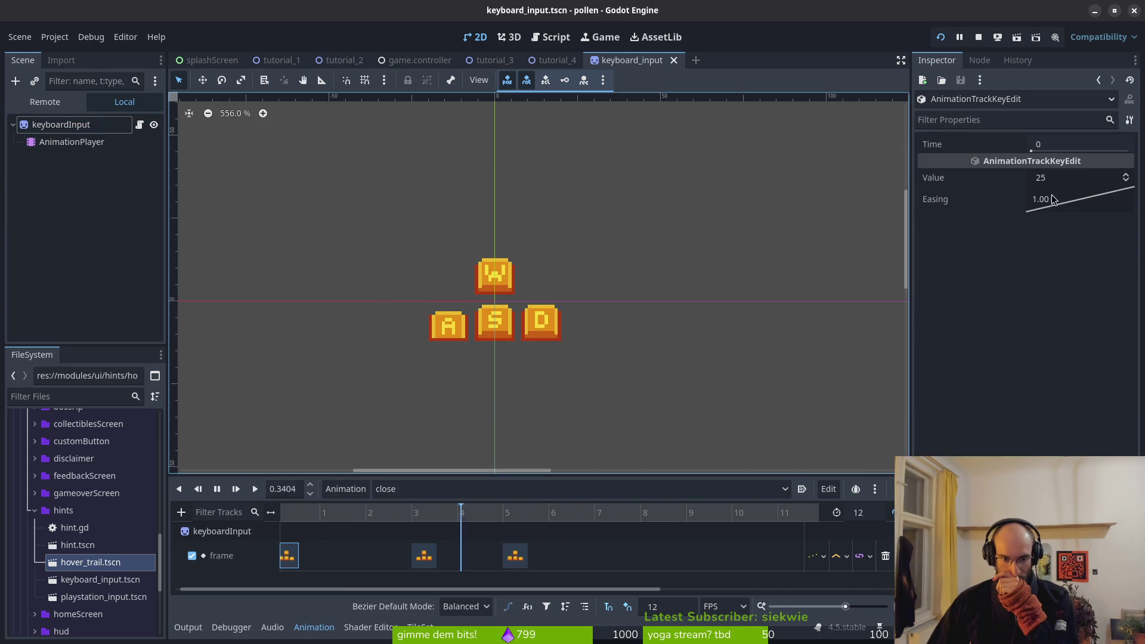
Set the close animation's time-0 frame key to frame 30
click(1127, 176)
click(1126, 181)
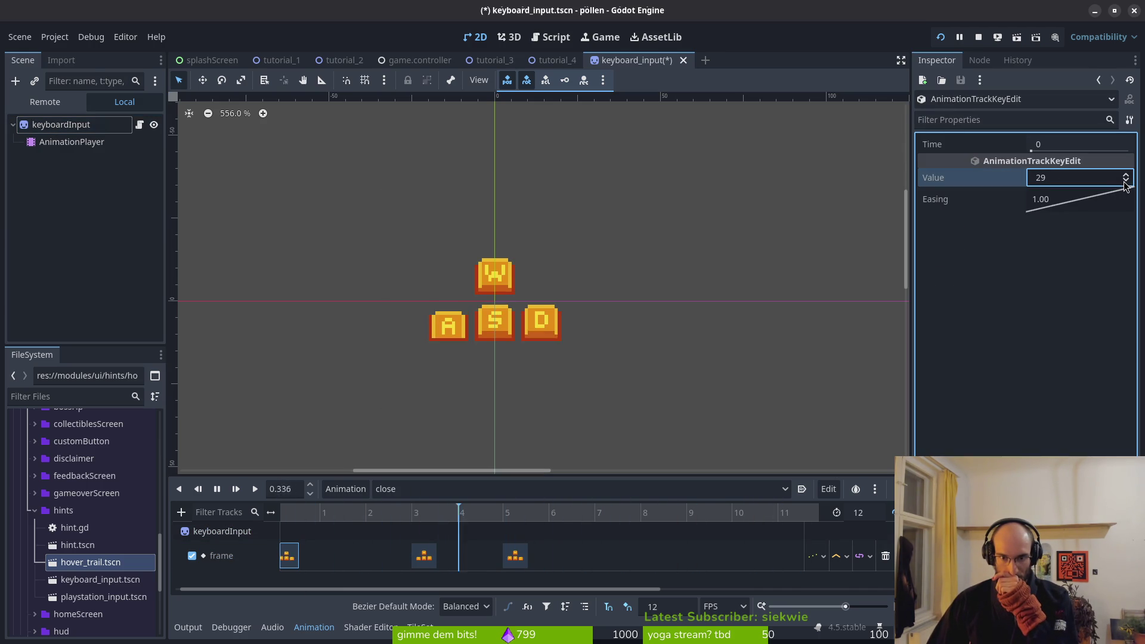
click(1127, 175)
click(1126, 176)
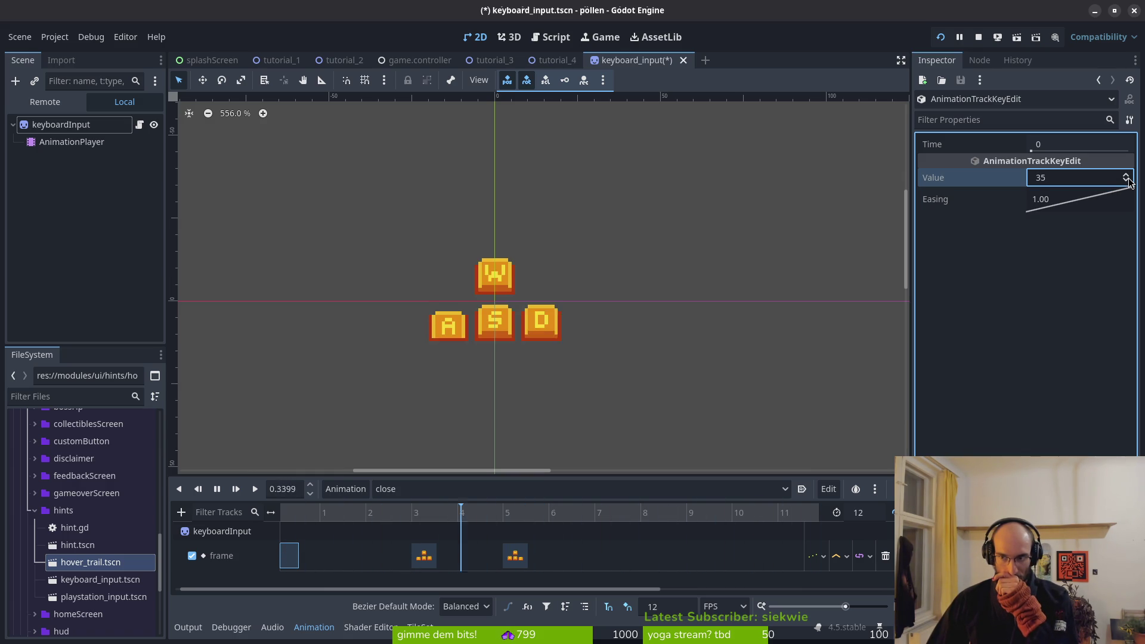
scroll(1127, 182, down, 8)
scroll(1127, 181, down, 3)
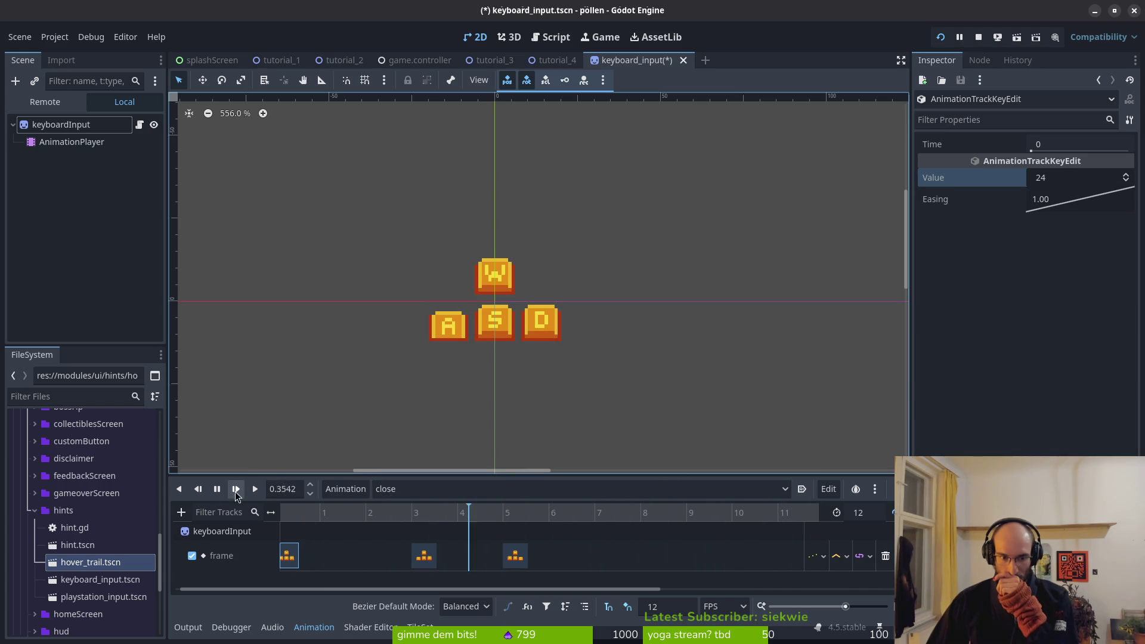
double_click(217, 489)
scroll(1125, 180, up, 1)
scroll(1127, 181, up, 3)
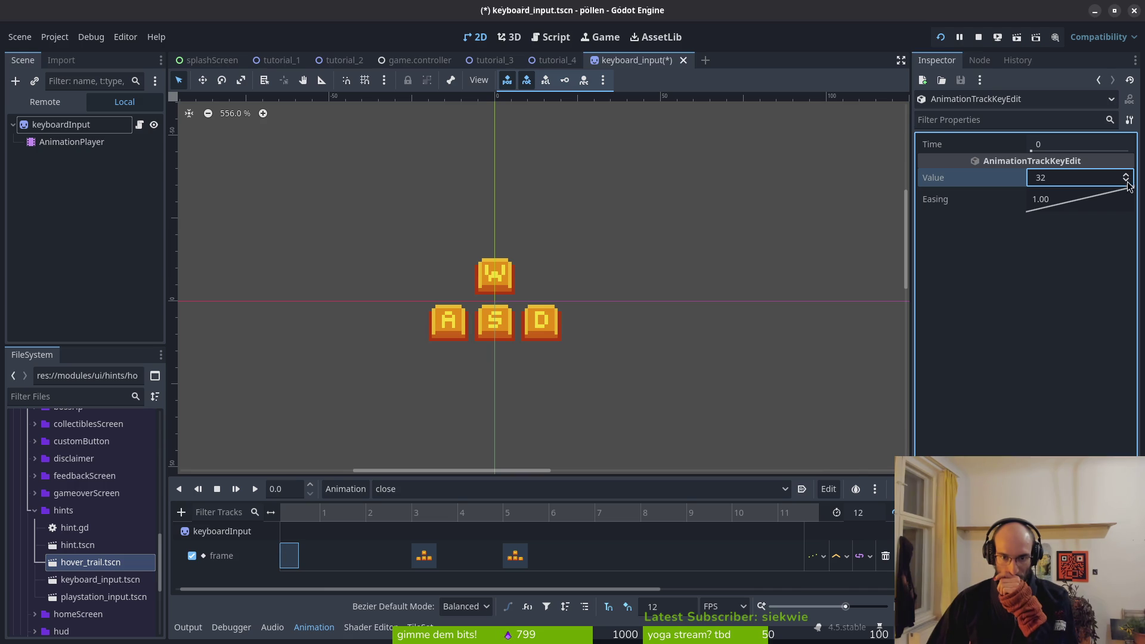
scroll(493, 398, left, 5)
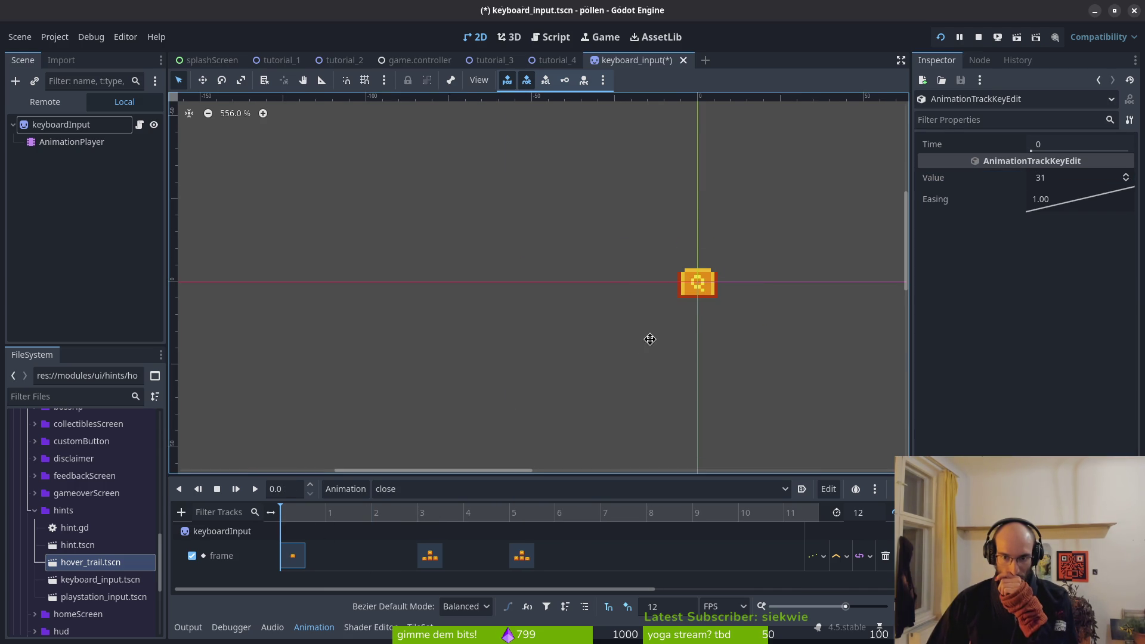
scroll(649, 337, right, 2)
click(1125, 184)
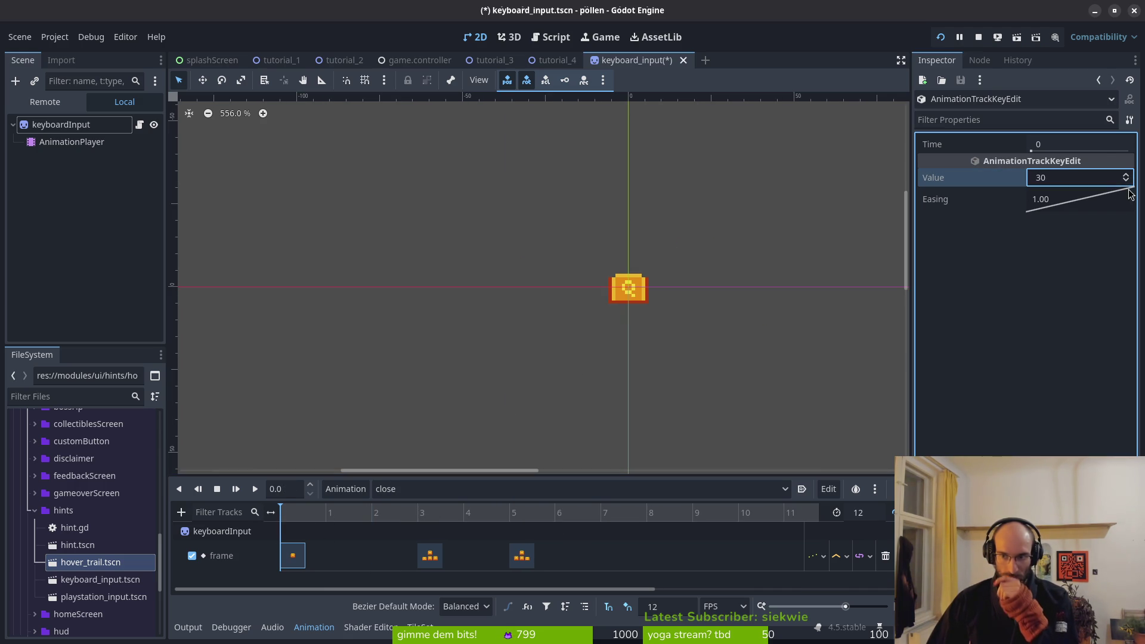
scroll(688, 334, right, 3)
scroll(554, 353, down, 1)
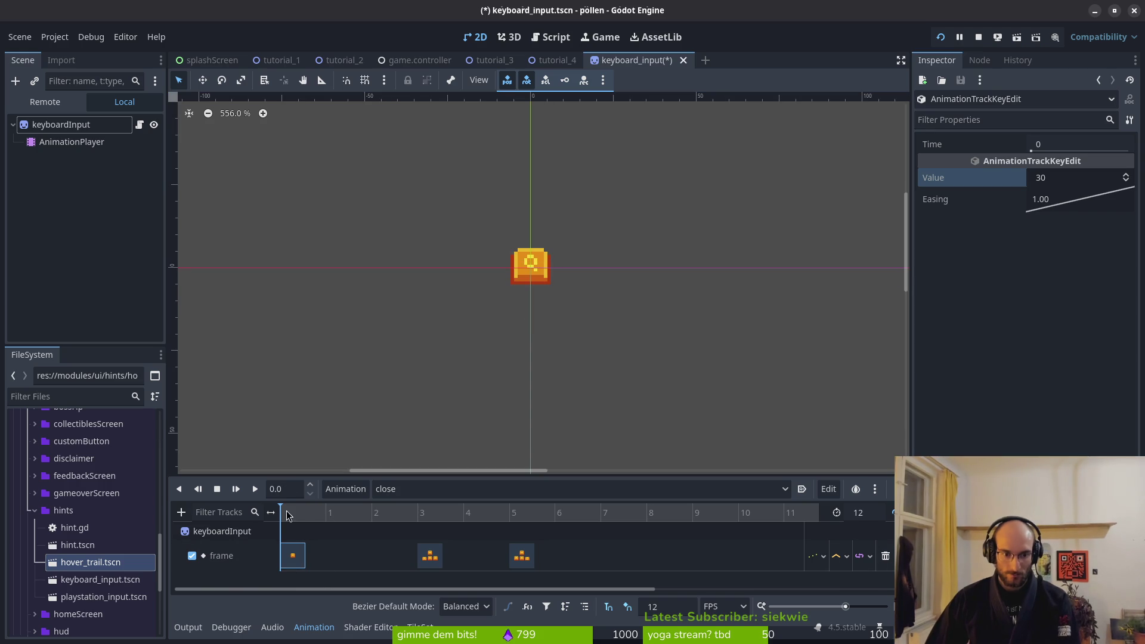
Set the frame keys at times 3 and 5 to frames 31 and 30
click(436, 557)
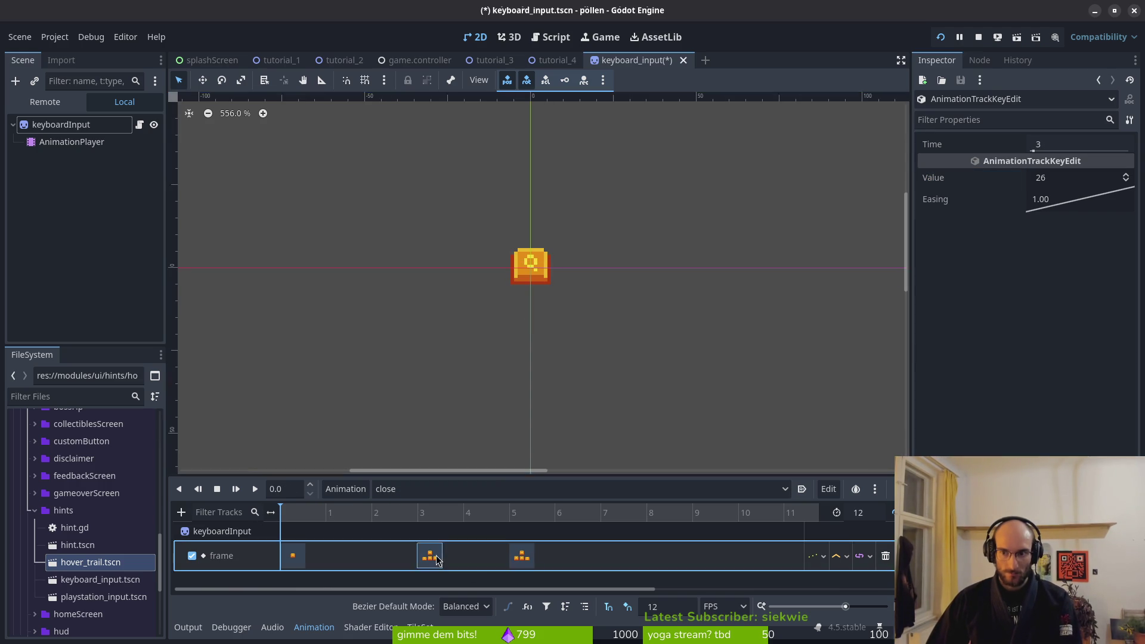
drag(1082, 180, 1014, 181)
click(1080, 176)
key(Return)
click(522, 556)
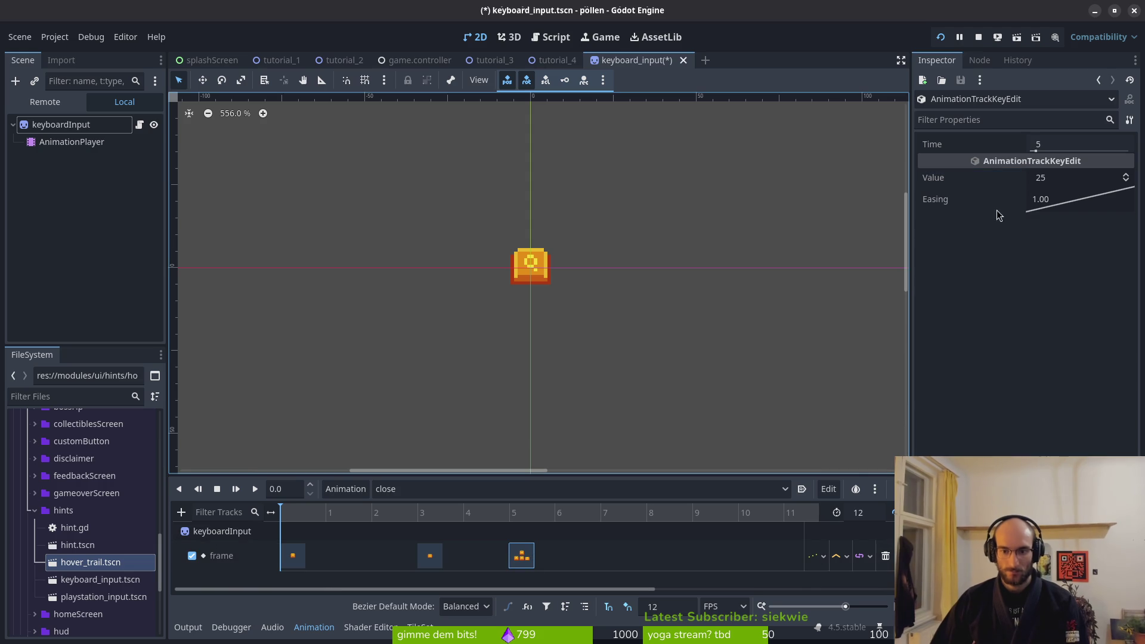
click(1076, 179)
text(30)
key(Return)
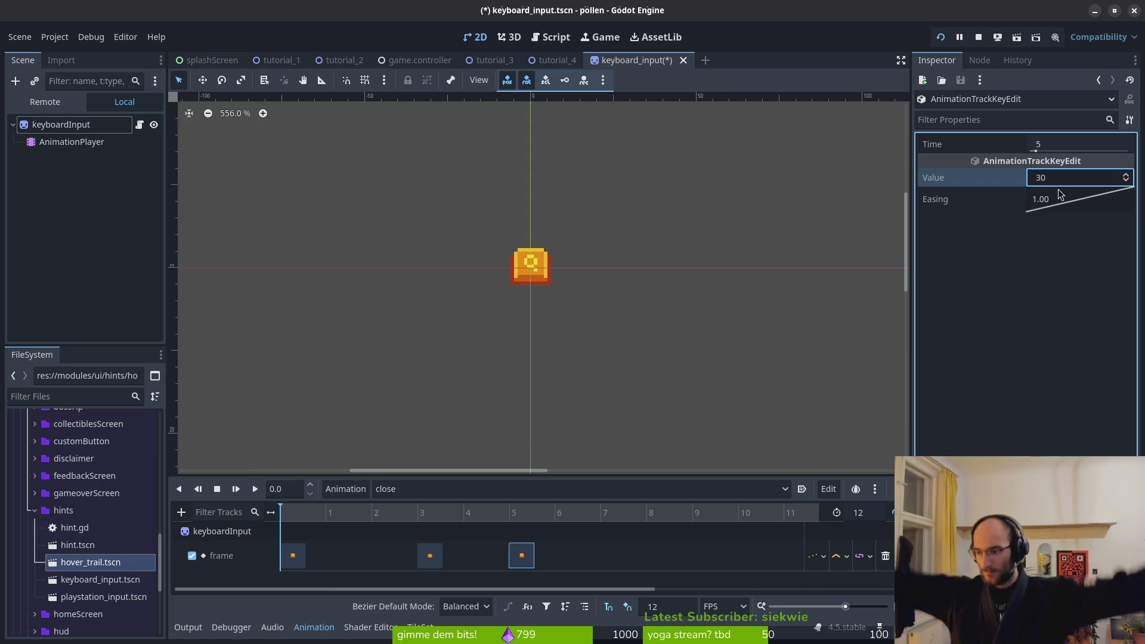
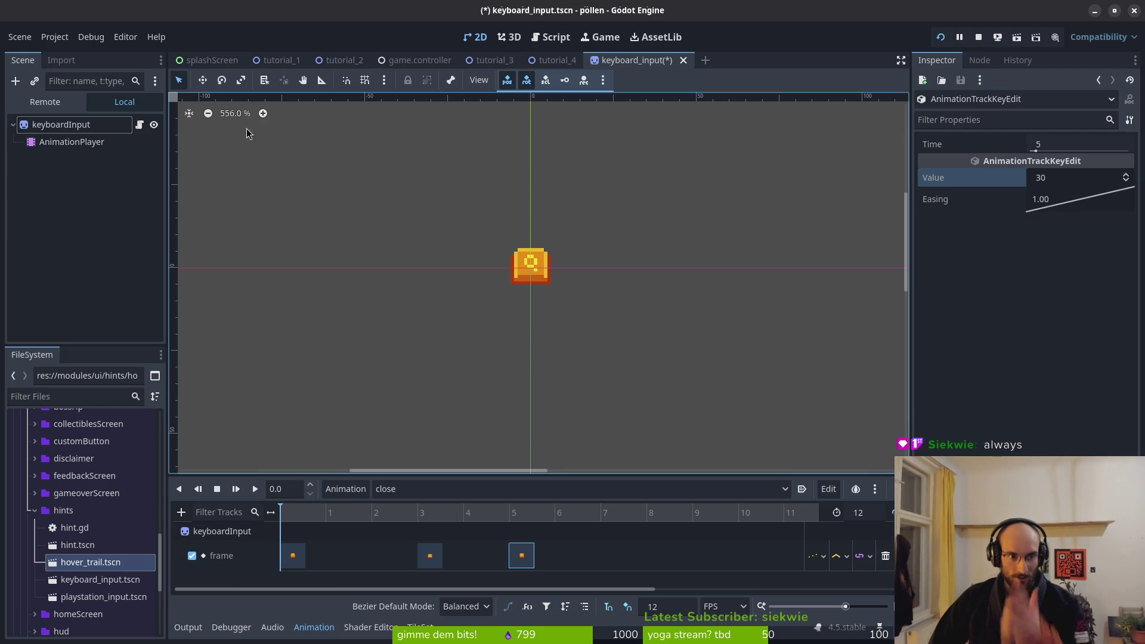
Select the AnimationPlayer, switch to the dash animation and save the scene
click(89, 142)
click(65, 125)
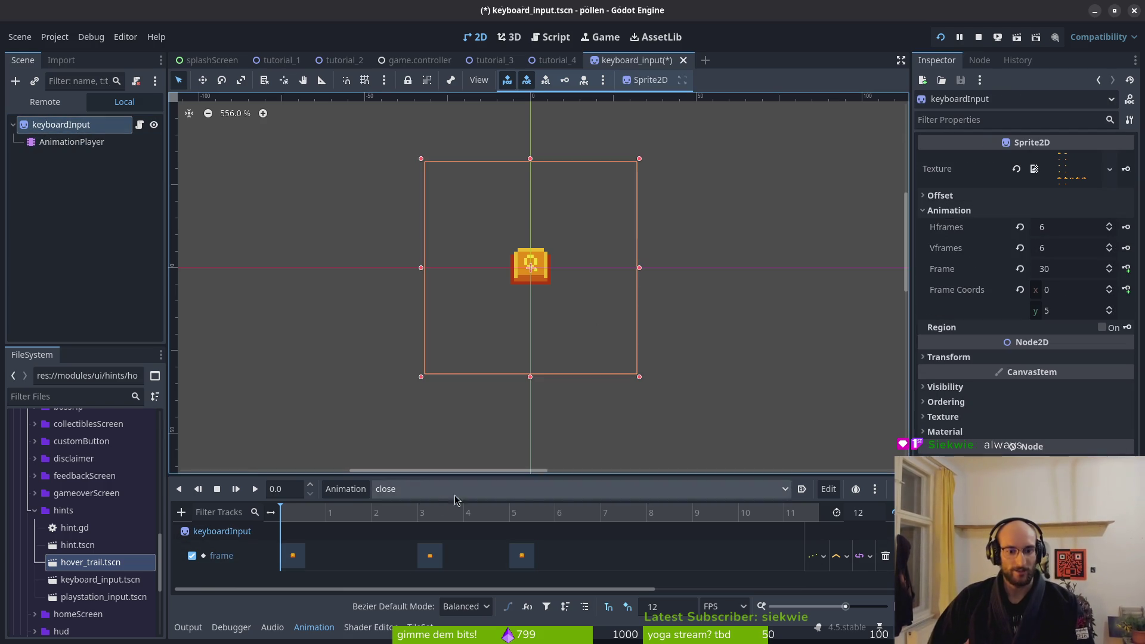
click(429, 489)
click(430, 517)
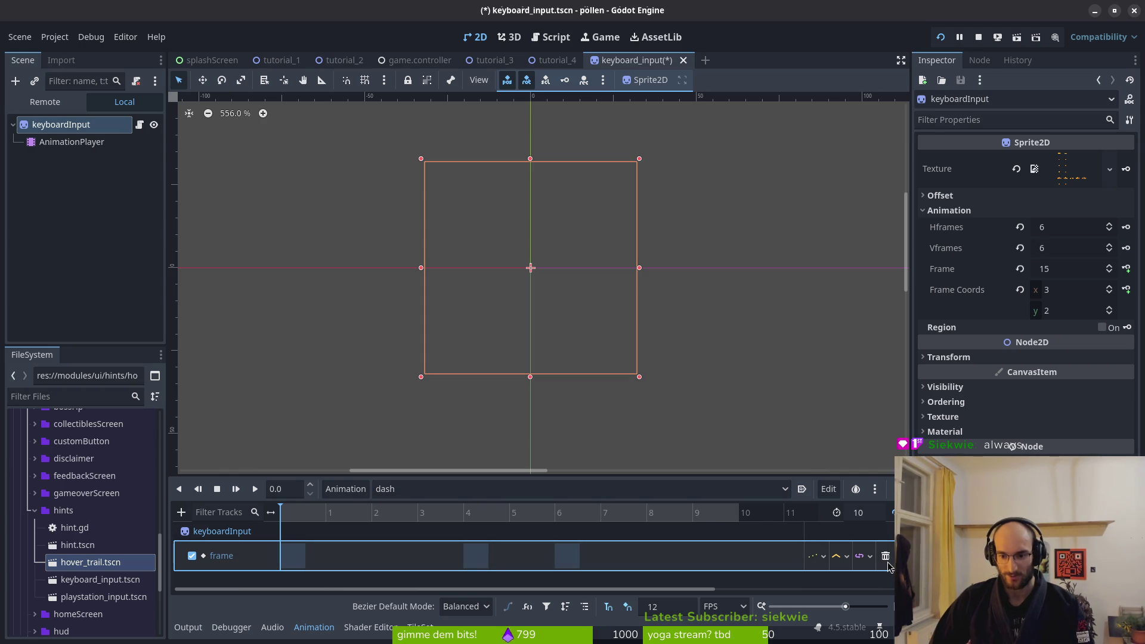
key(ctrl+s)
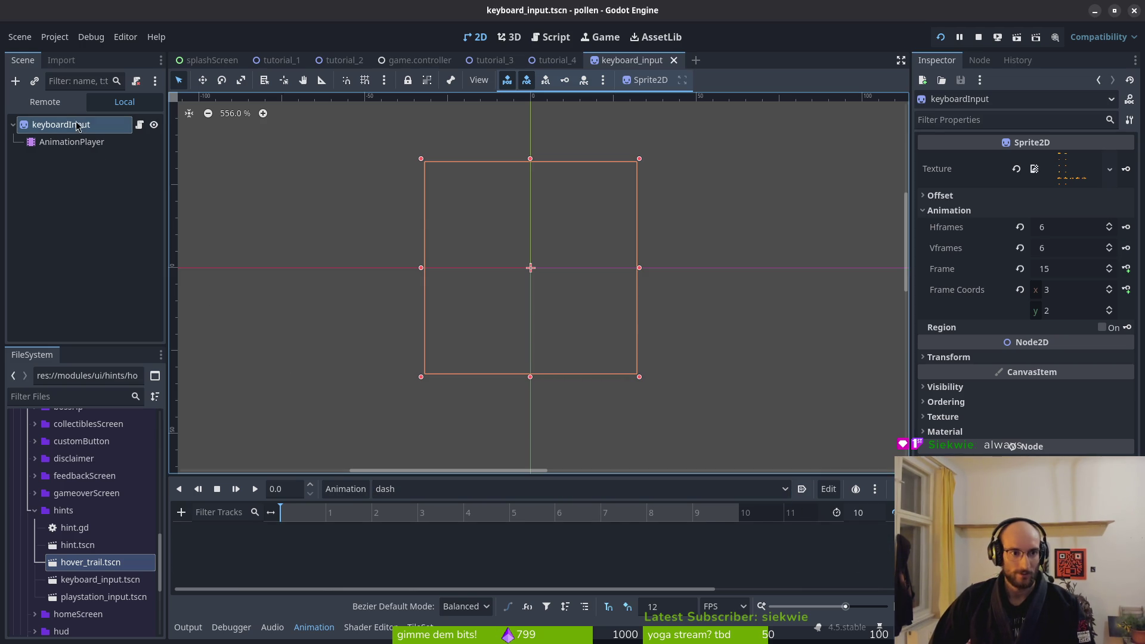
Set the sprite frame and key it on a new frame track, undoing the extra key
click(1020, 289)
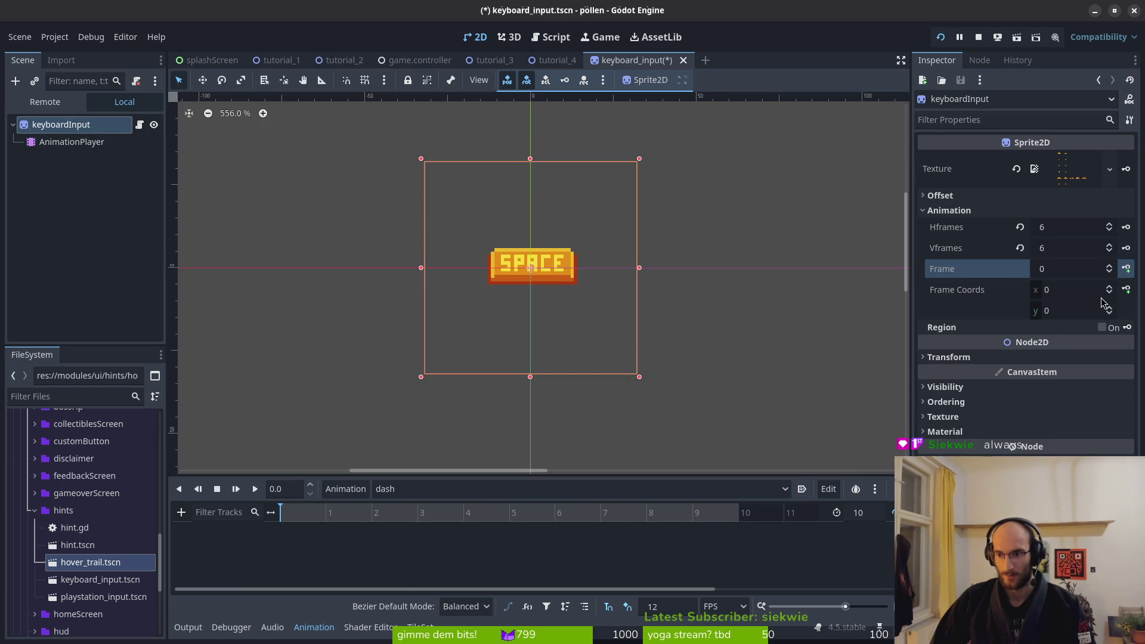
click(1110, 309)
click(1110, 309)
click(1110, 309)
click(1109, 286)
click(1126, 289)
click(520, 358)
click(1126, 269)
click(623, 357)
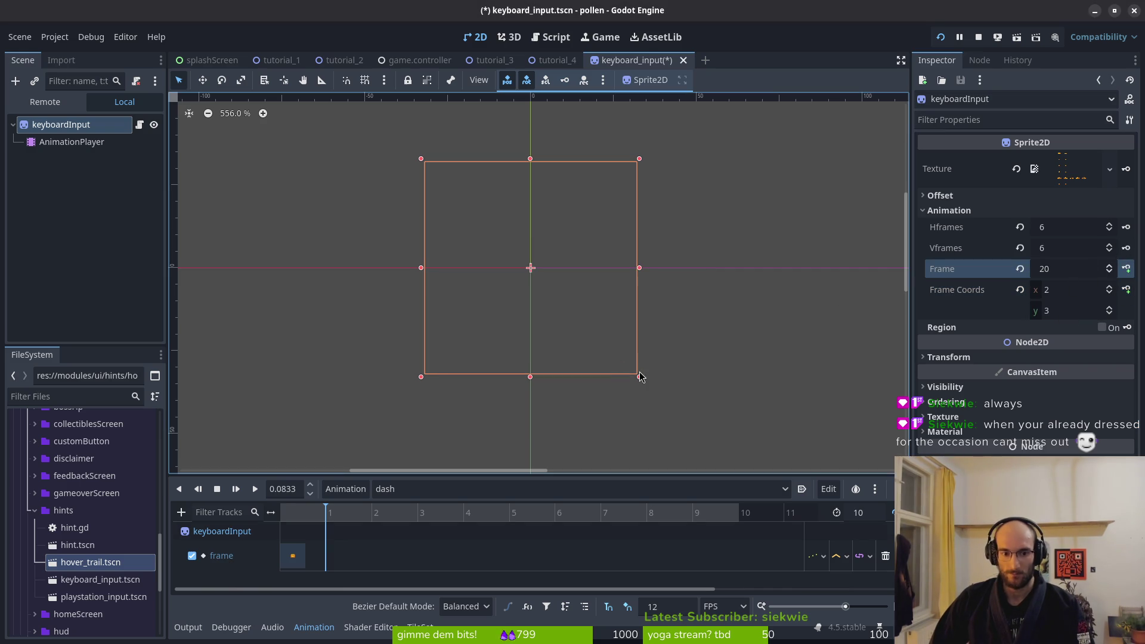
click(1126, 268)
click(1127, 268)
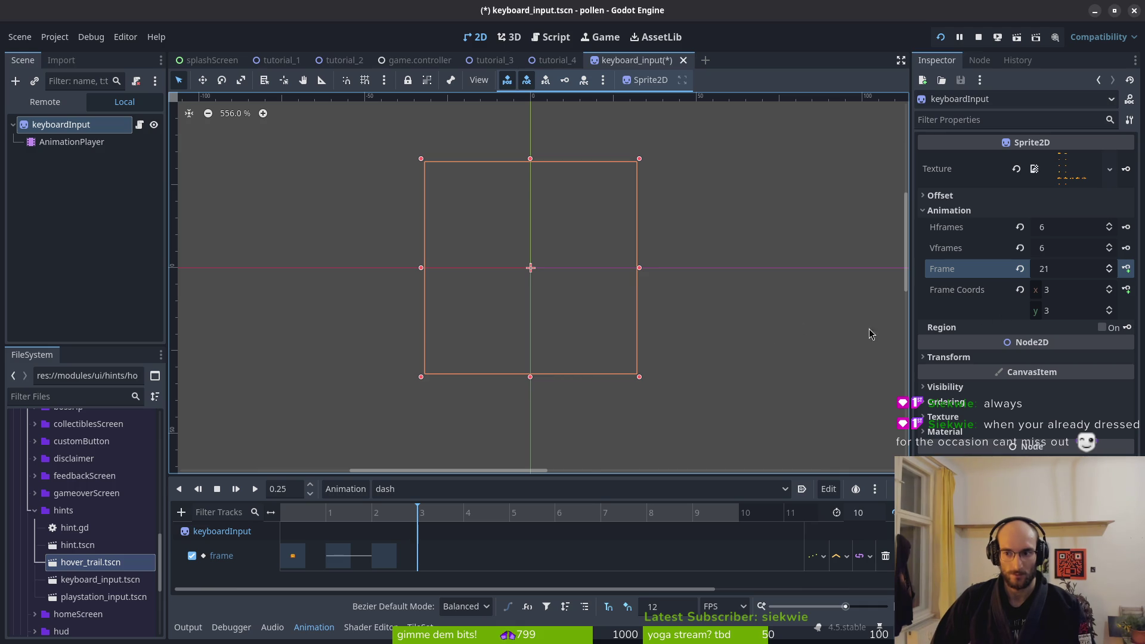
key(ctrl+z)
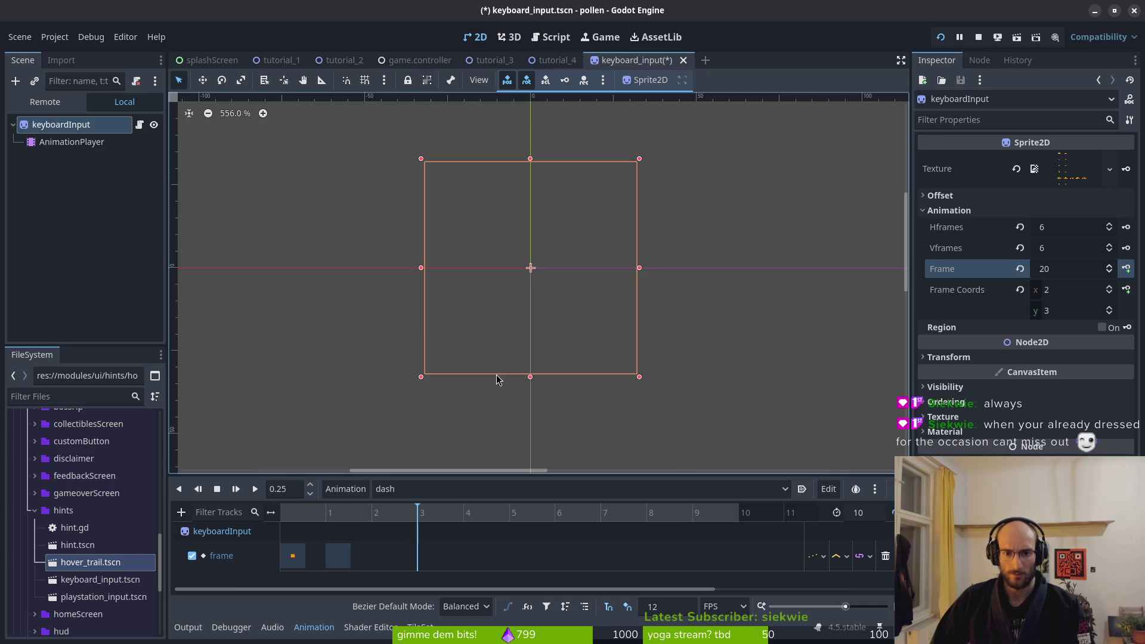
Step the sprite back to frame 18 and drag the frame-19 key to about frame 3
click(291, 519)
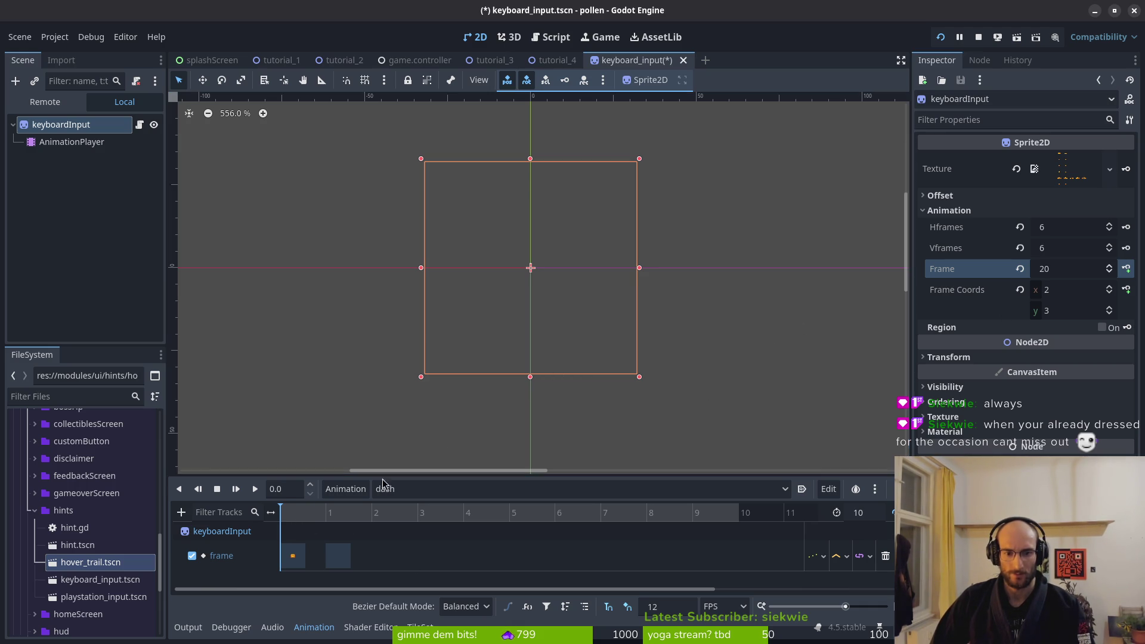
click(1110, 273)
click(1110, 273)
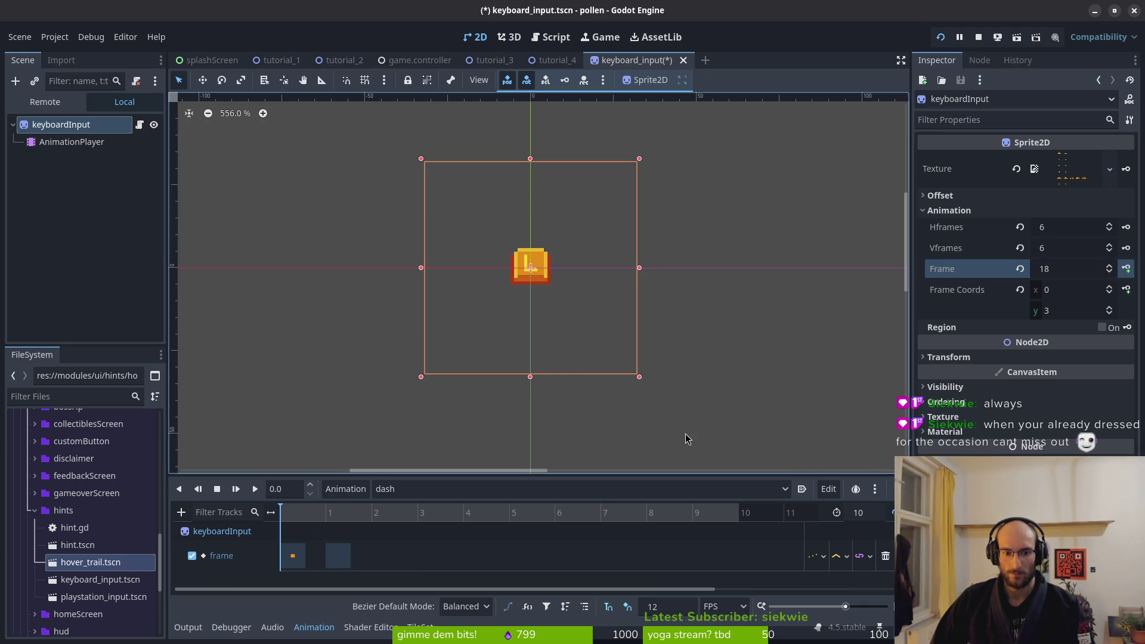
click(345, 560)
click(293, 556)
drag(300, 553, 449, 551)
click(429, 556)
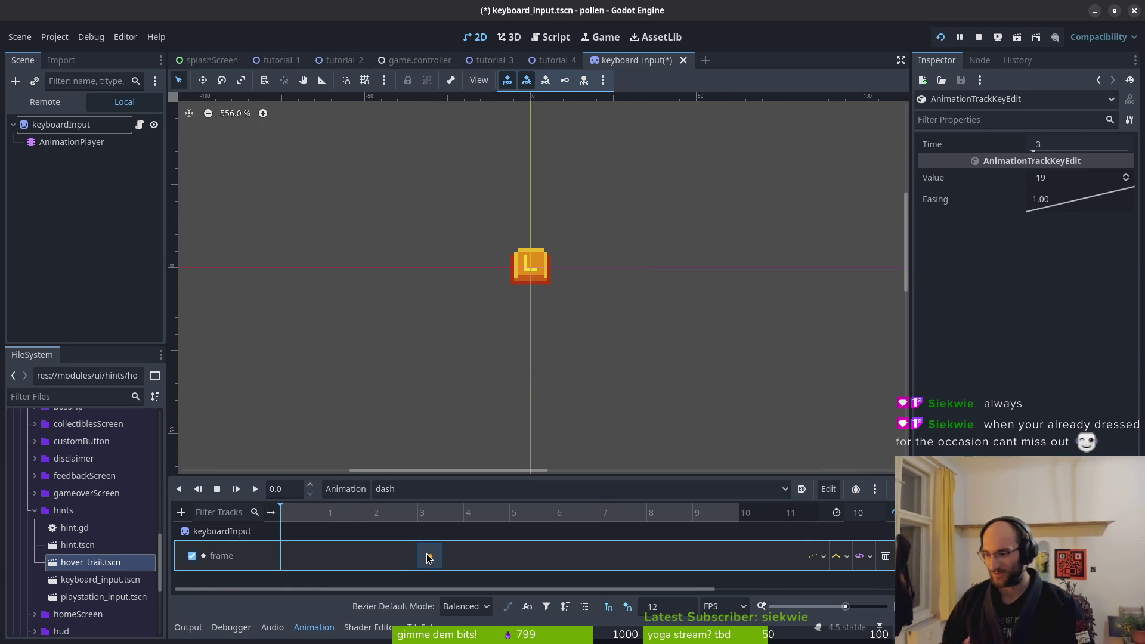
Set the keyboardInput sprite to frame 18 and key it at time 0
click(328, 174)
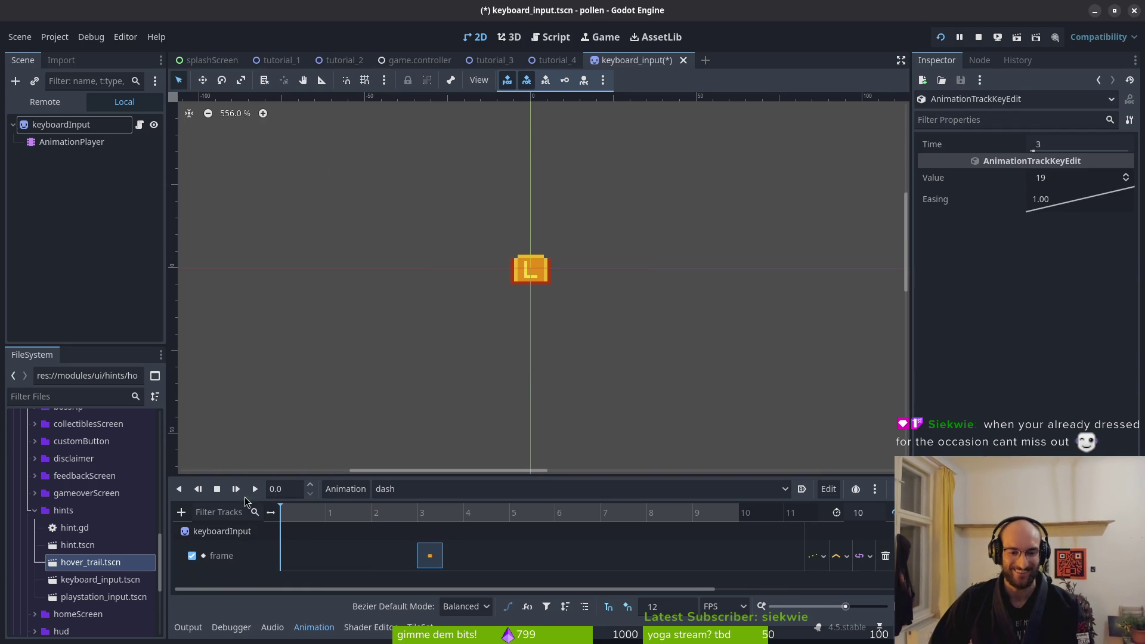
click(69, 127)
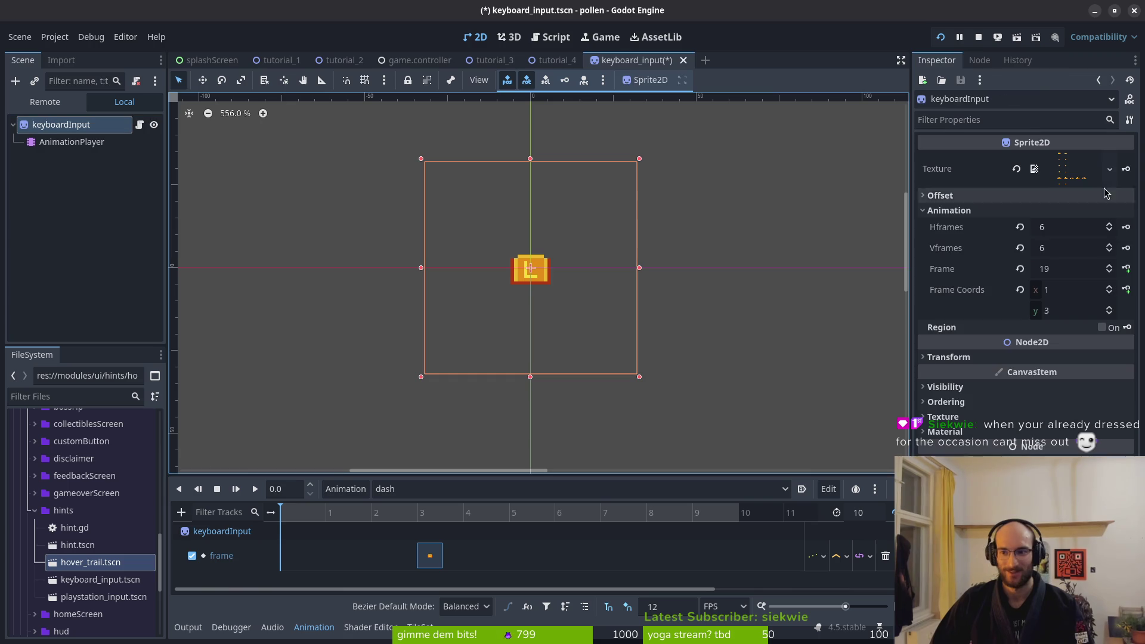
click(1109, 272)
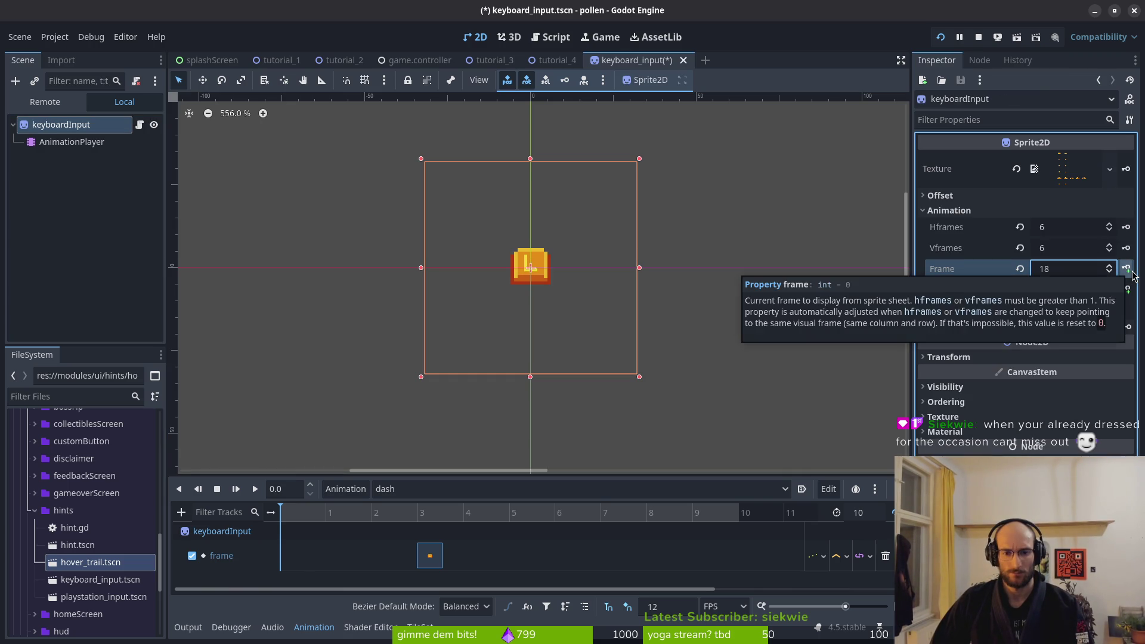
click(1126, 269)
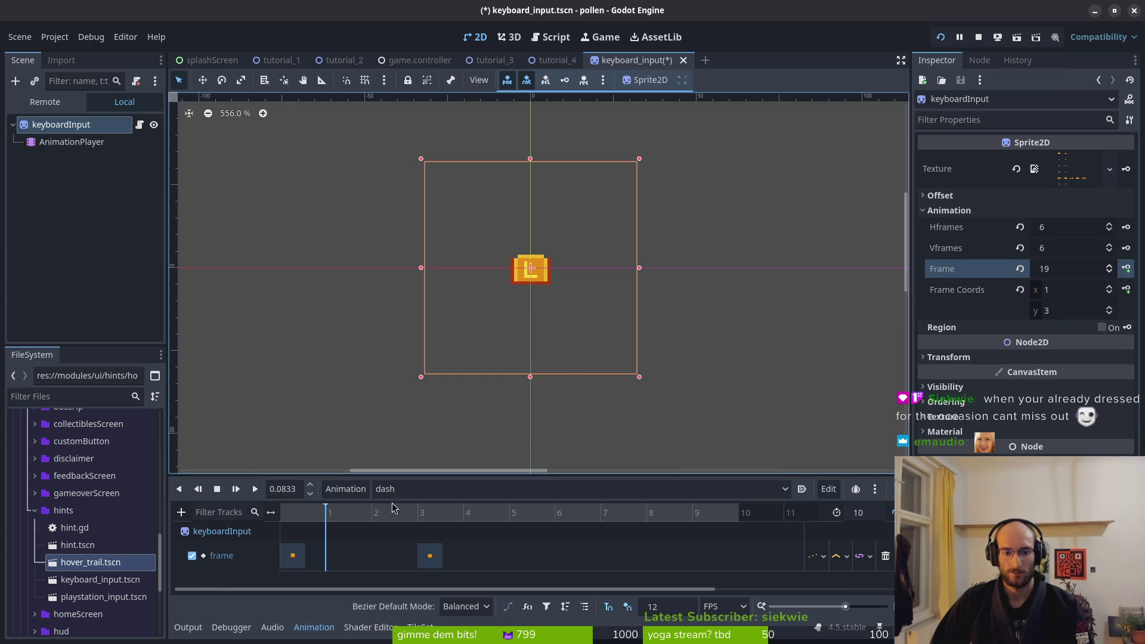
After comparing with the close animation, duplicate the frame-18 key to frame 5 in dash and save
click(412, 490)
click(429, 504)
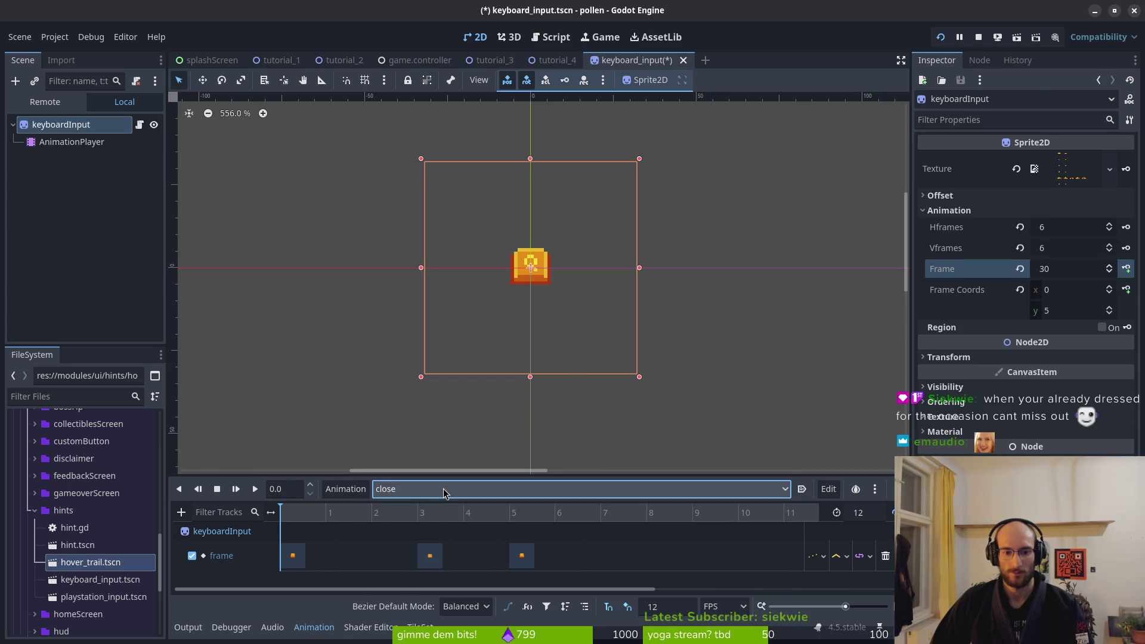
click(444, 490)
click(437, 523)
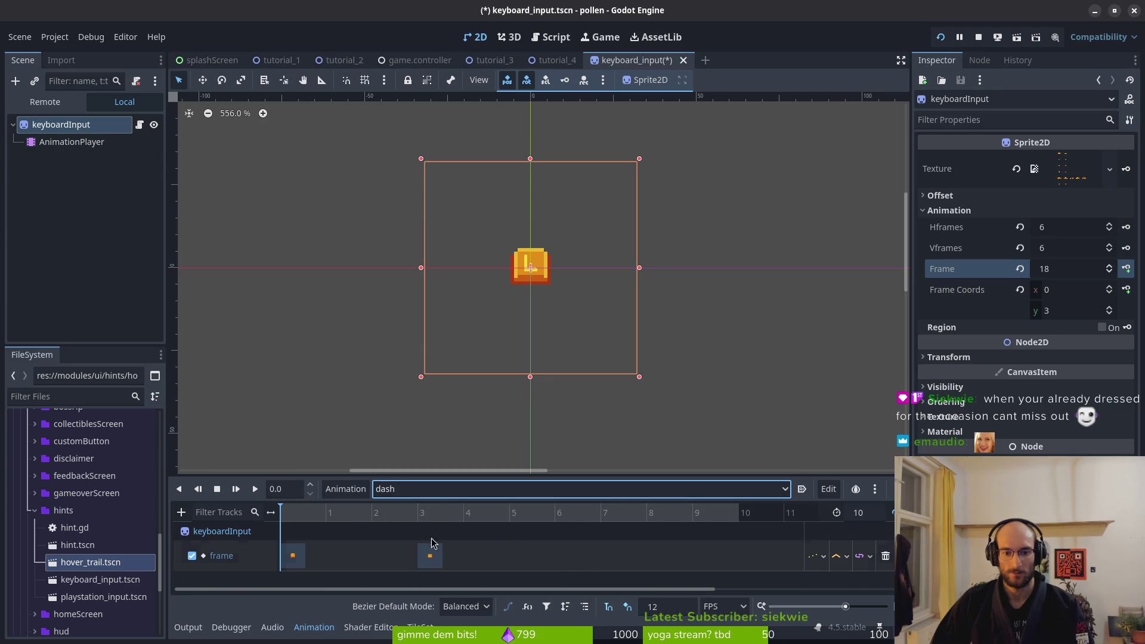
click(293, 556)
click(508, 524)
key(ctrl+d)
key(ctrl+s)
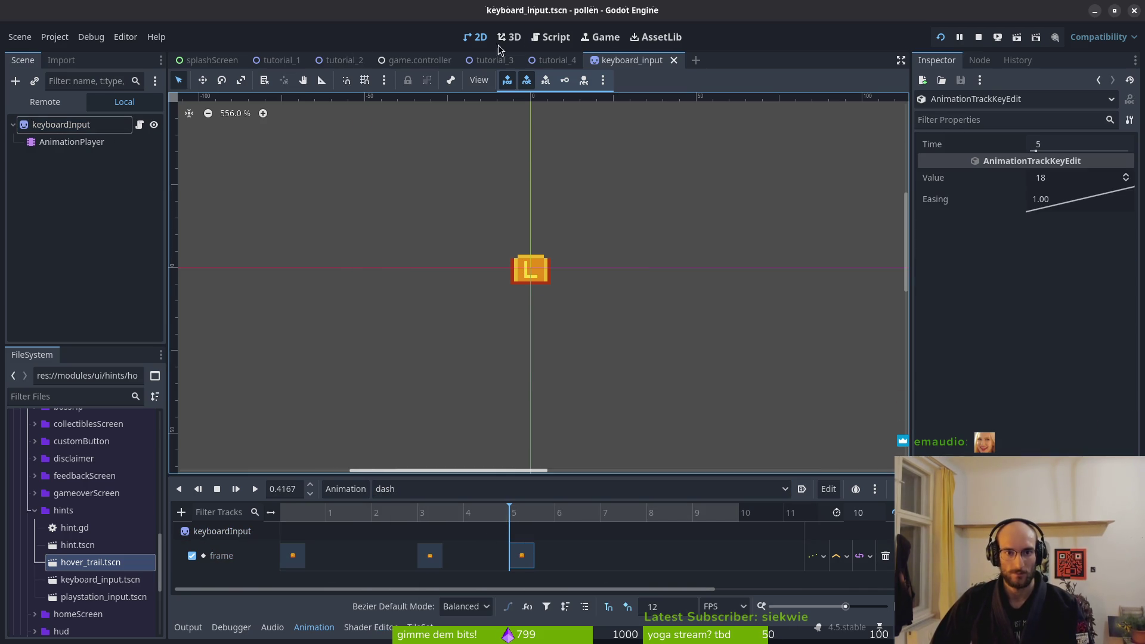
Open hint.tscn to preview its dash animation, then return to keyboard_input's AnimationPlayer
key(shift+alt+o)
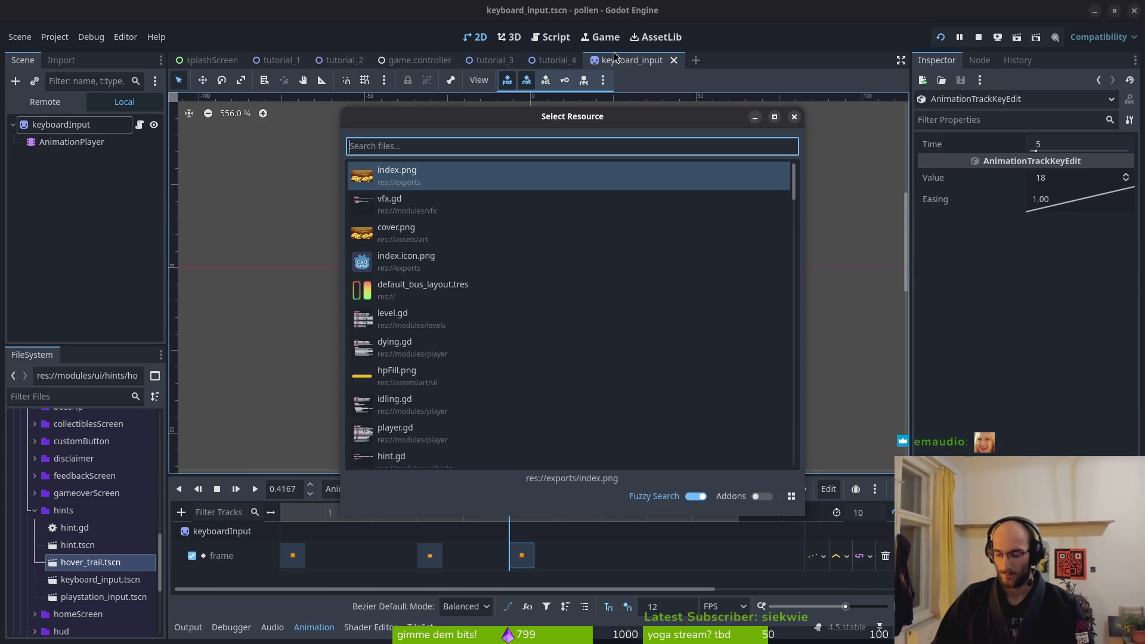
text(hint.tscn)
key(Return)
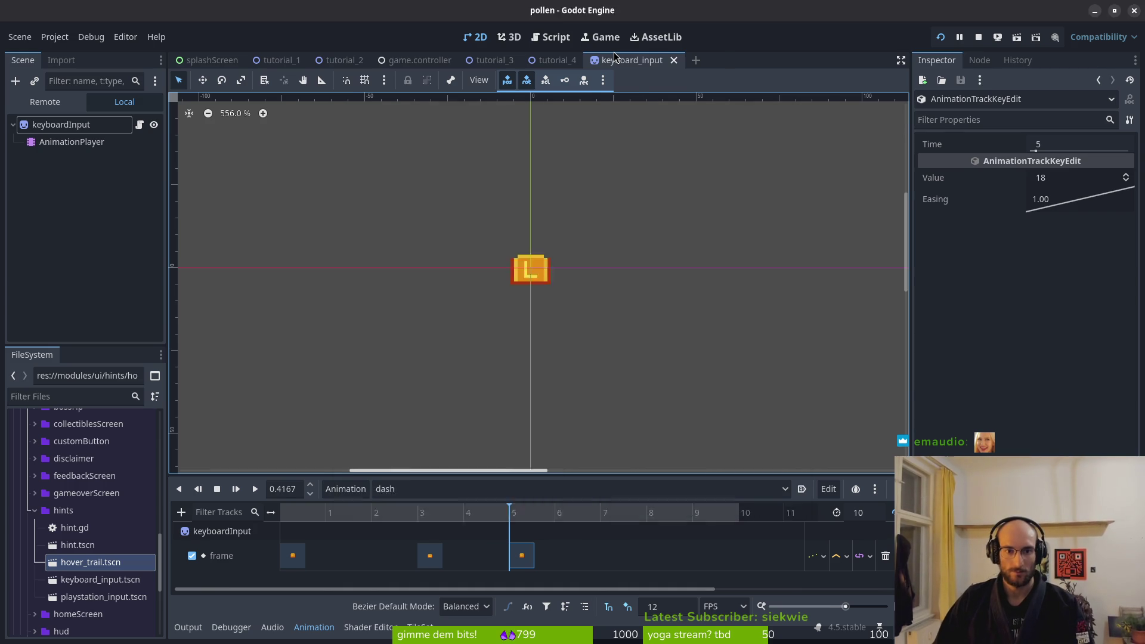
click(456, 494)
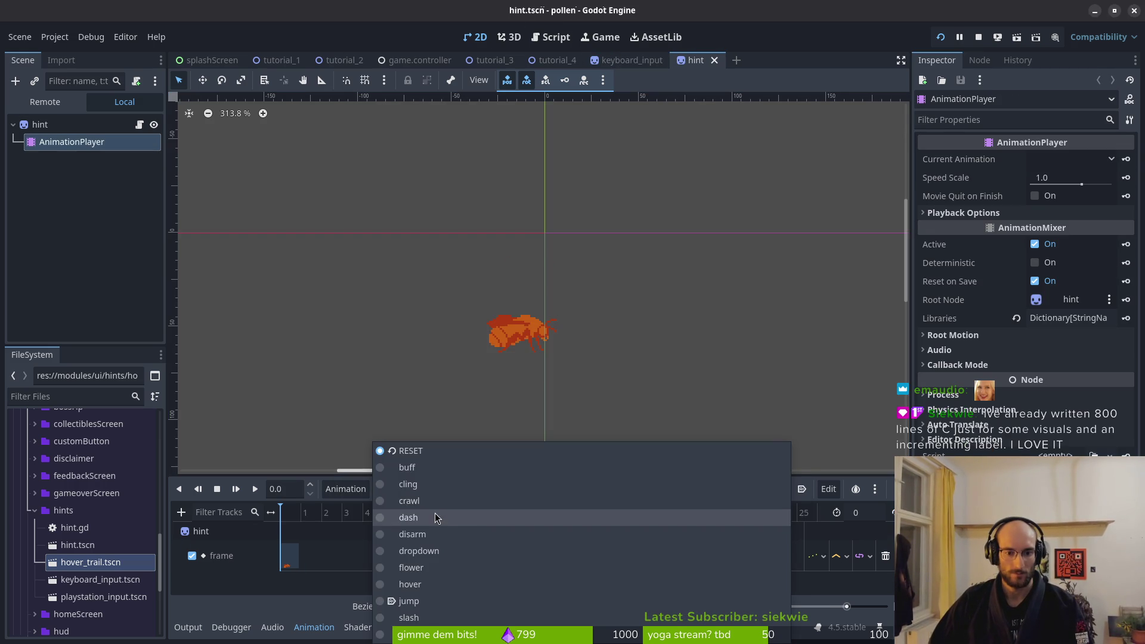
click(418, 483)
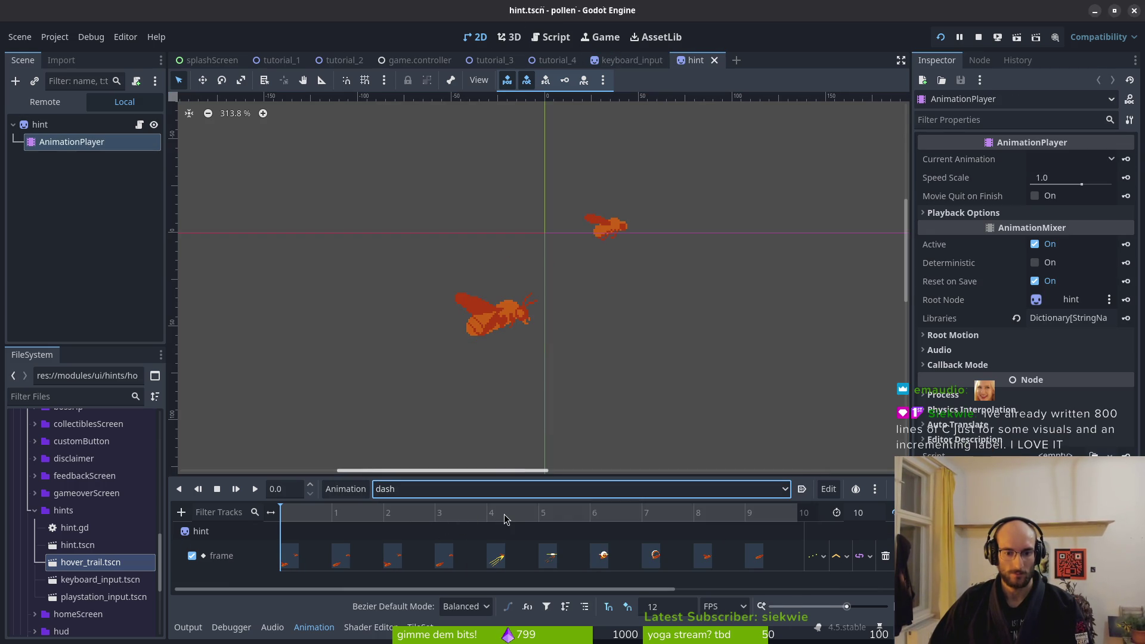
key(ctrl+shift+Tab)
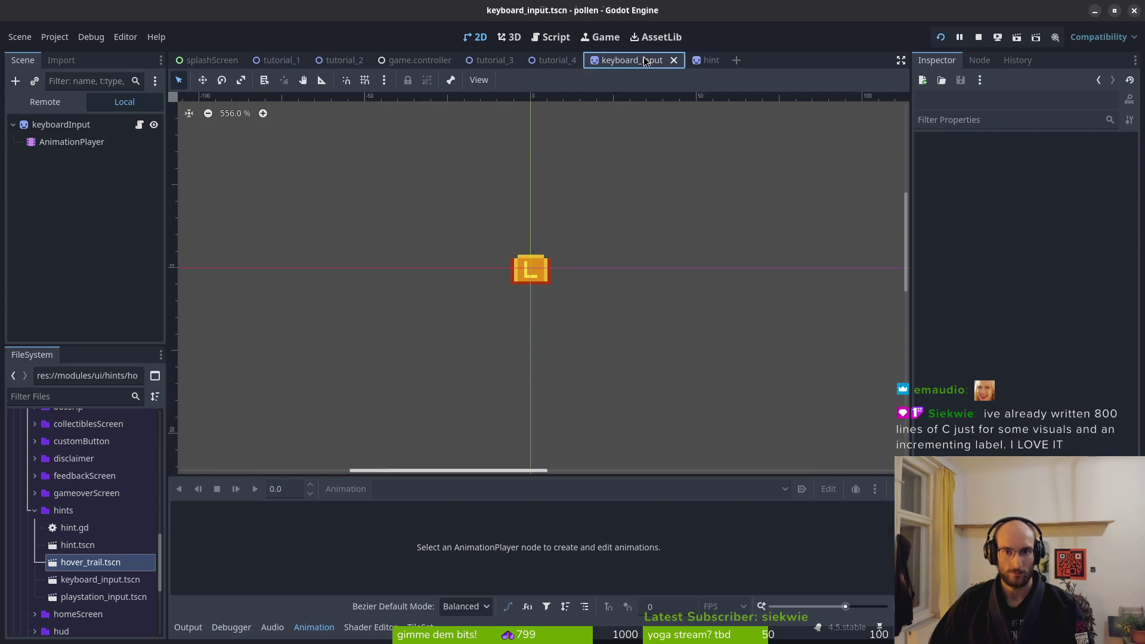
click(72, 142)
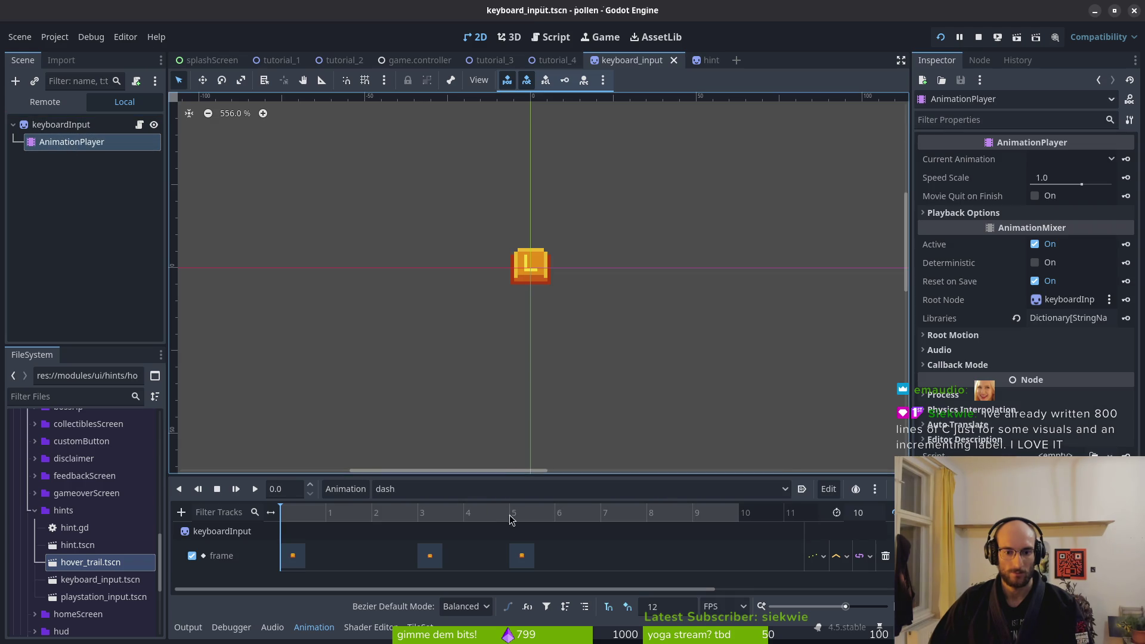
Shift the dash keys at 3 and 5 one frame later, then switch to the disarm animation
drag(430, 555, 568, 556)
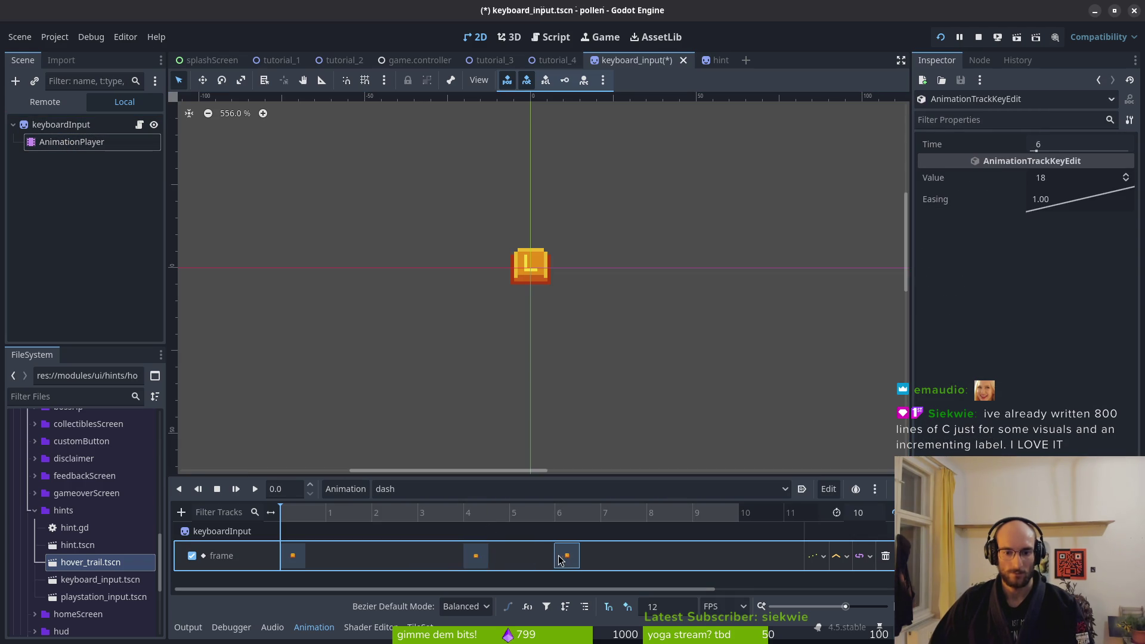
click(452, 490)
click(432, 534)
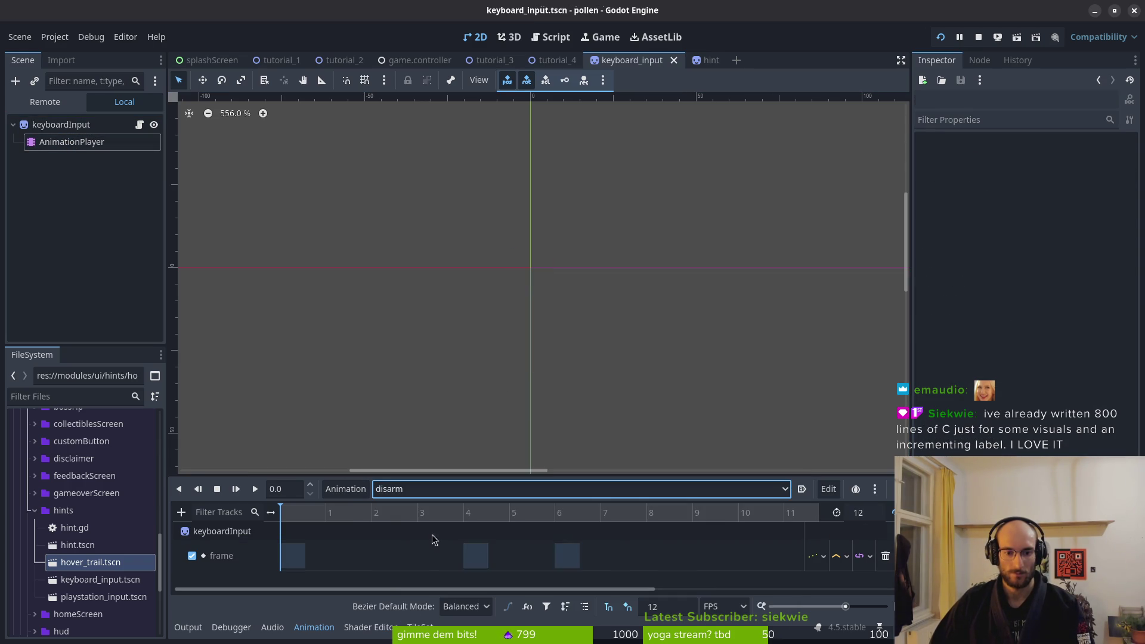
click(289, 552)
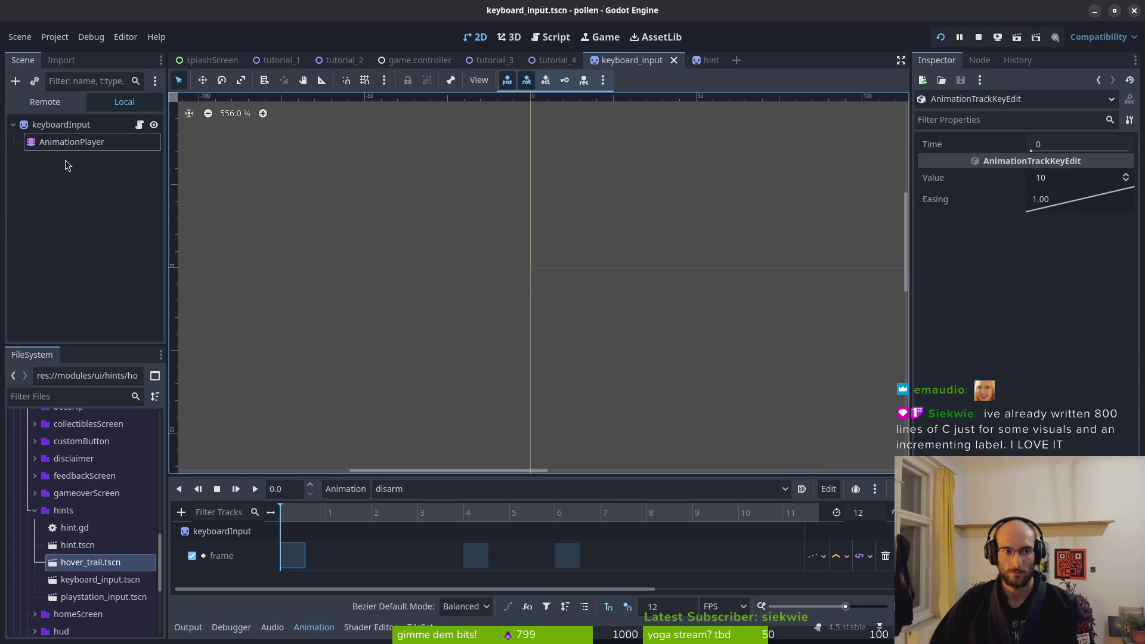
Step through the sprite frames and set the disarm key at time 0 to 11
click(78, 124)
click(1111, 273)
click(1111, 272)
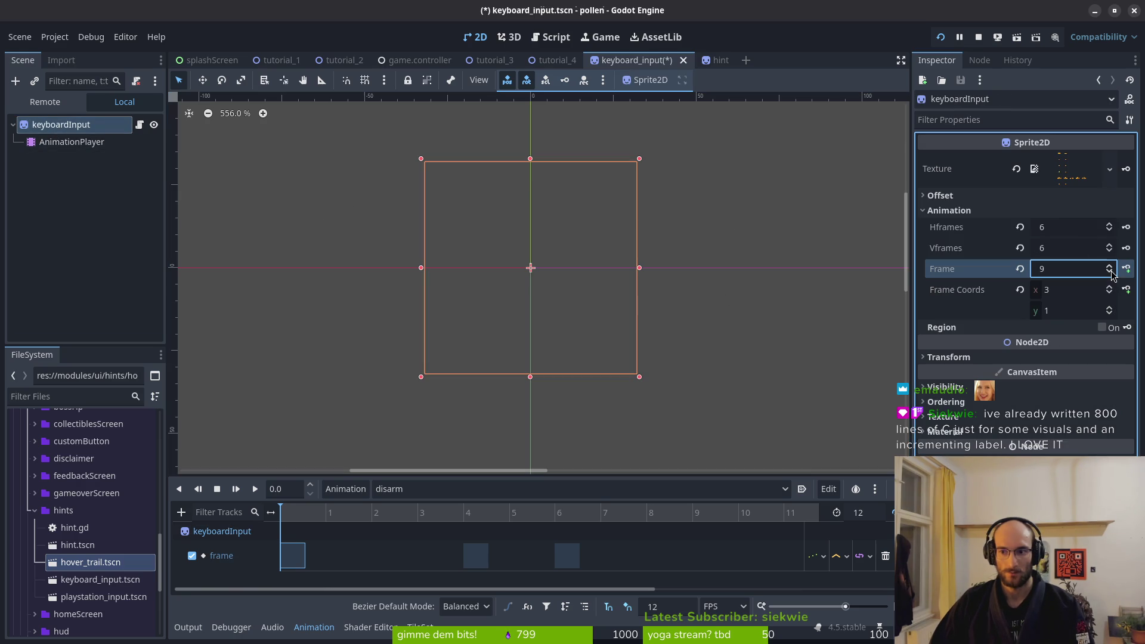
click(1111, 273)
click(1109, 275)
click(1109, 273)
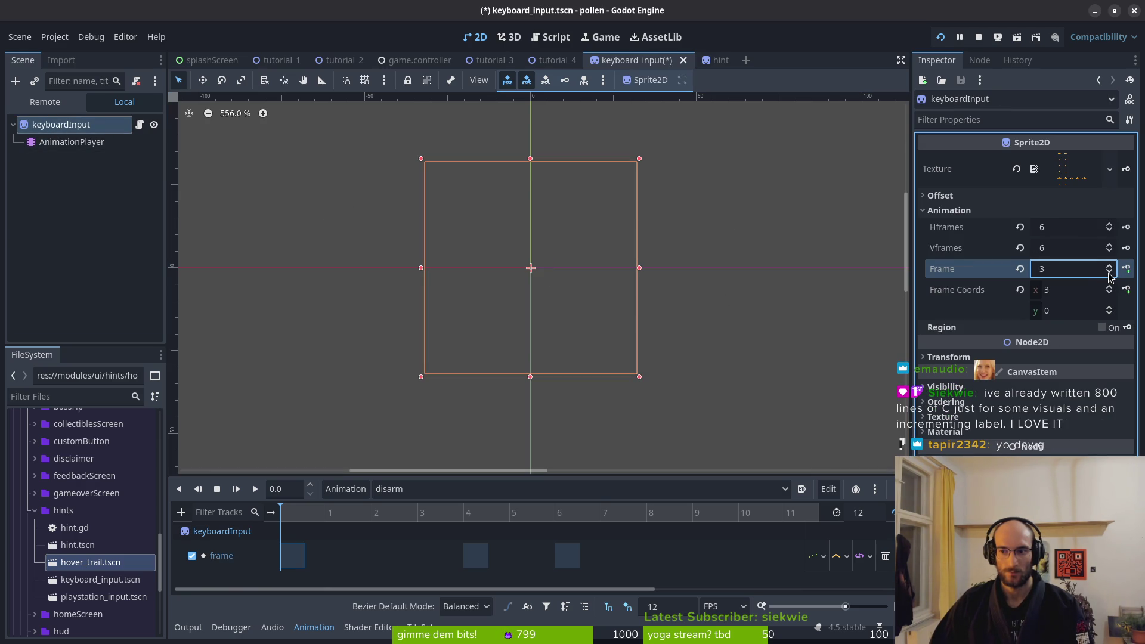
click(1111, 273)
scroll(1111, 268, up, 3)
click(1110, 265)
click(1110, 265)
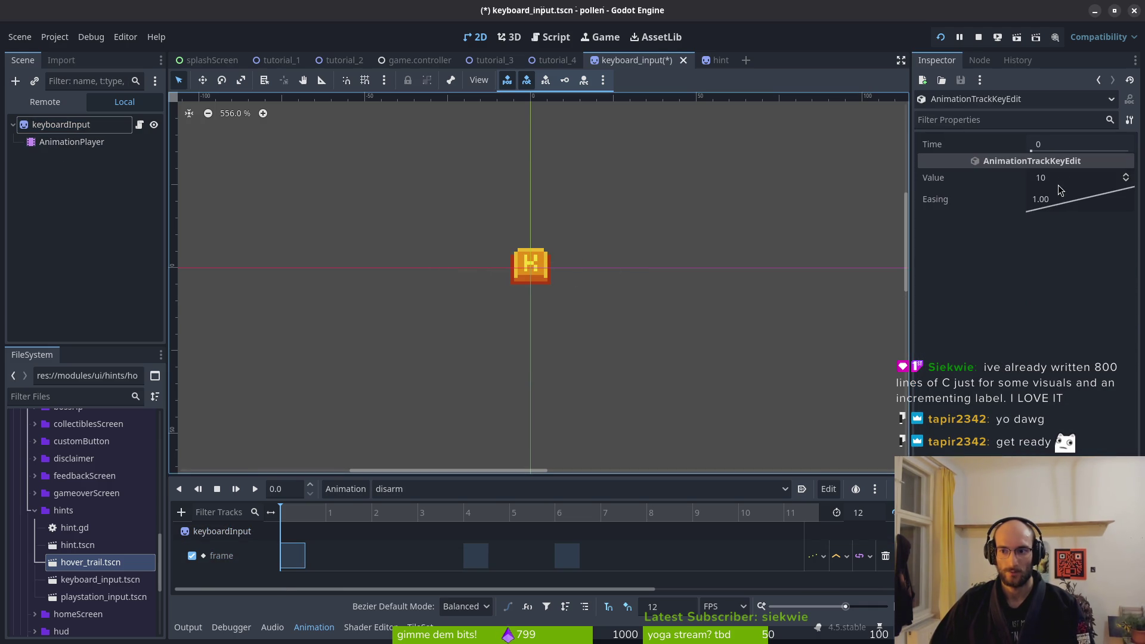
click(1059, 182)
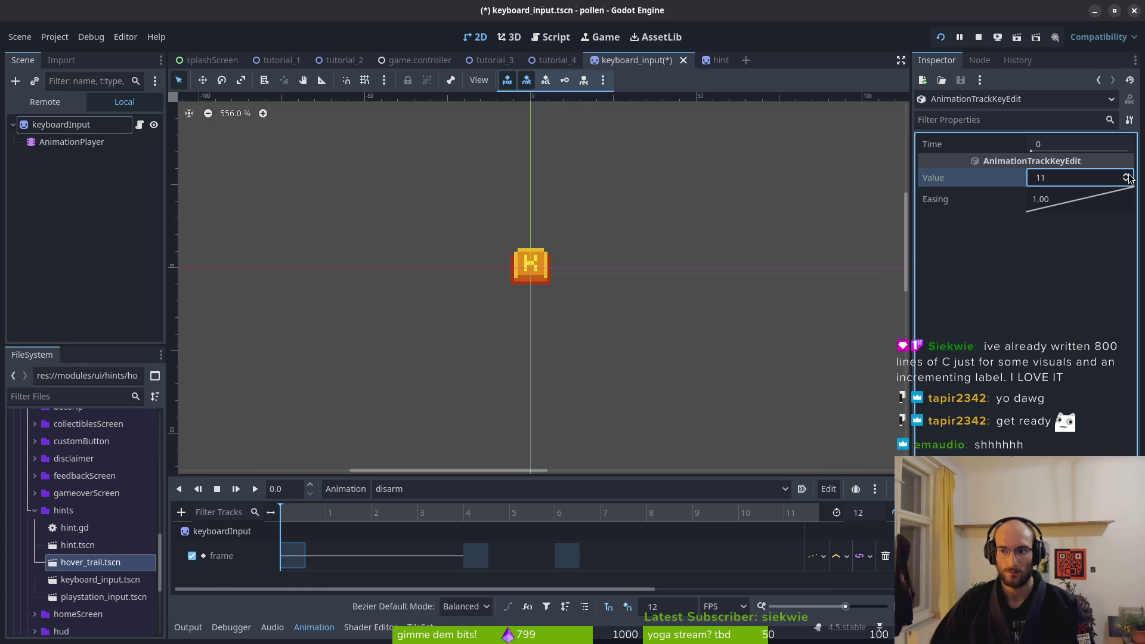
Raise the disarm frame key at time 6 to value 12
click(475, 555)
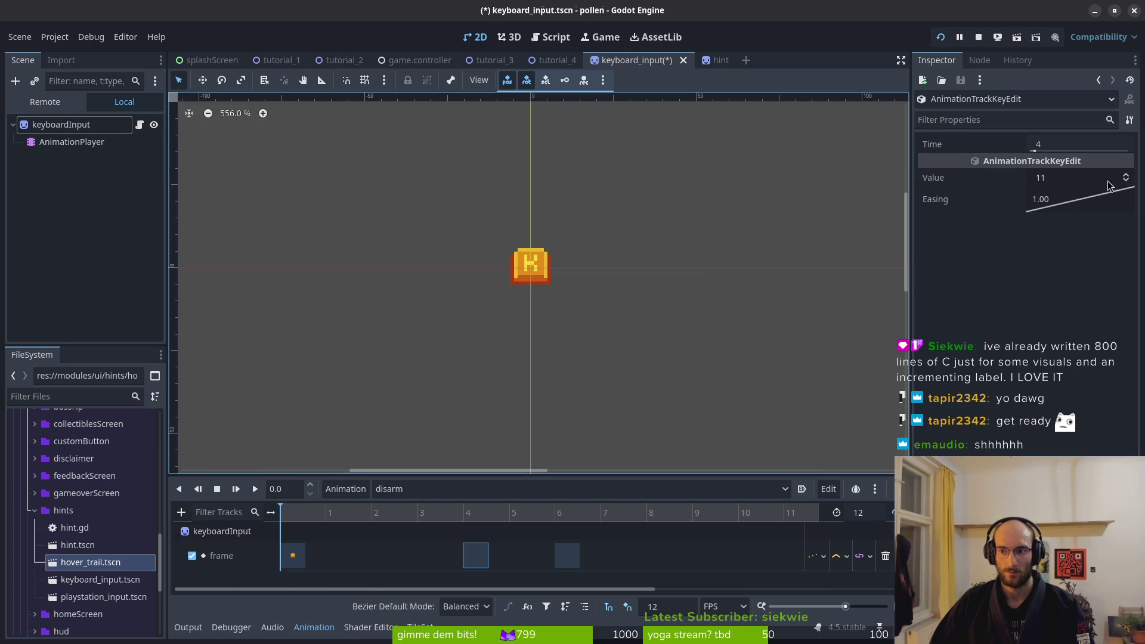
click(567, 556)
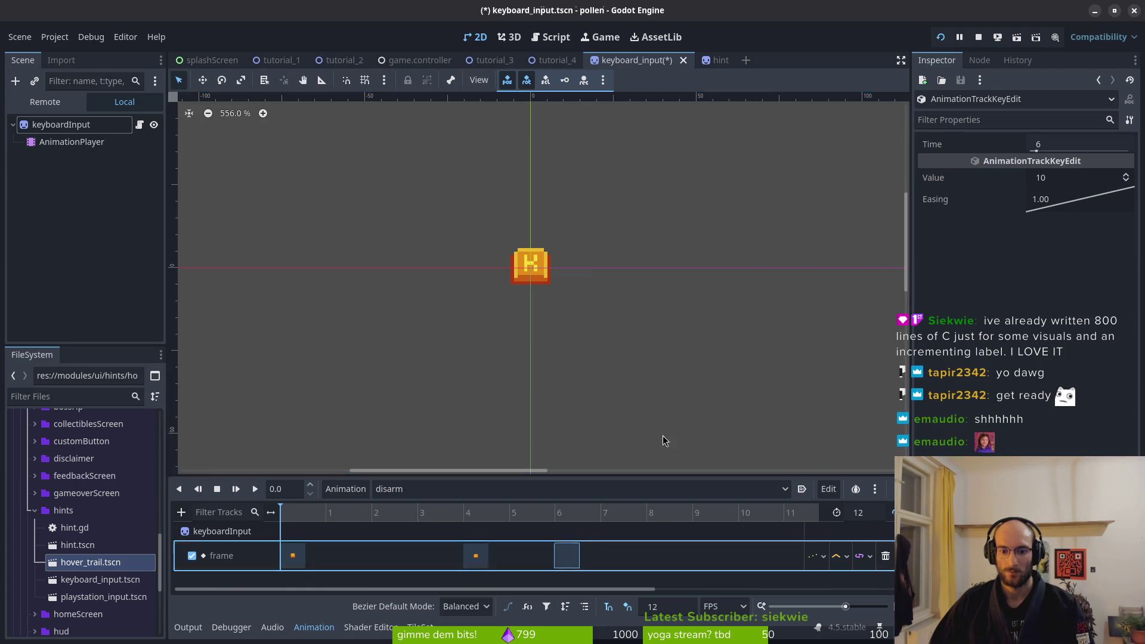
click(1126, 175)
click(1126, 175)
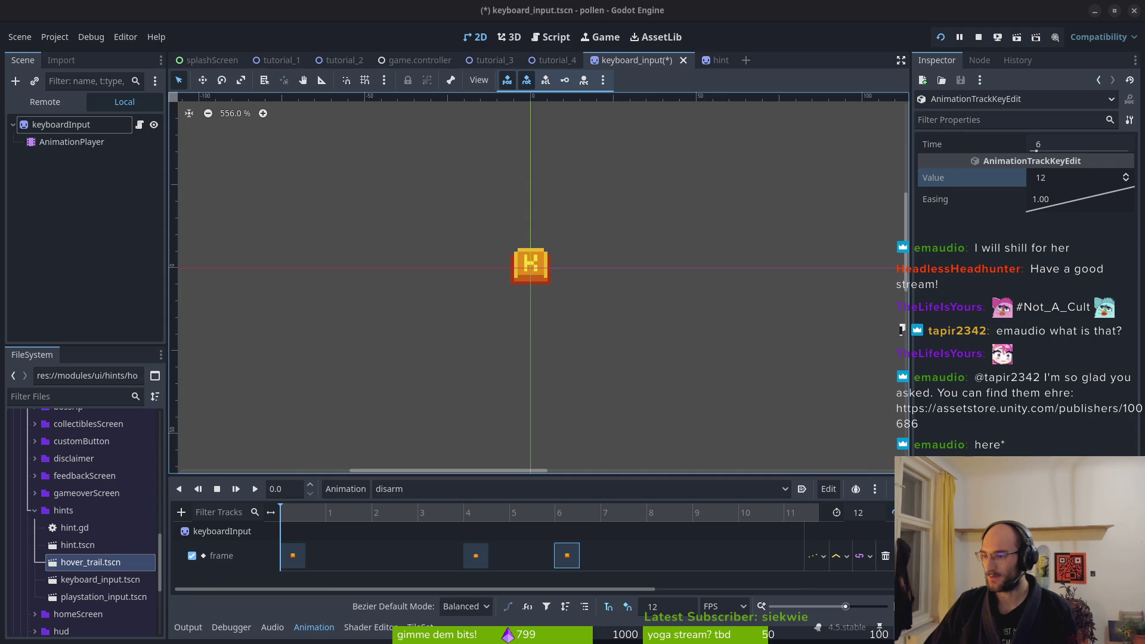
Switch to the Firefox window showing the Asset Store publisher page
key(alt+Tab)
Maximize the browser, scroll through the five Goodies asset packs, and go back to Godot
drag(425, 35, 405, 34)
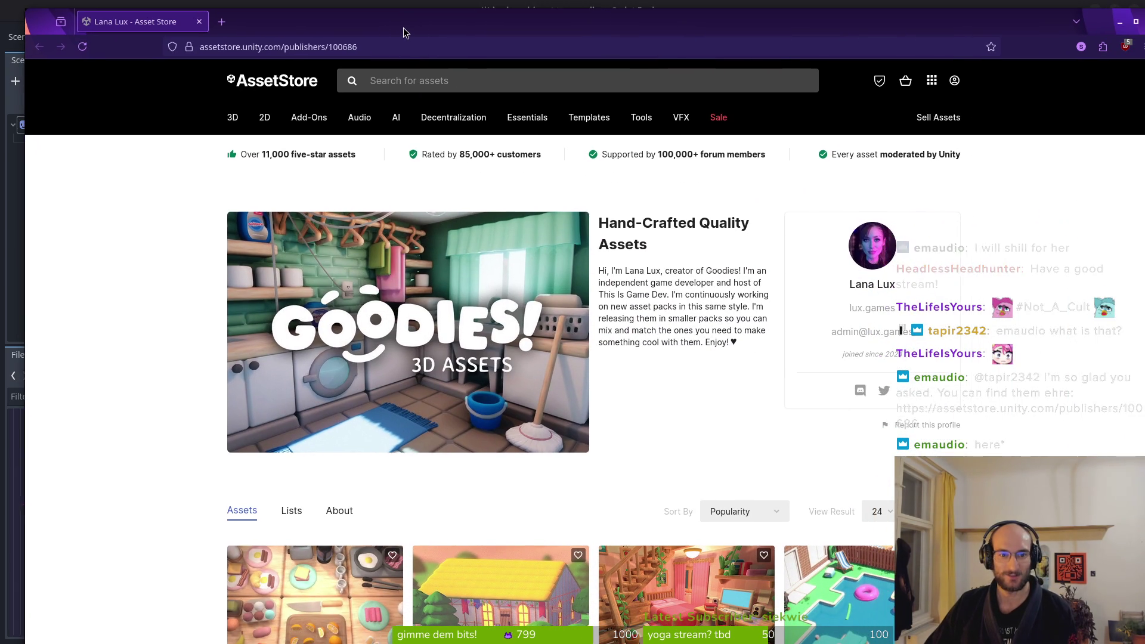
double_click(341, 26)
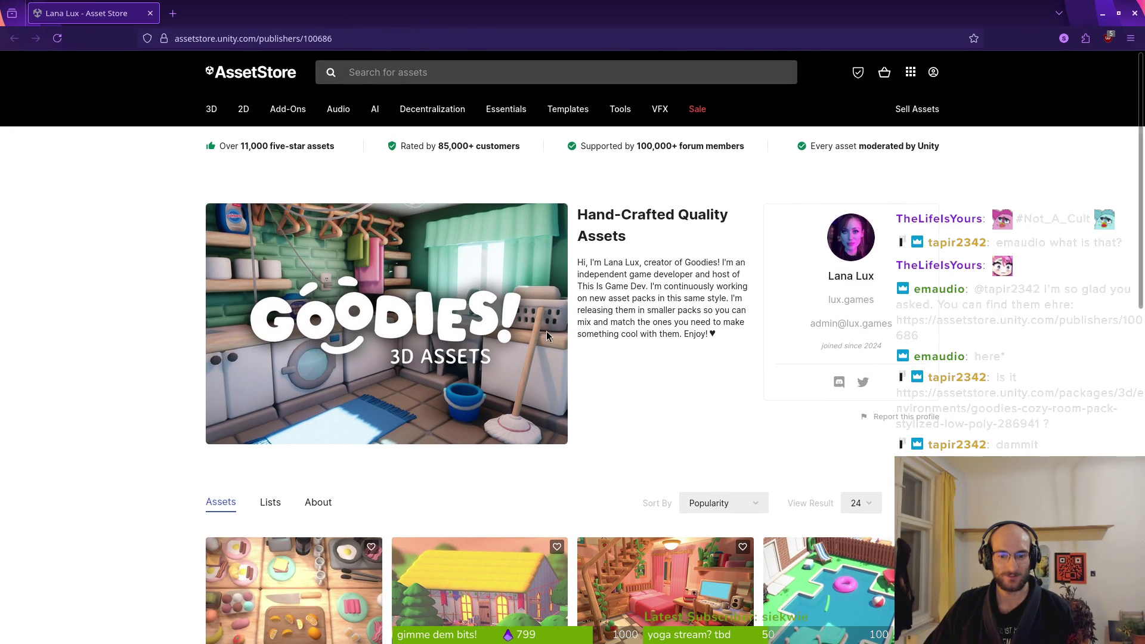
scroll(268, 448, down, 2)
scroll(191, 439, down, 1)
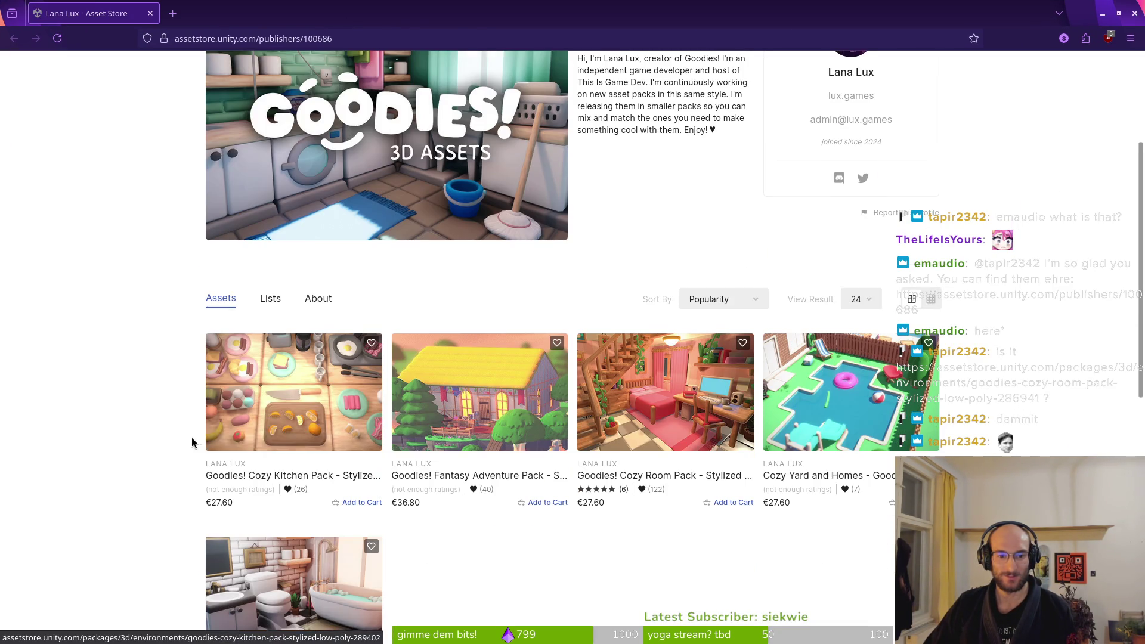
scroll(623, 441, up, 3)
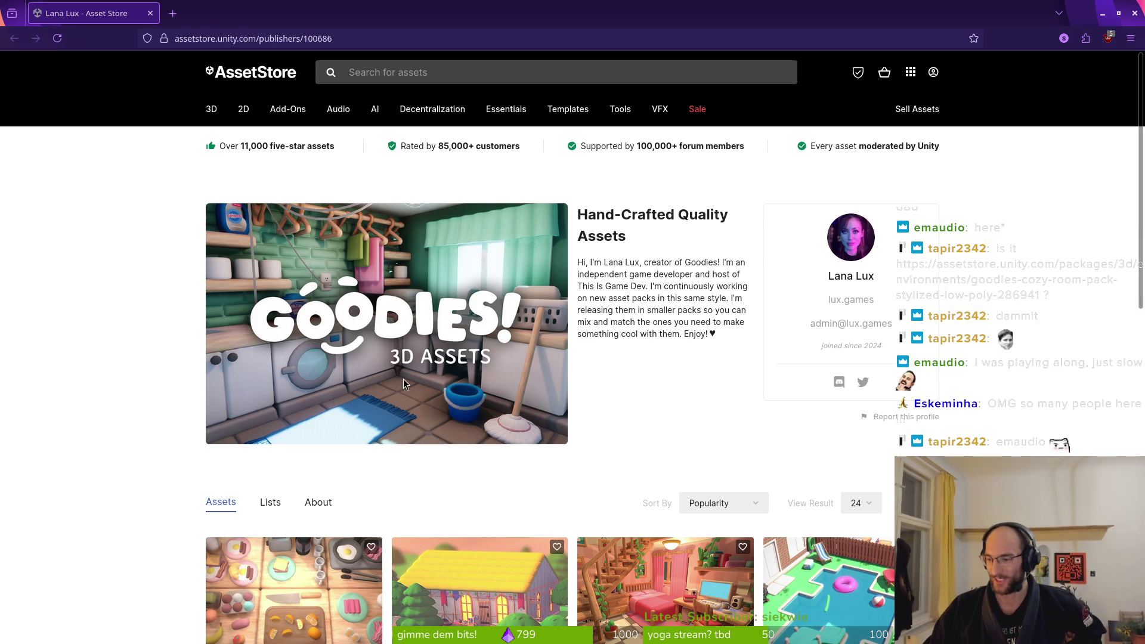
scroll(411, 385, down, 2)
scroll(477, 466, down, 3)
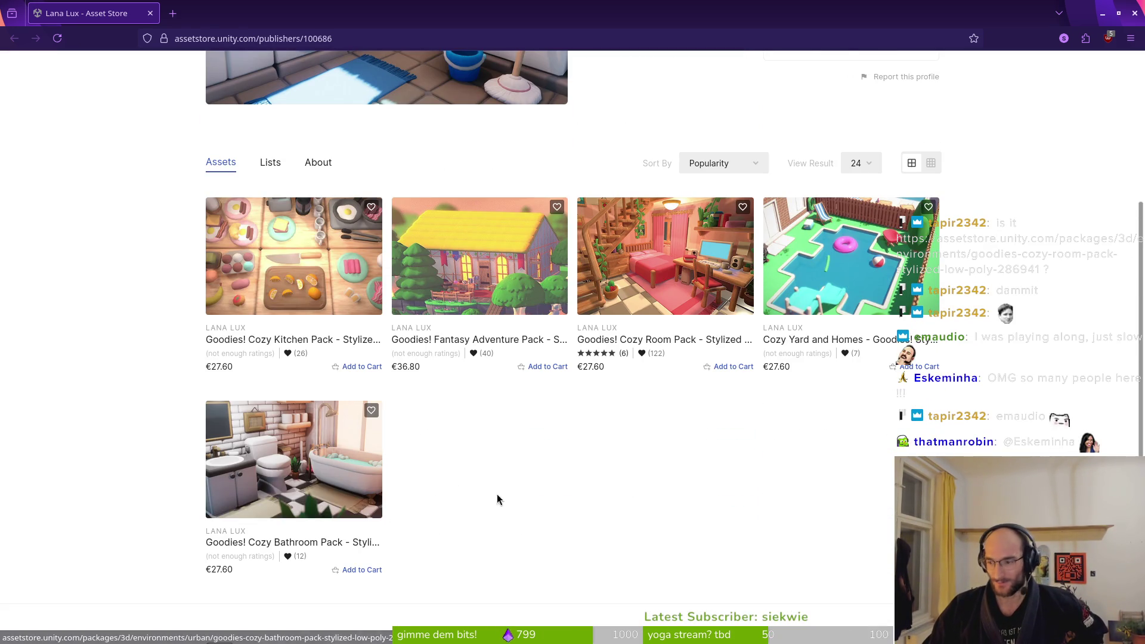
scroll(472, 358, up, 5)
key(alt+Tab)
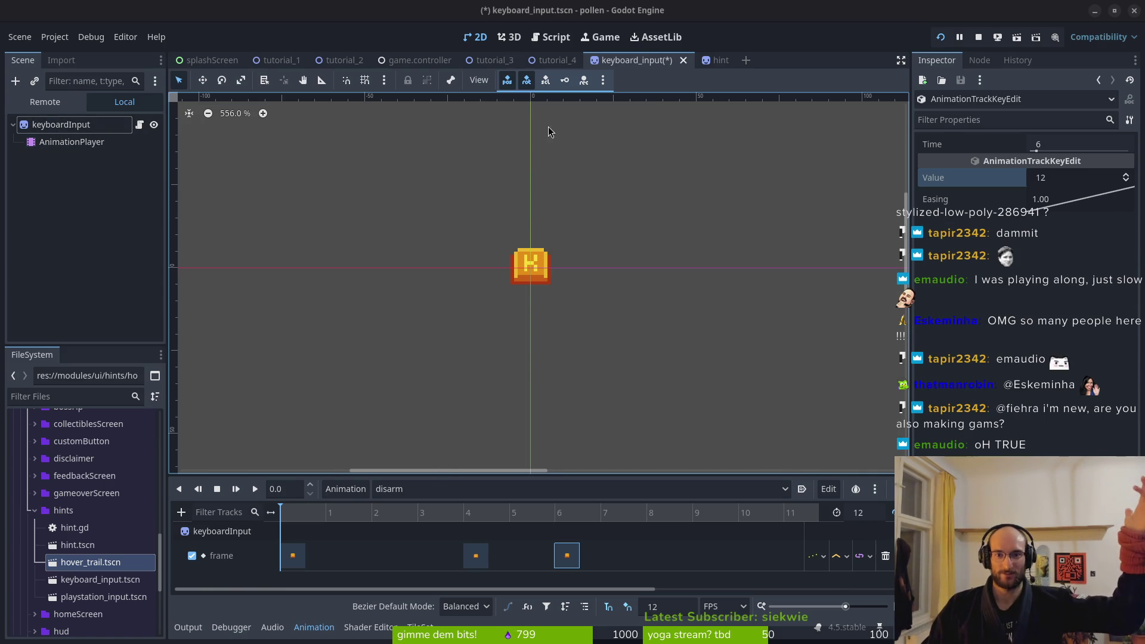
Save keyboard_input and relaunch the pollen game to its title menu
key(ctrl+s)
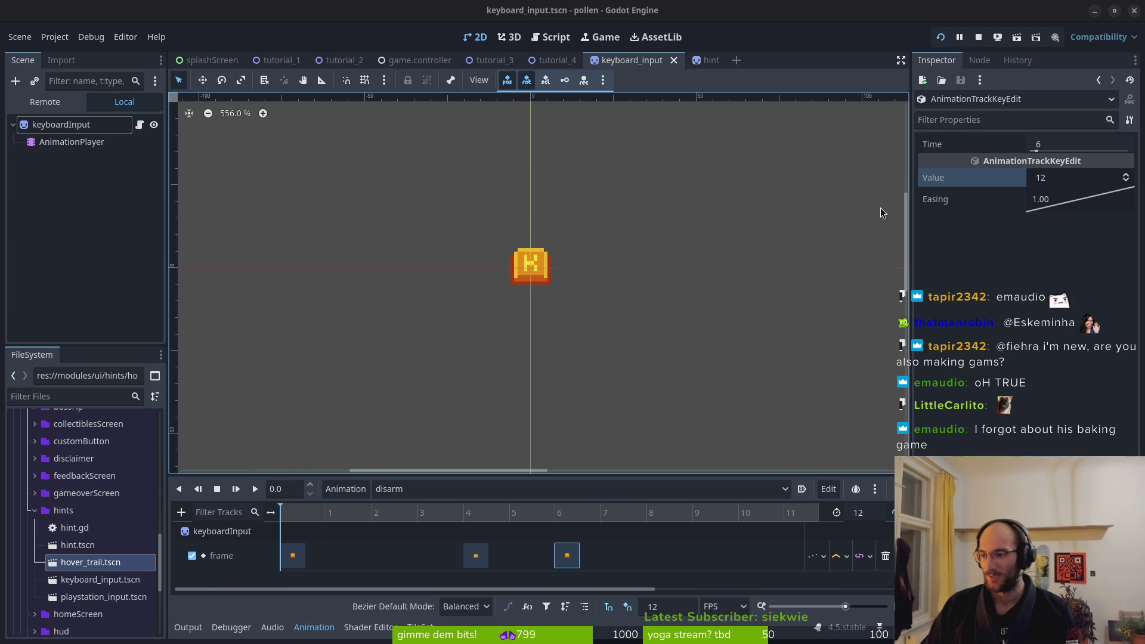
click(940, 38)
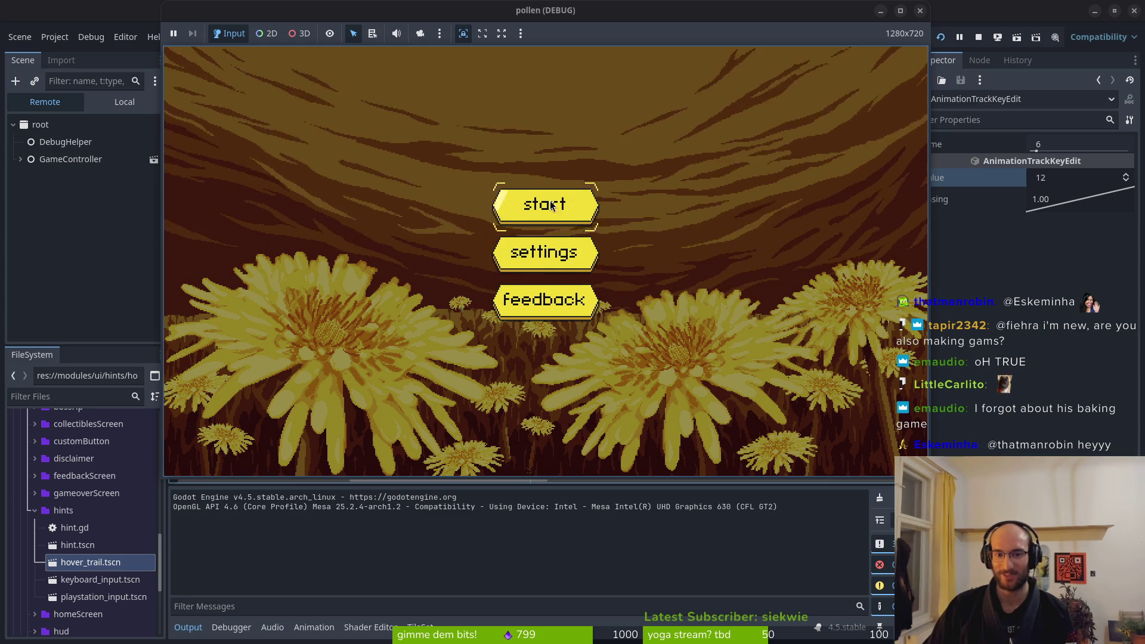
Play to the plant's skill tree and unlock shockwave and reflect projectiles
key(Return)
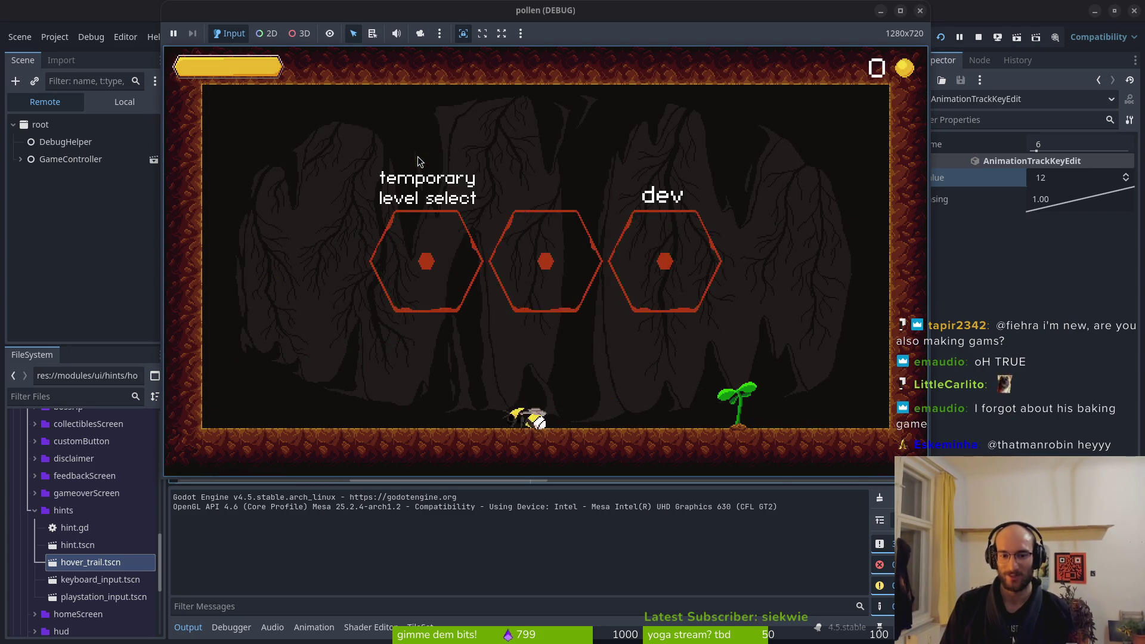
key(Right)
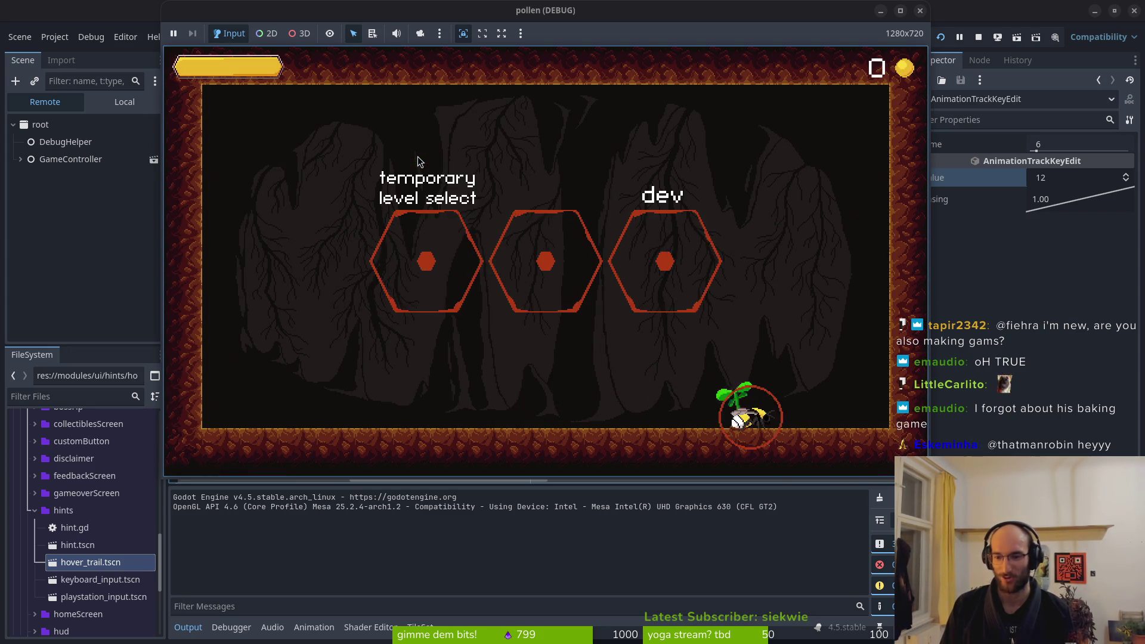
key(e)
key(Right)
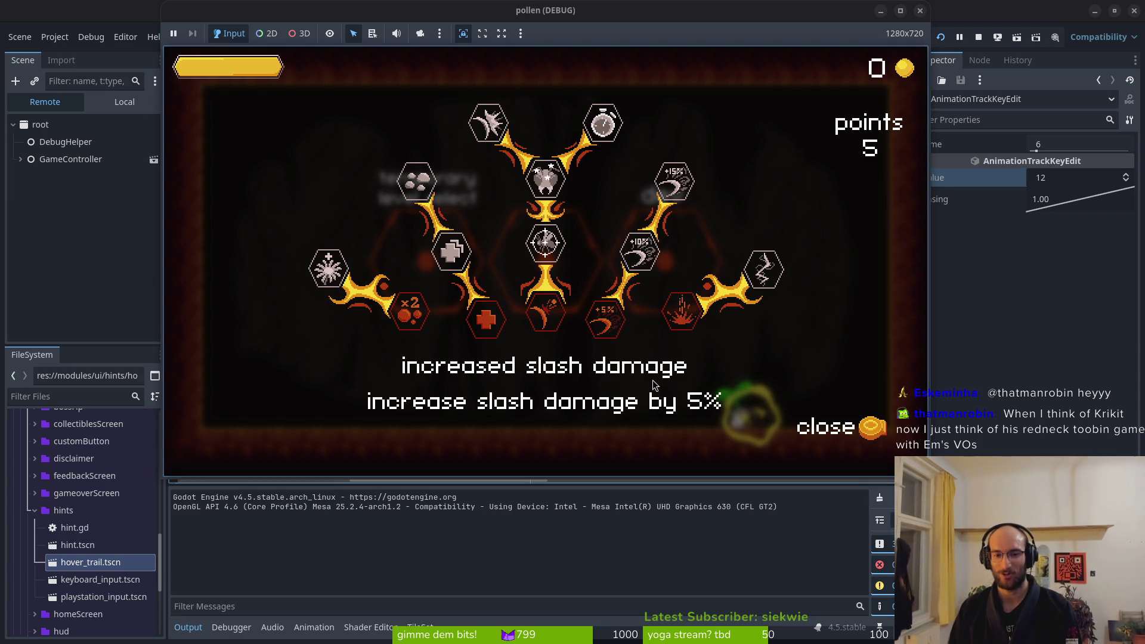
key(Right)
key(Right)
key(Left)
key(Left)
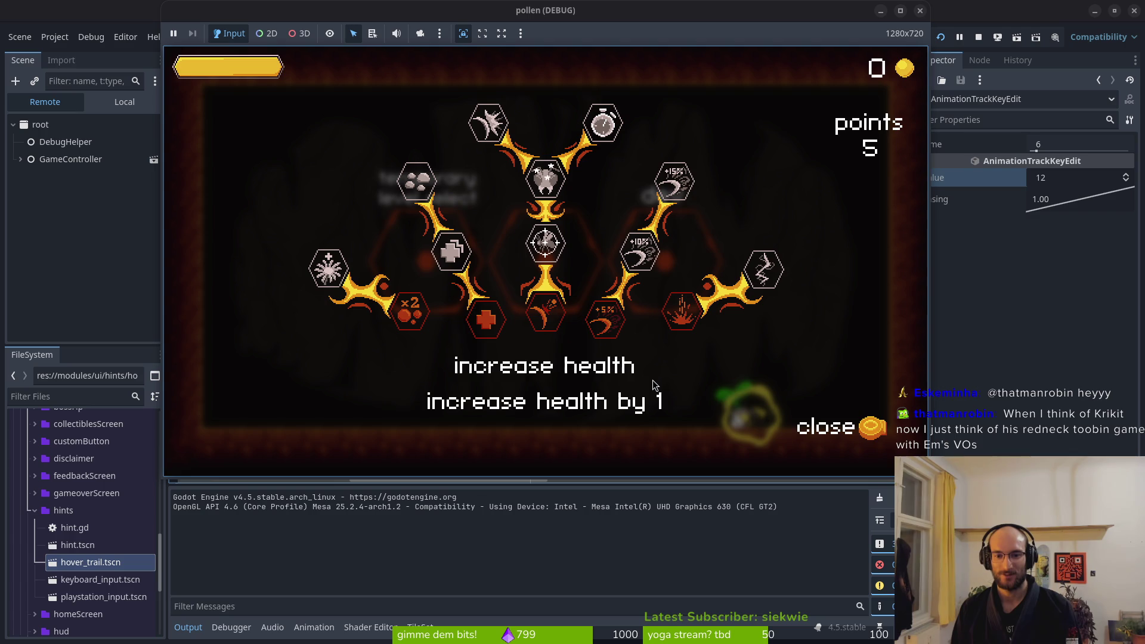
key(Right)
key(Return)
key(Right)
key(Right)
key(Return)
key(Left)
key(Left)
key(Up)
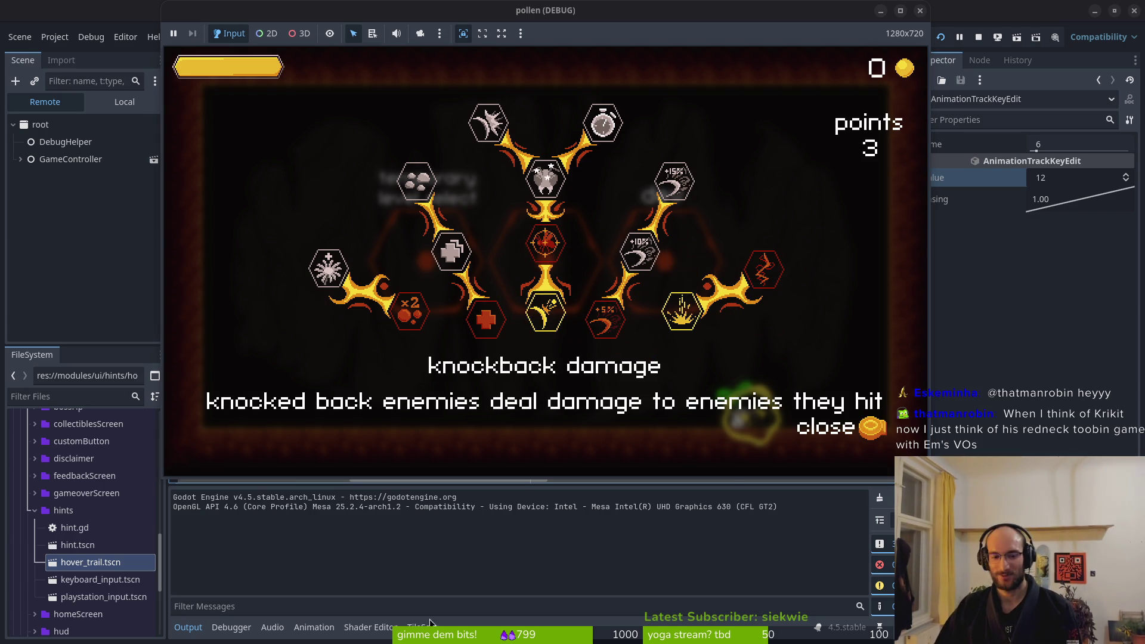
key(Right)
Stop the game, set the music bus just below 0 dB, save, and run again
click(978, 37)
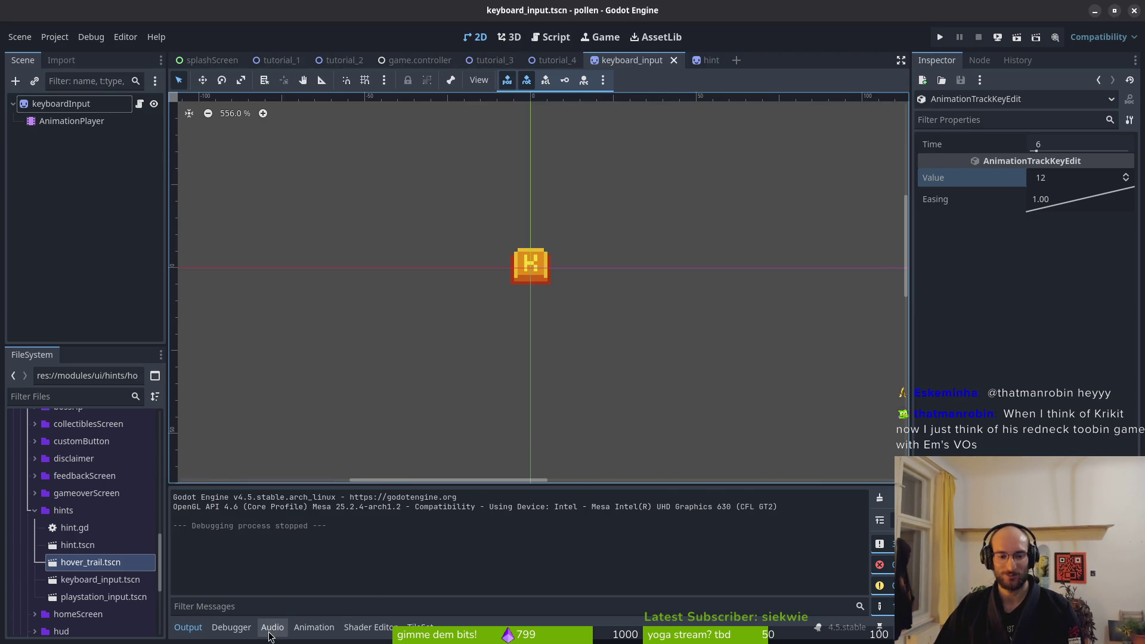
click(272, 627)
click(267, 484)
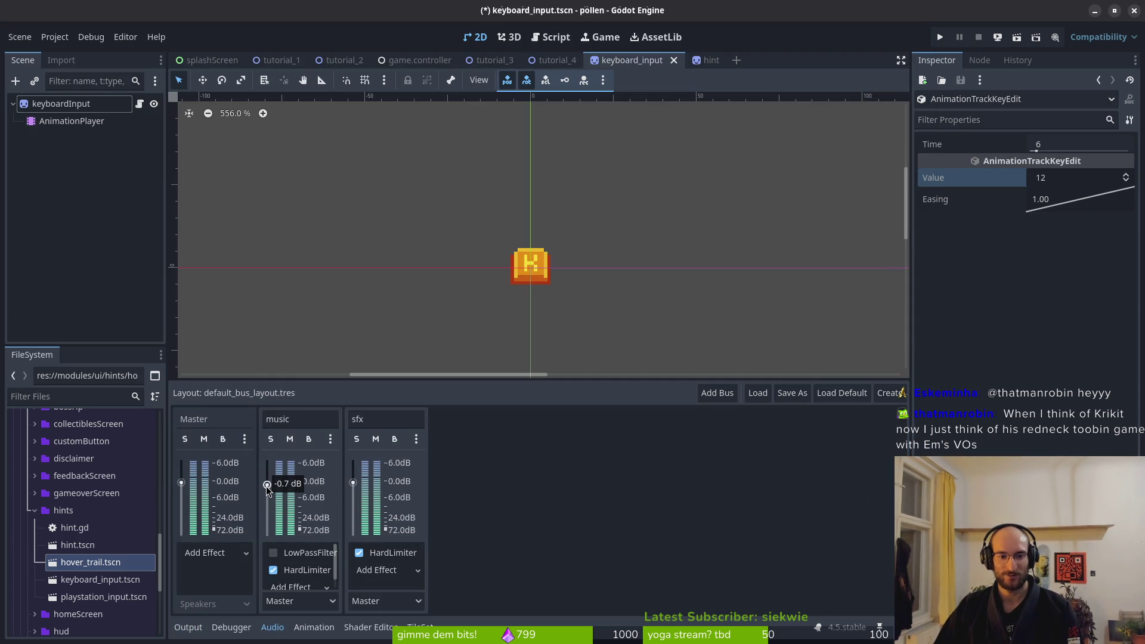
drag(267, 485, 266, 488)
key(ctrl+s)
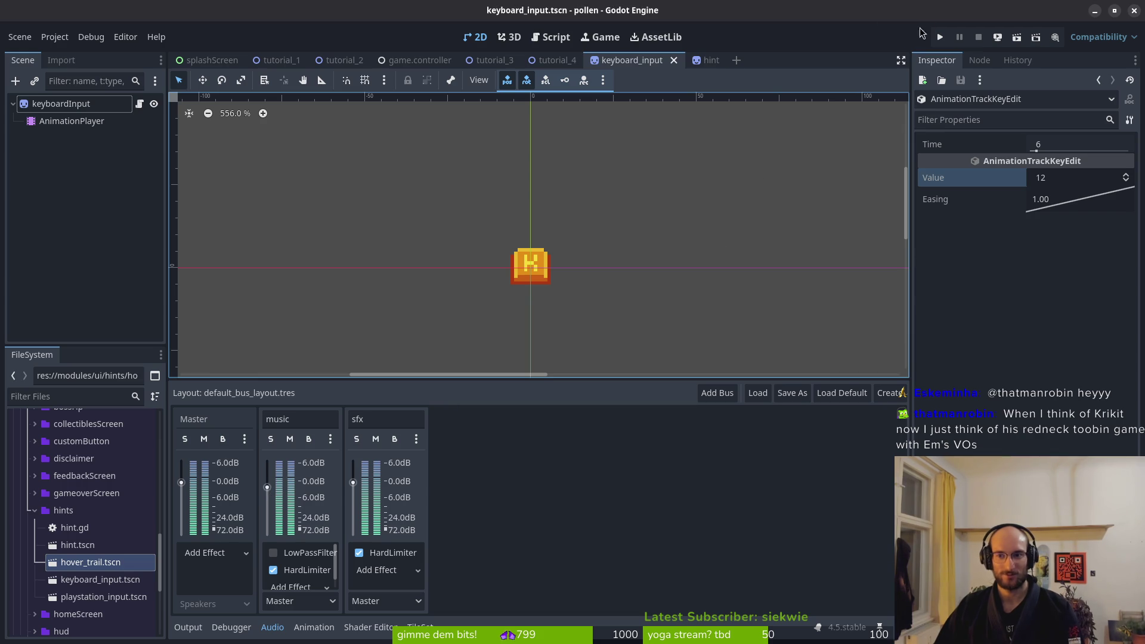
click(941, 36)
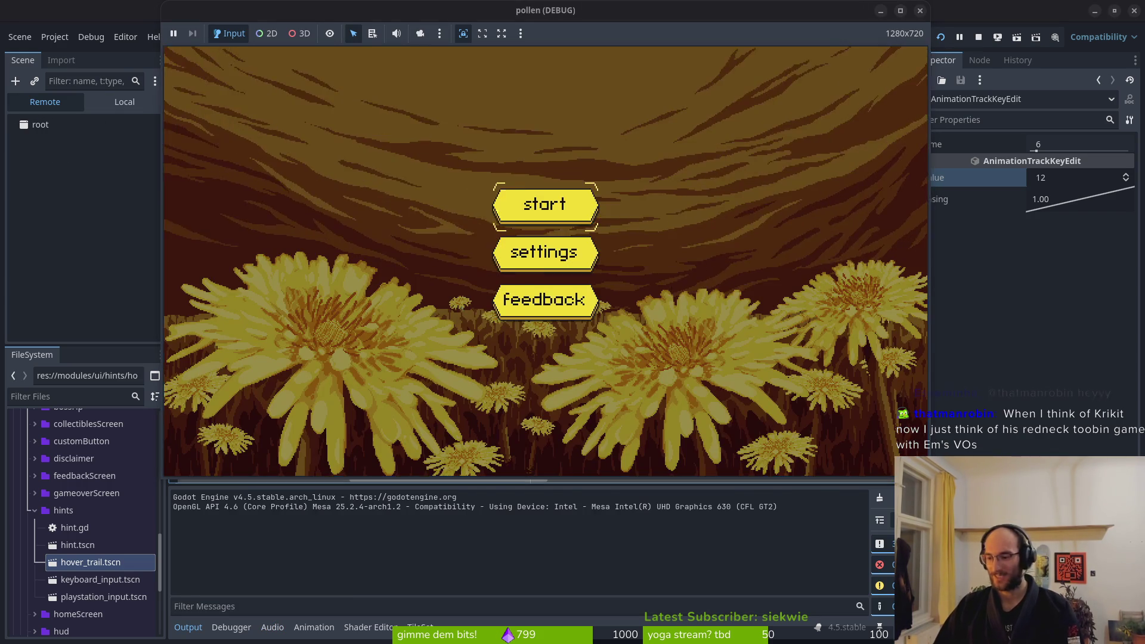
Start the game and fly the bee up into the tutorial's middle hexagon with Space
key(Return)
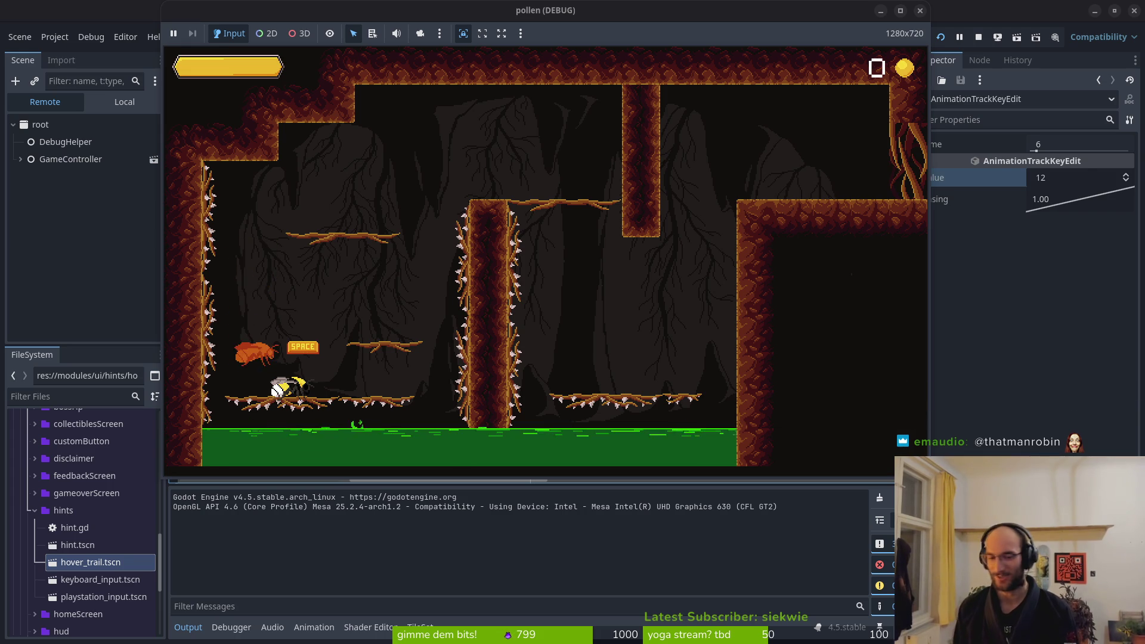
key(space)
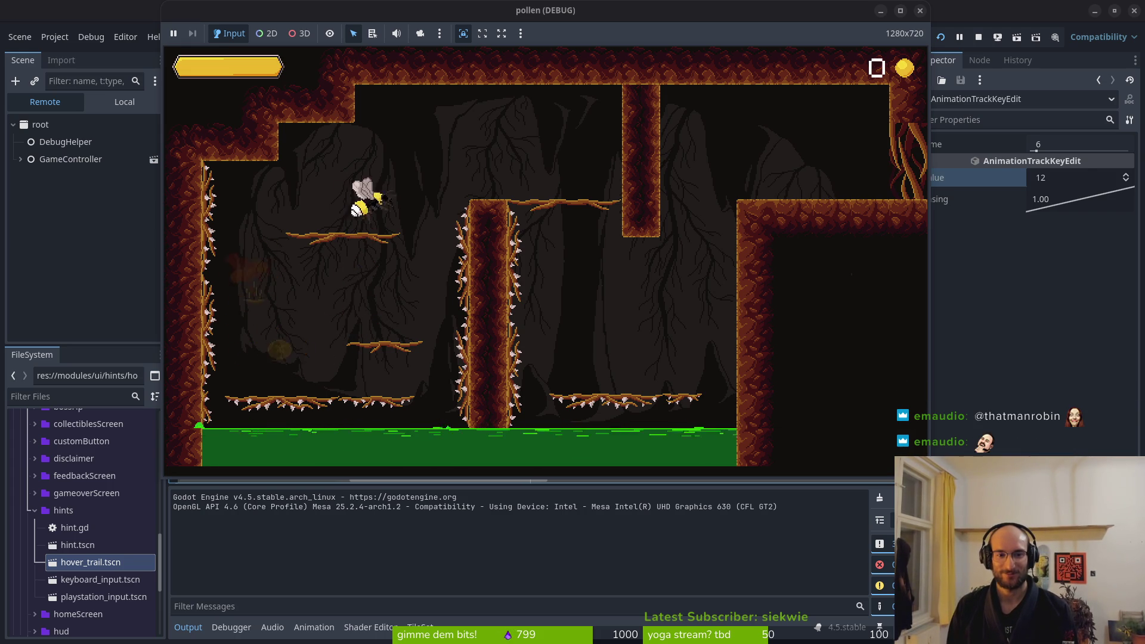
key(space)
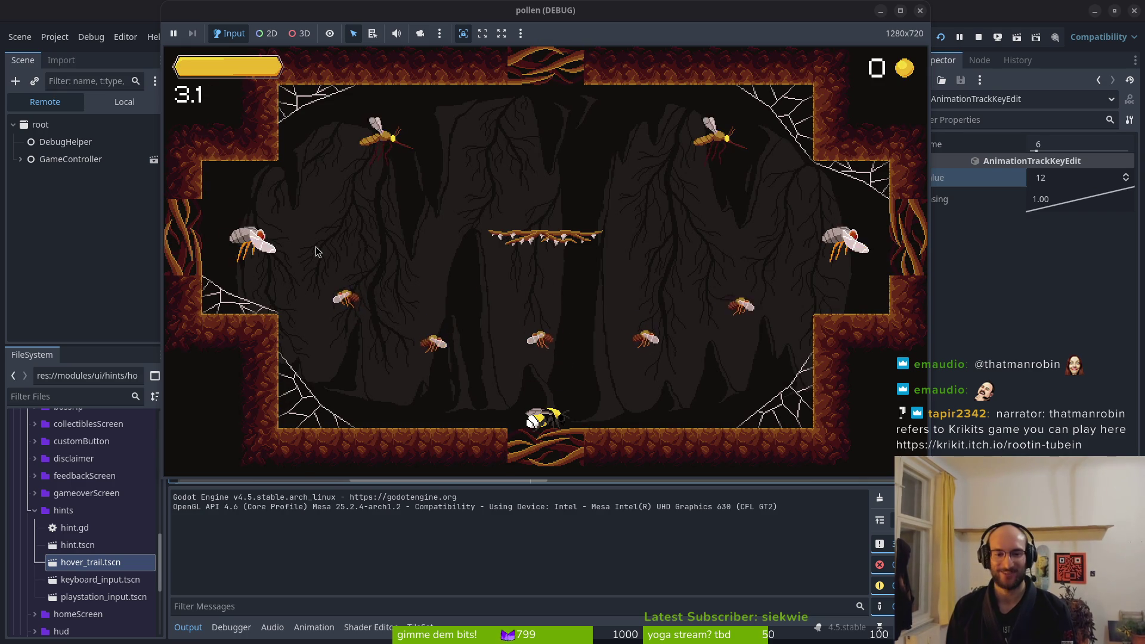
Fight the wasps in the first cave room and collect the dropped coins
key(Left)
key(Right)
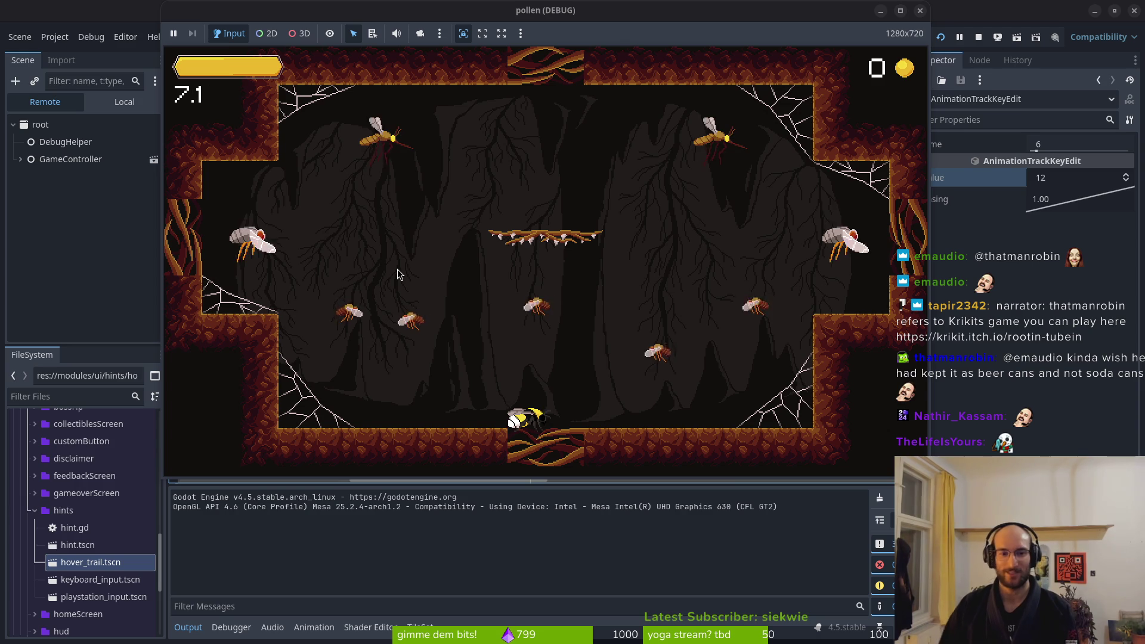
key(Up)
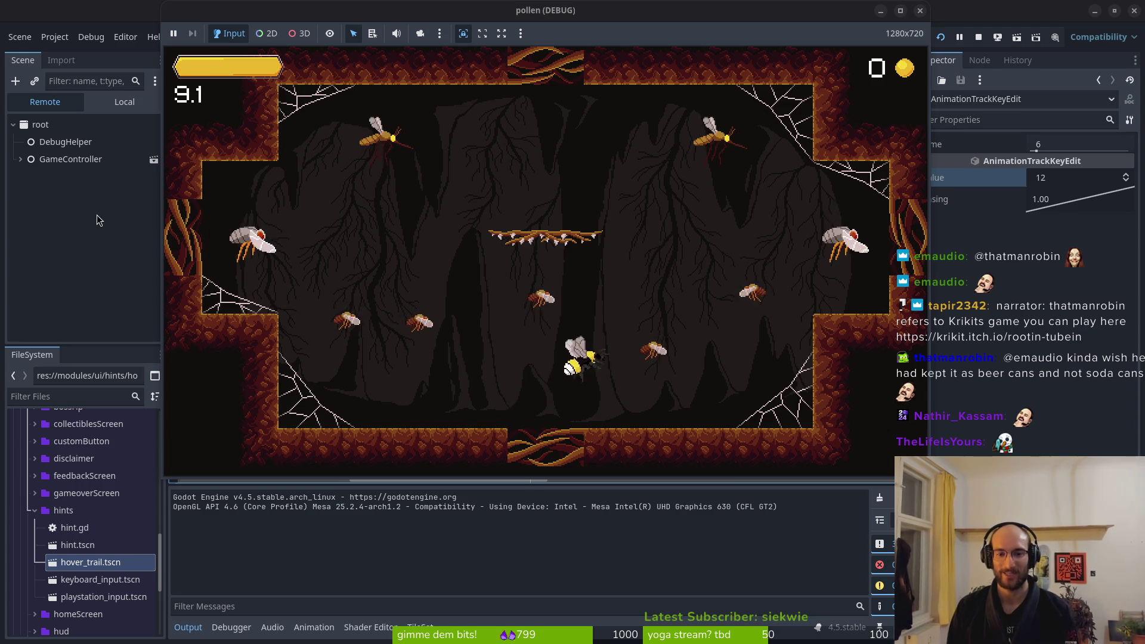
key(Right)
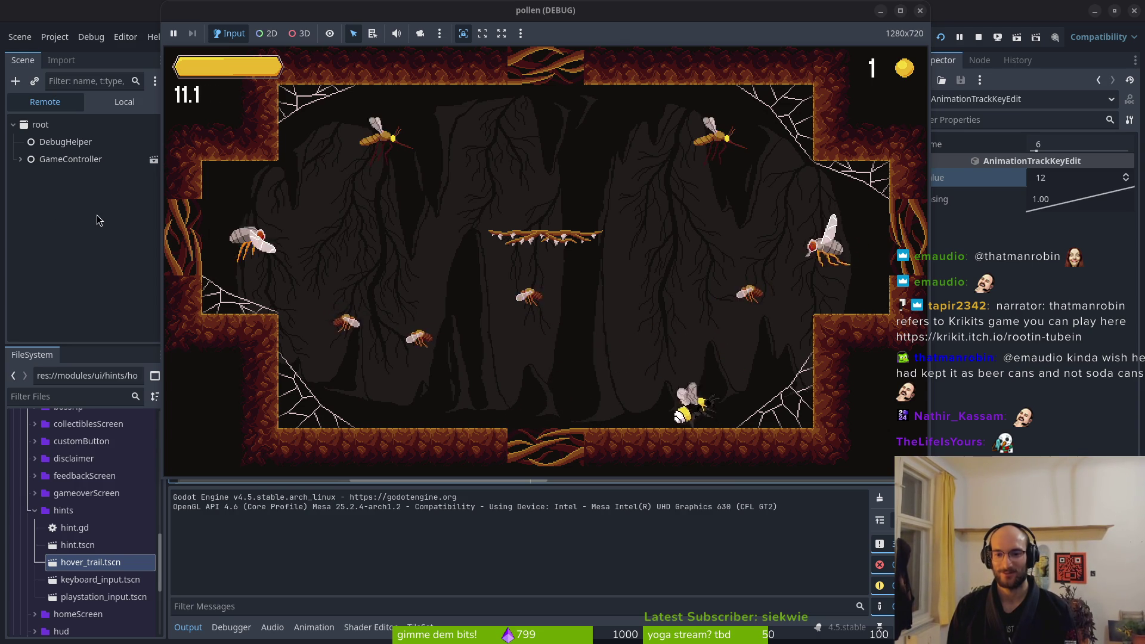
key(space)
key(Up)
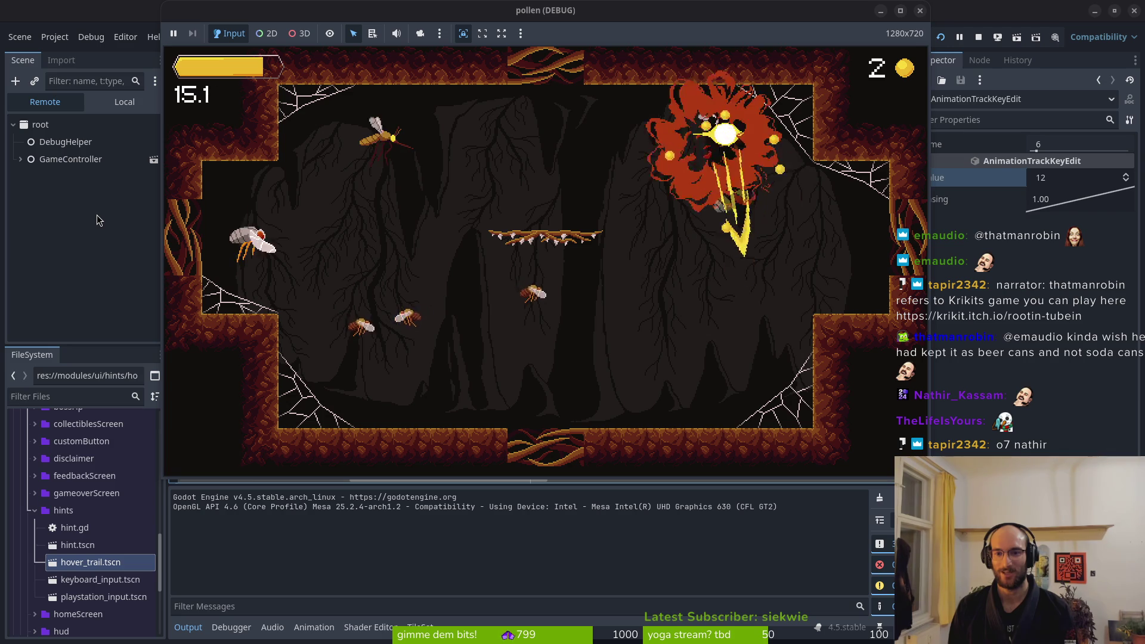
key(Up)
key(Left)
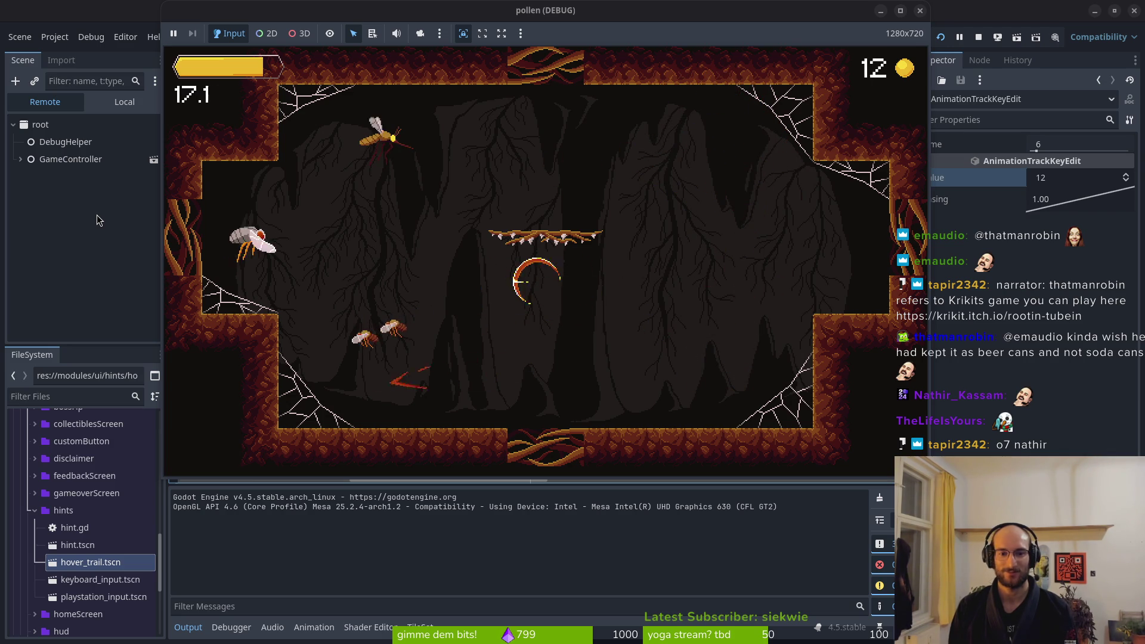
key(Left)
key(Up)
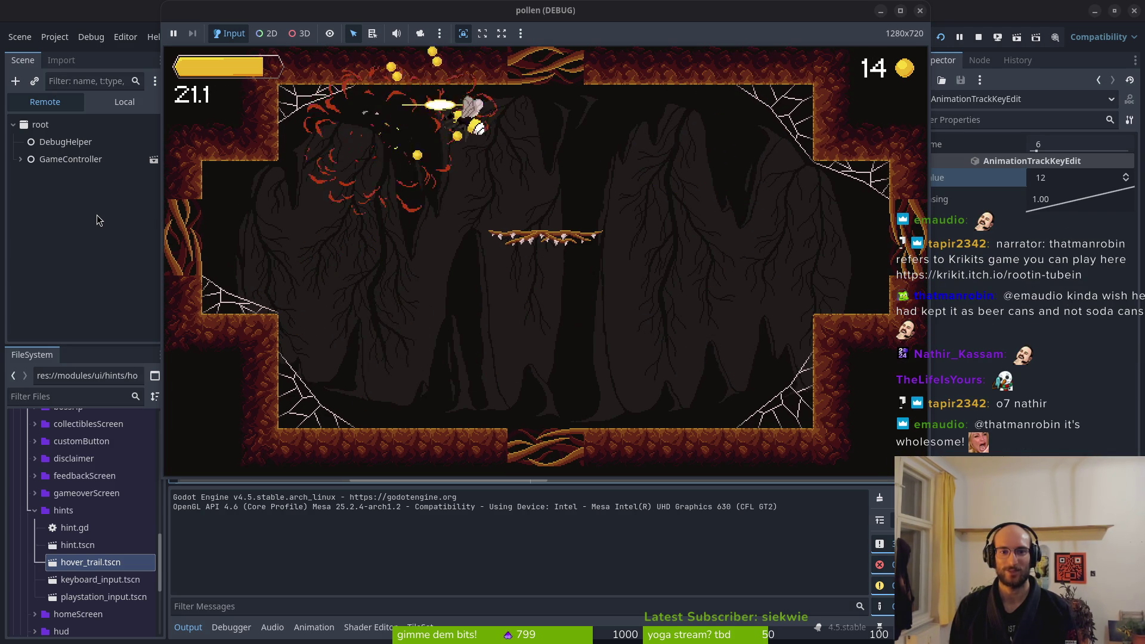
key(Left)
key(Right)
key(Right)
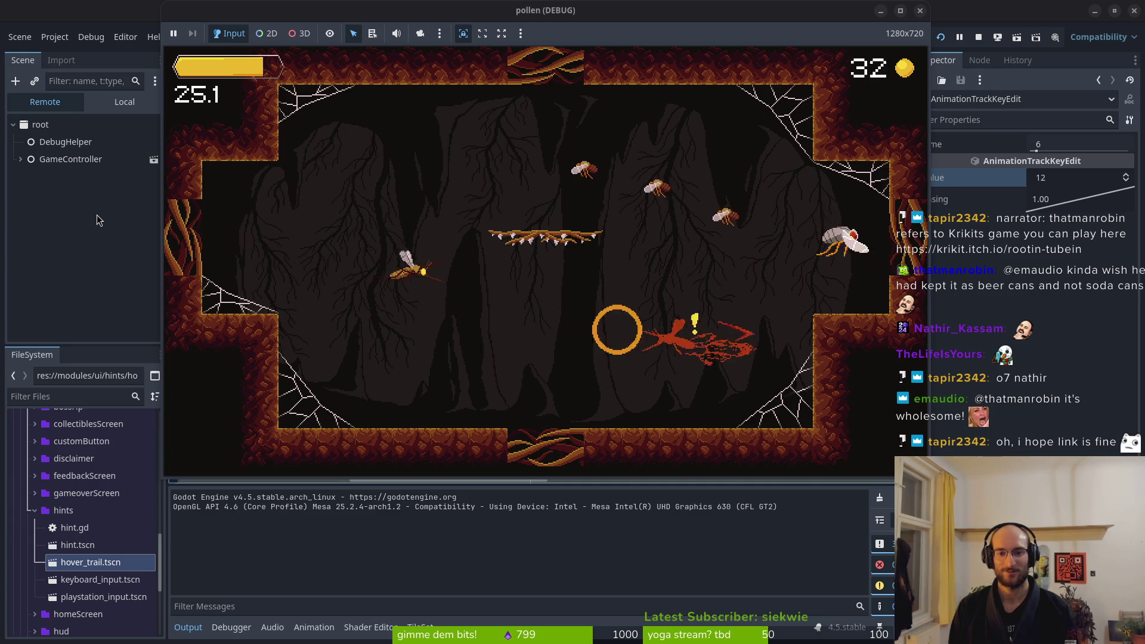
key(Up)
key(Down)
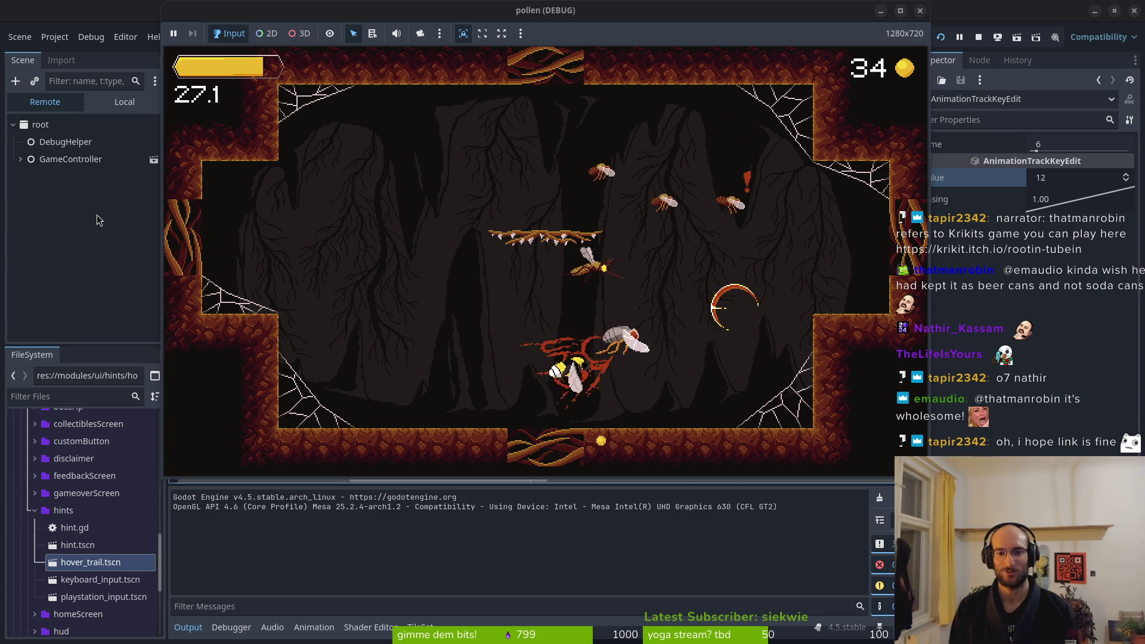
key(Up)
key(Up)
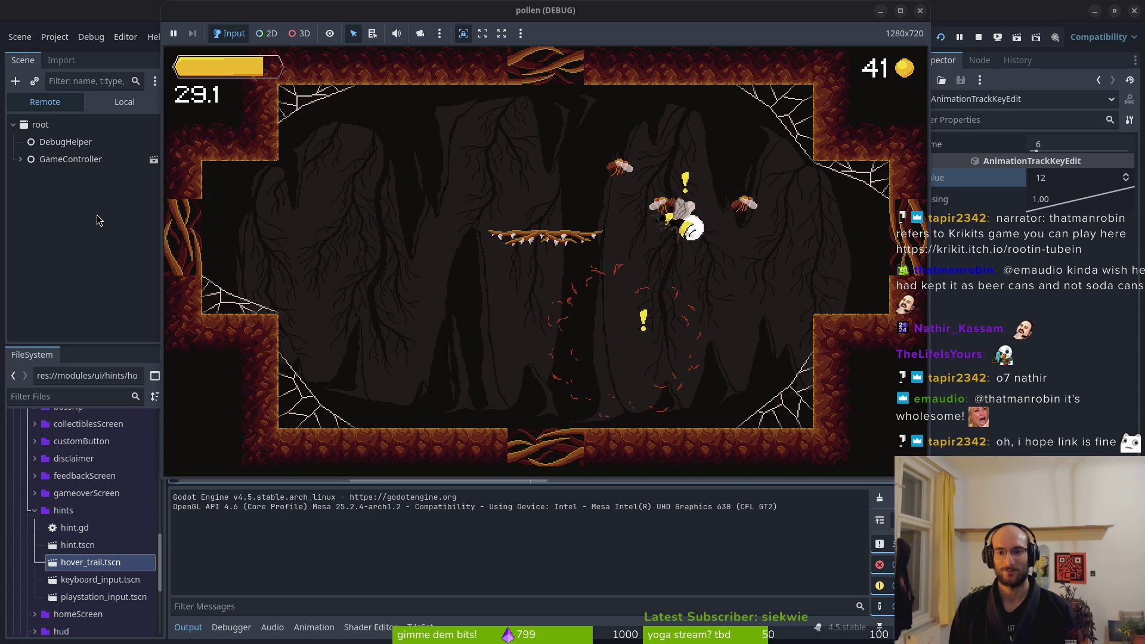
key(Left)
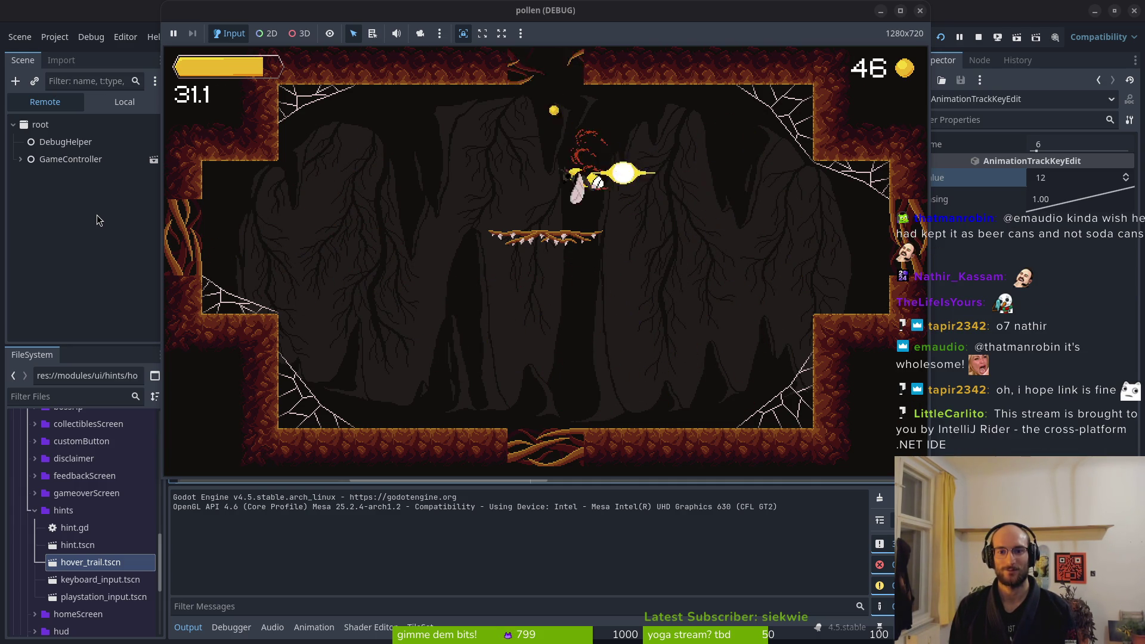
Fly into the next cave room, chase the wasps, and slash the lower-right enemy
key(Left)
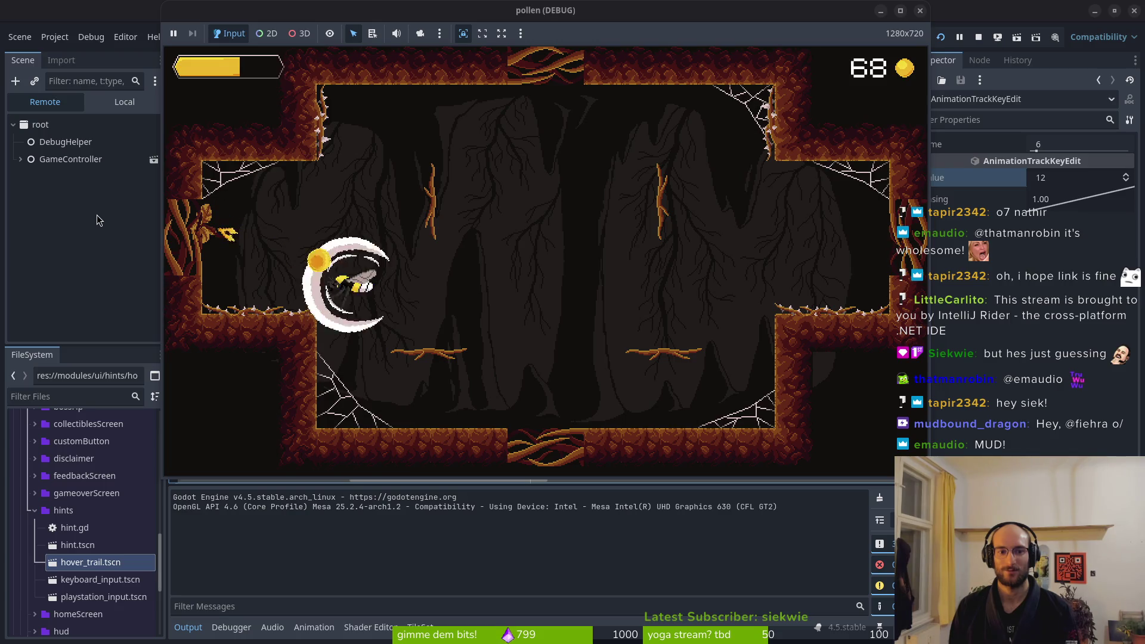
key(Up)
key(Left)
key(Right)
key(Down)
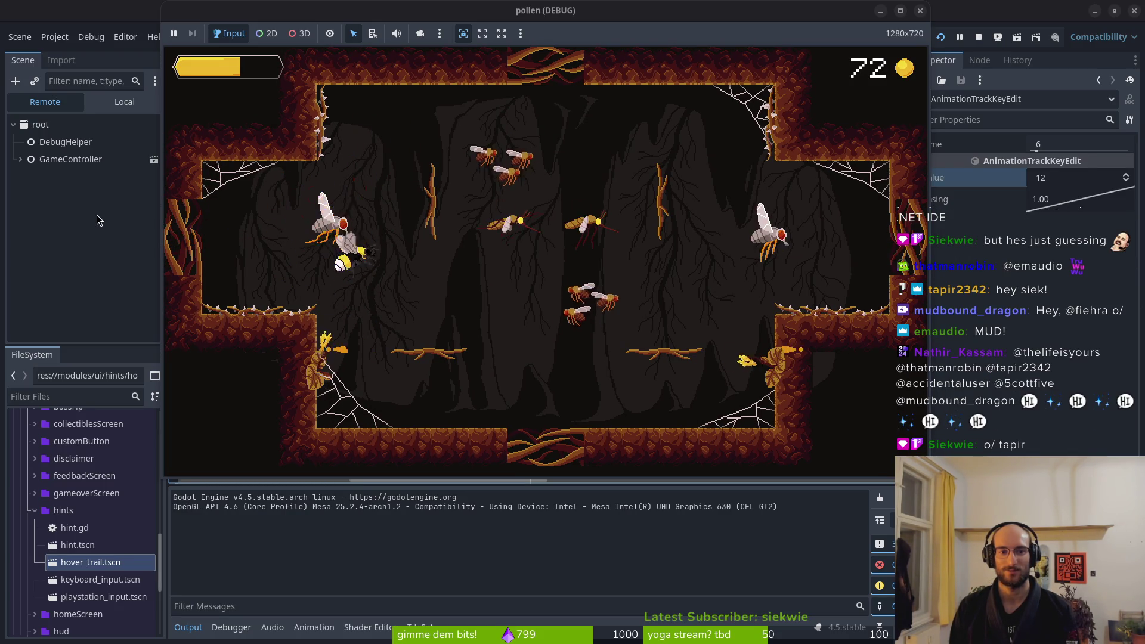
key(Right)
key(Up)
key(Left)
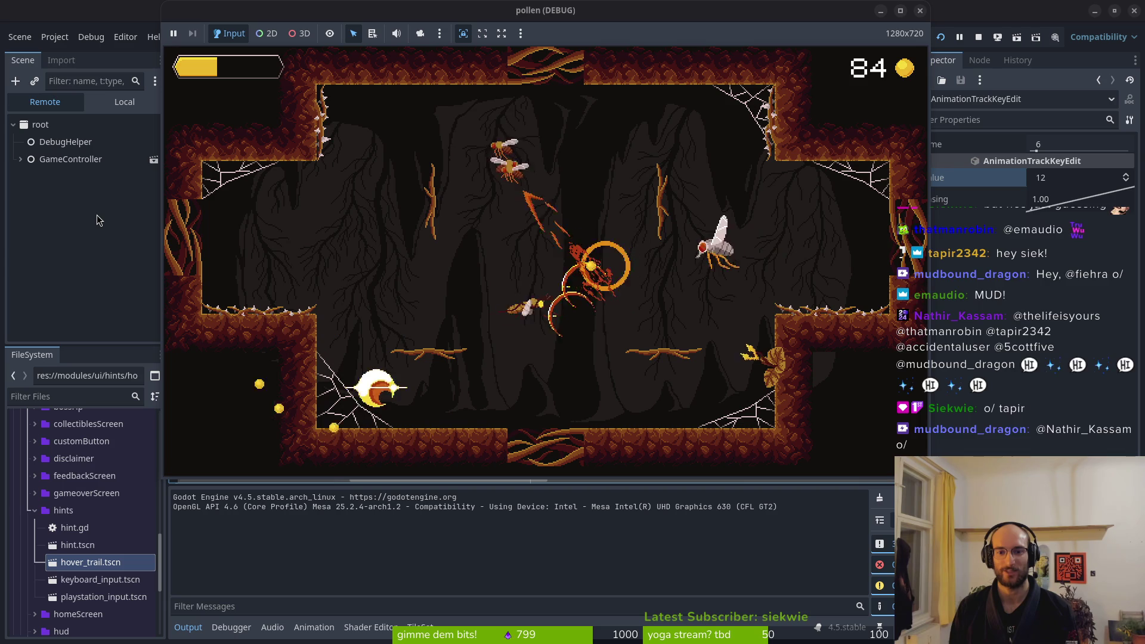
key(Down)
key(Left)
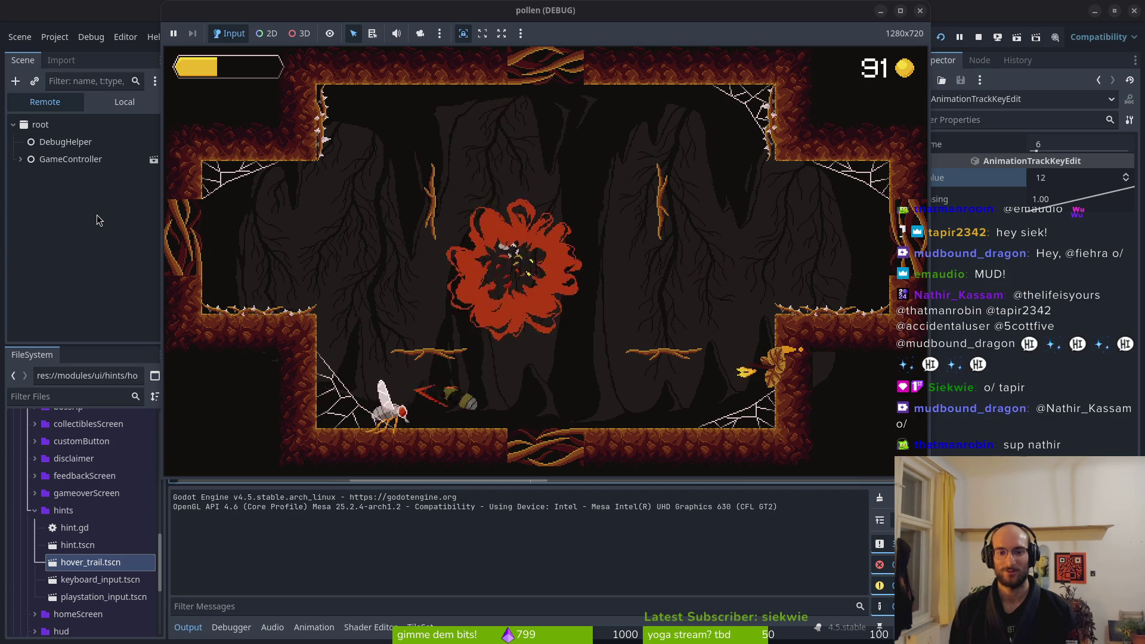
key(Down)
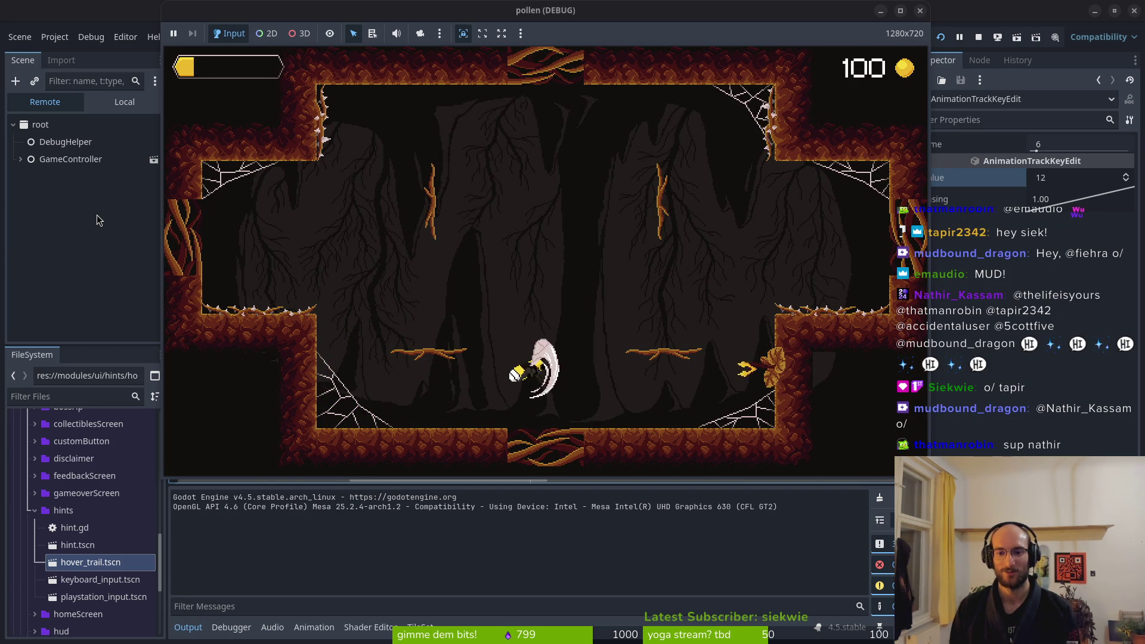
key(Right)
key(x)
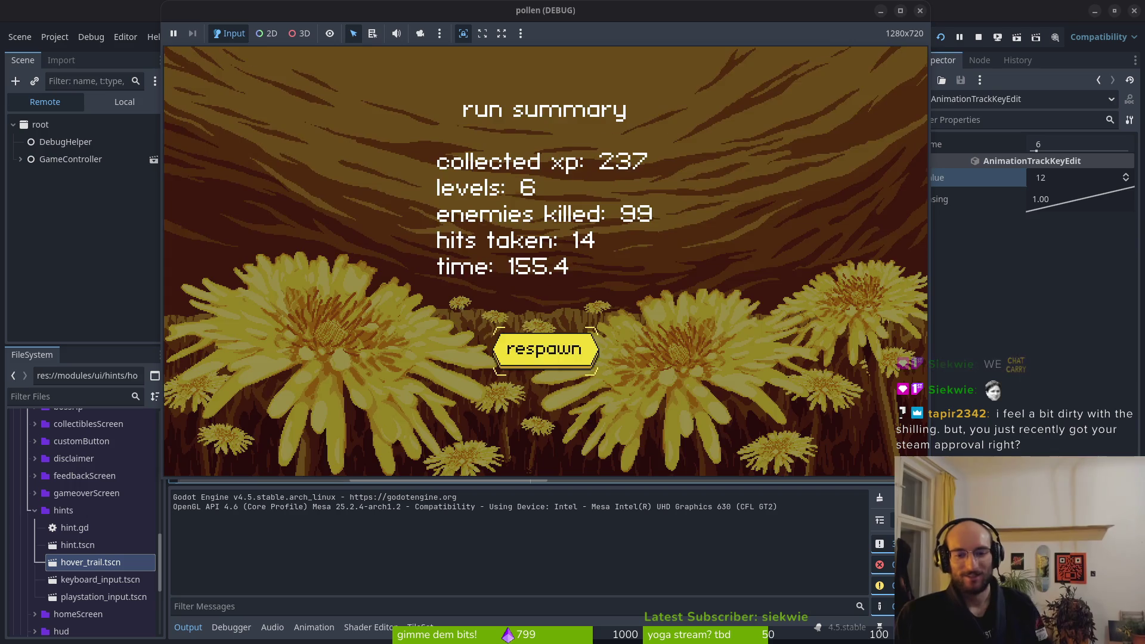
Confirm Respawn on the run summary screen to restart the game toward level select
key(Return)
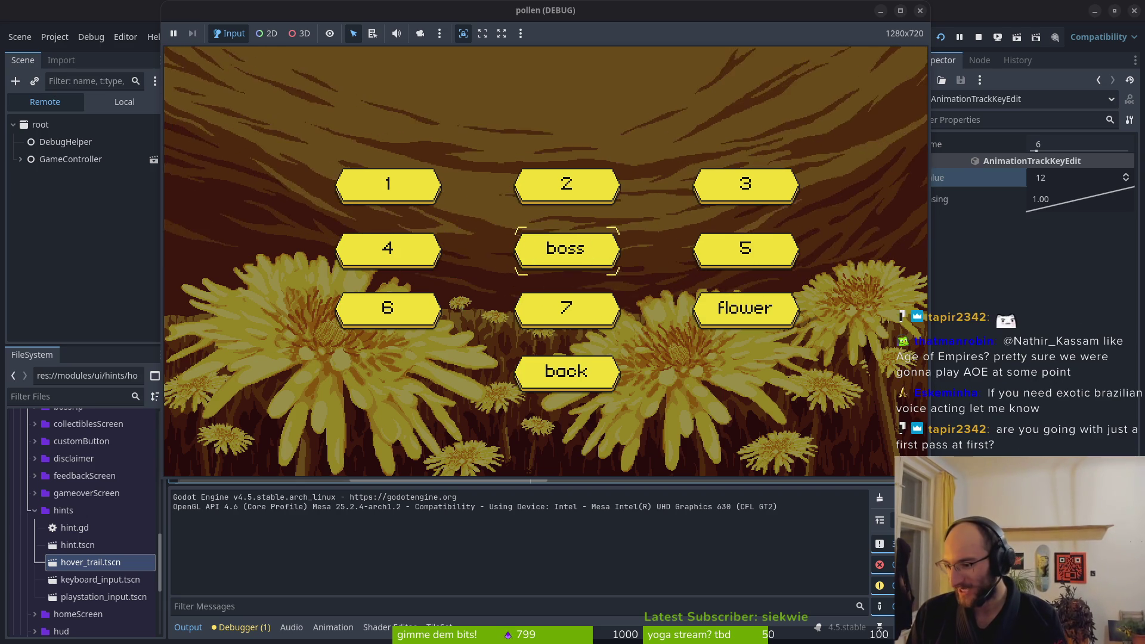
Confirm 'boss' in the level-select menu to load the spider's web arena
key(Return)
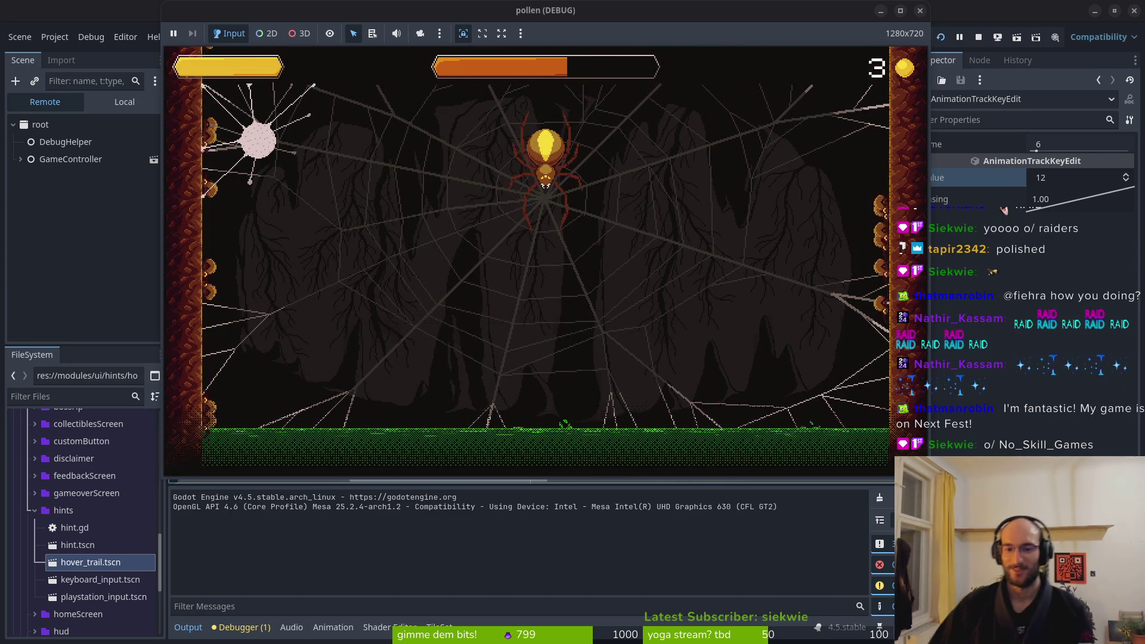
Stop the debug game with F8, returning the editor to keyboard_input.tscn
key(F8)
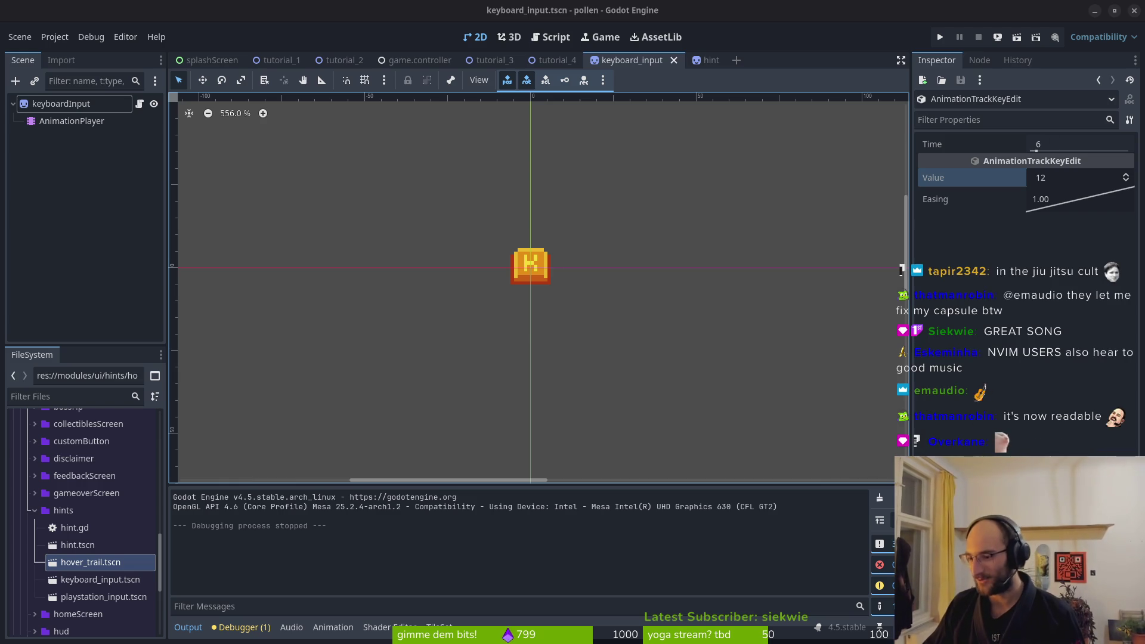
Show the desktop overview with Godot, the code editor and Aseprite windows
key(super)
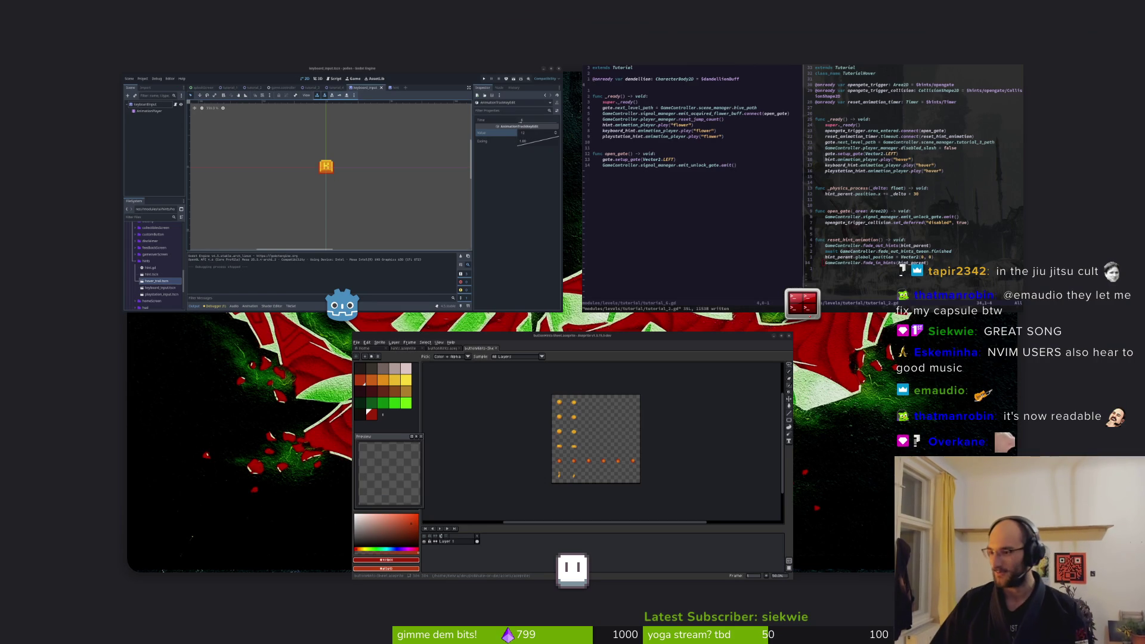
Dismiss the window overview so Steam's game library sits in front of Godot
key(super)
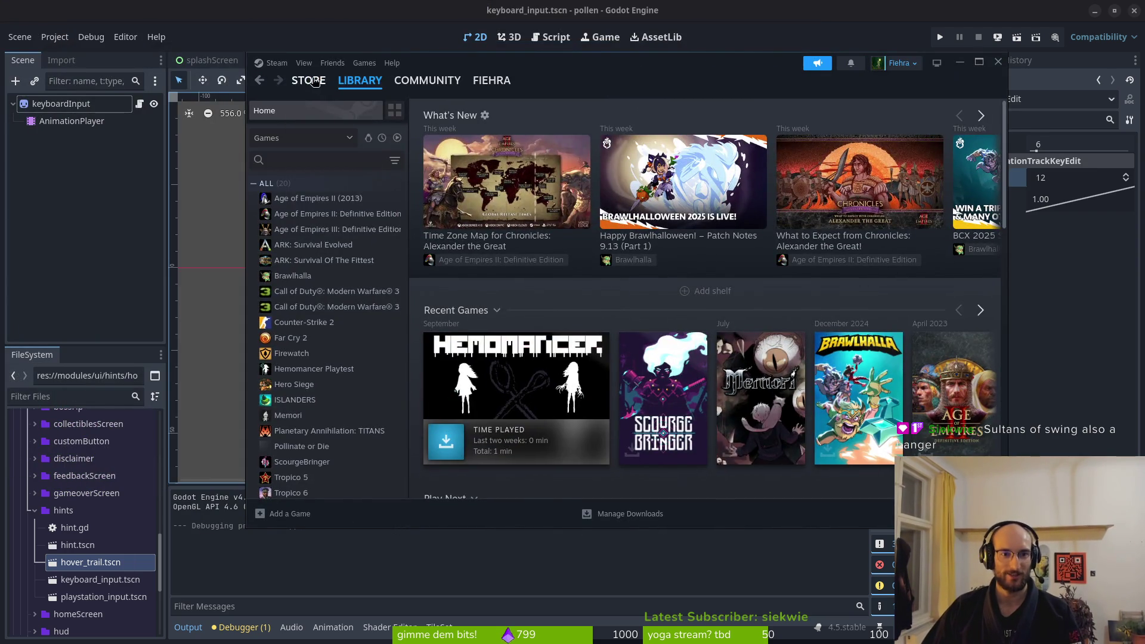
Switch Steam from the game library to the store and browse the wishlist
click(314, 82)
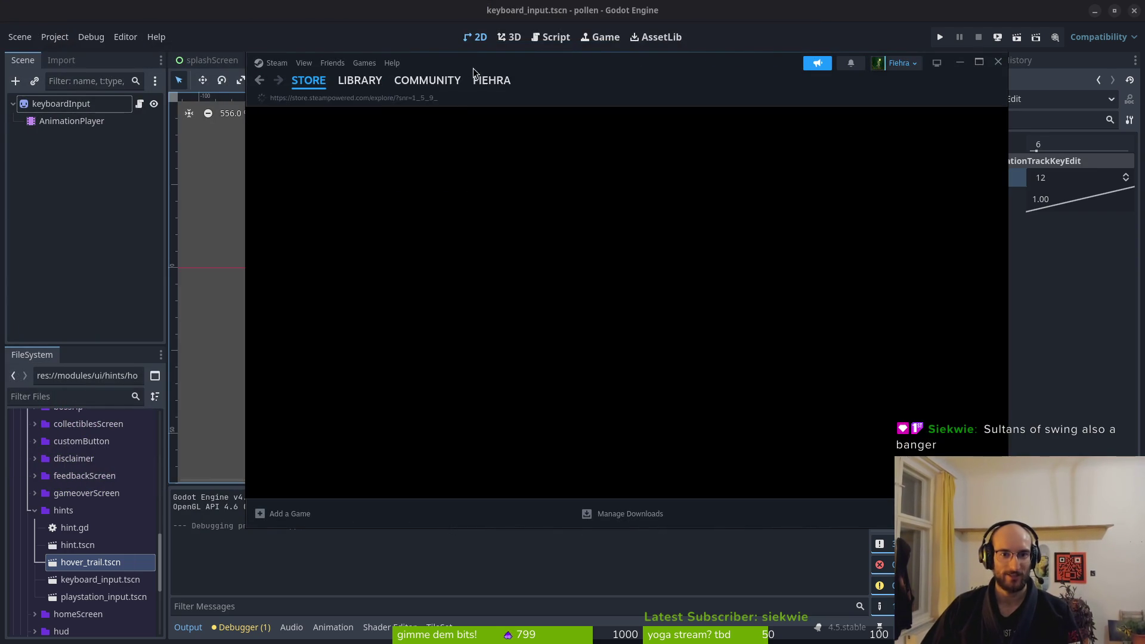
drag(474, 68, 515, 78)
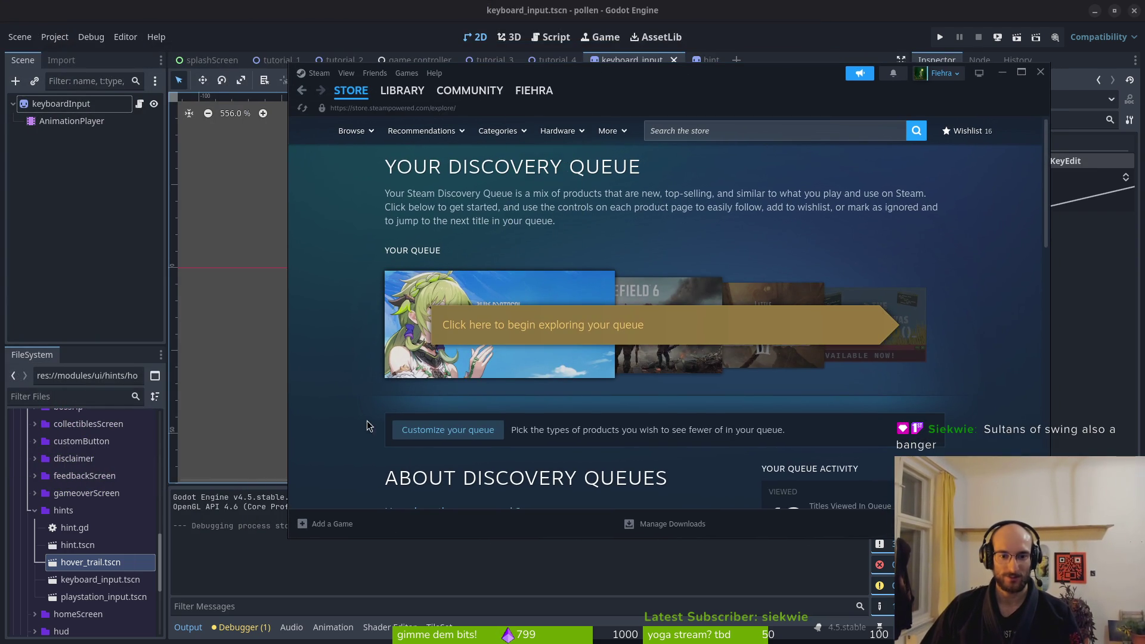
scroll(543, 406, down, 4)
scroll(601, 241, up, 4)
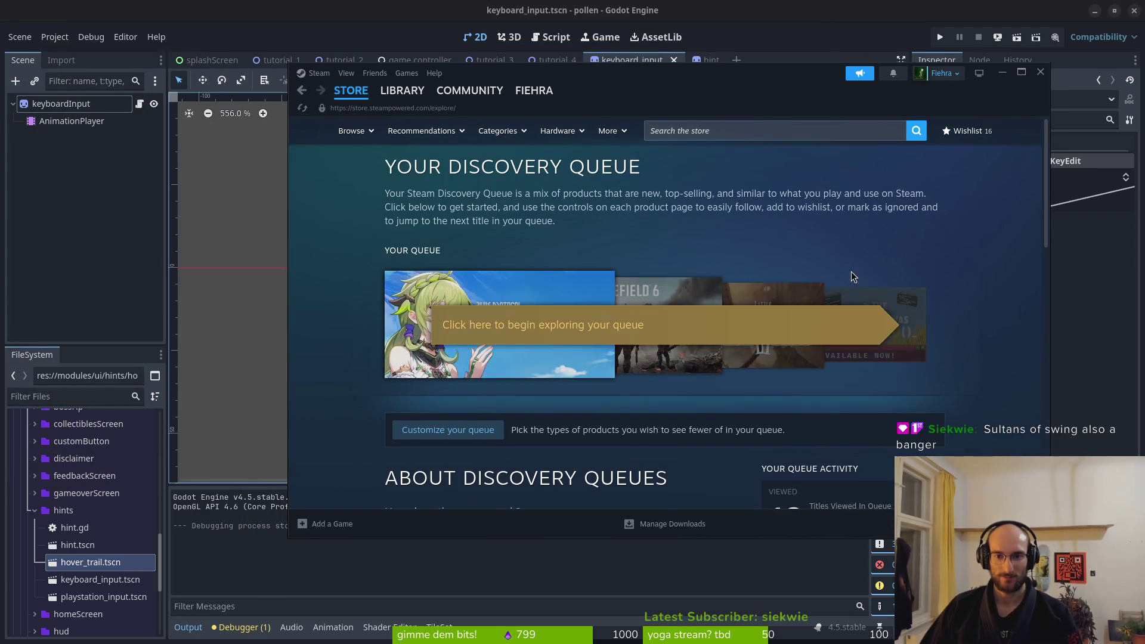
scroll(855, 277, down, 3)
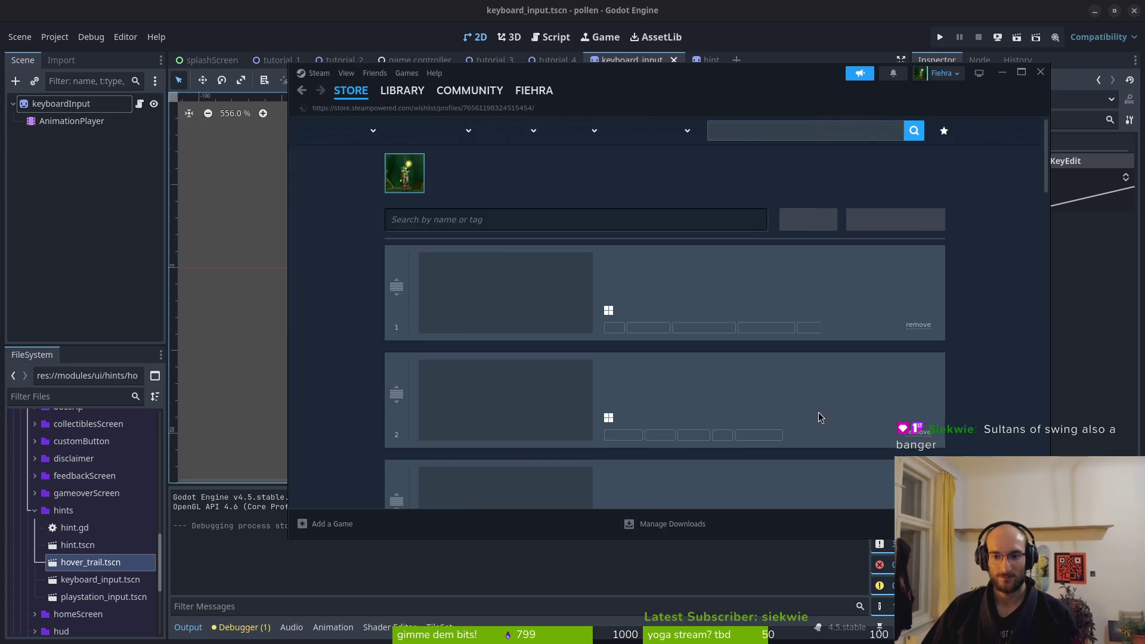
scroll(979, 366, down, 10)
scroll(758, 346, down, 10)
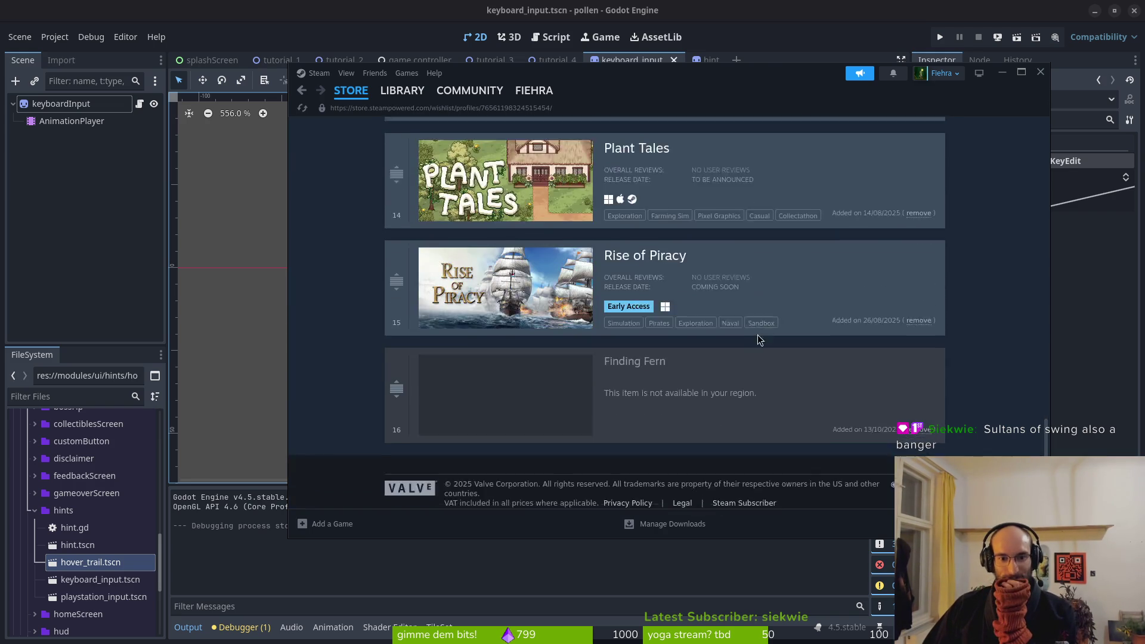
Try the Finding Fern store page from the wishlist, returning after an error page
click(596, 339)
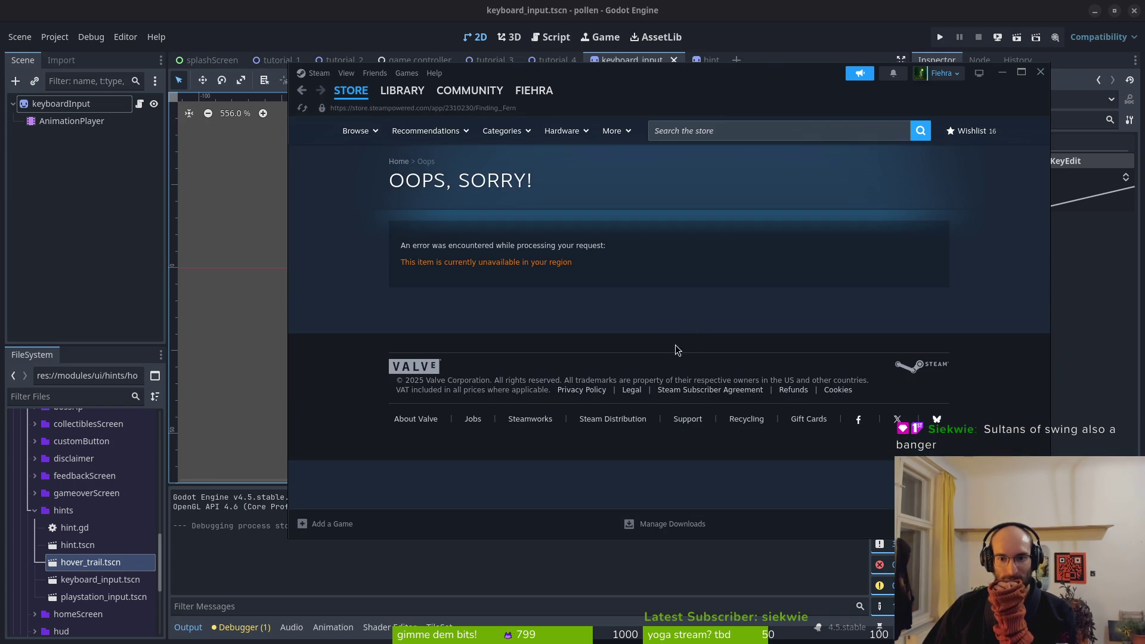
key(alt+Left)
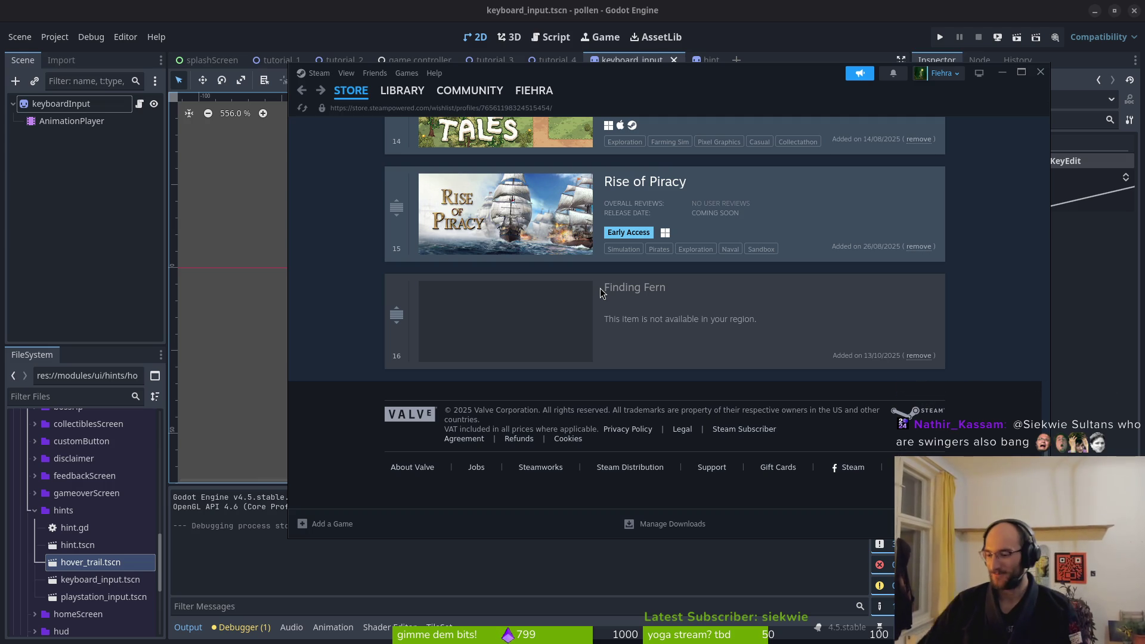
key(XF86AudioLowerVolume)
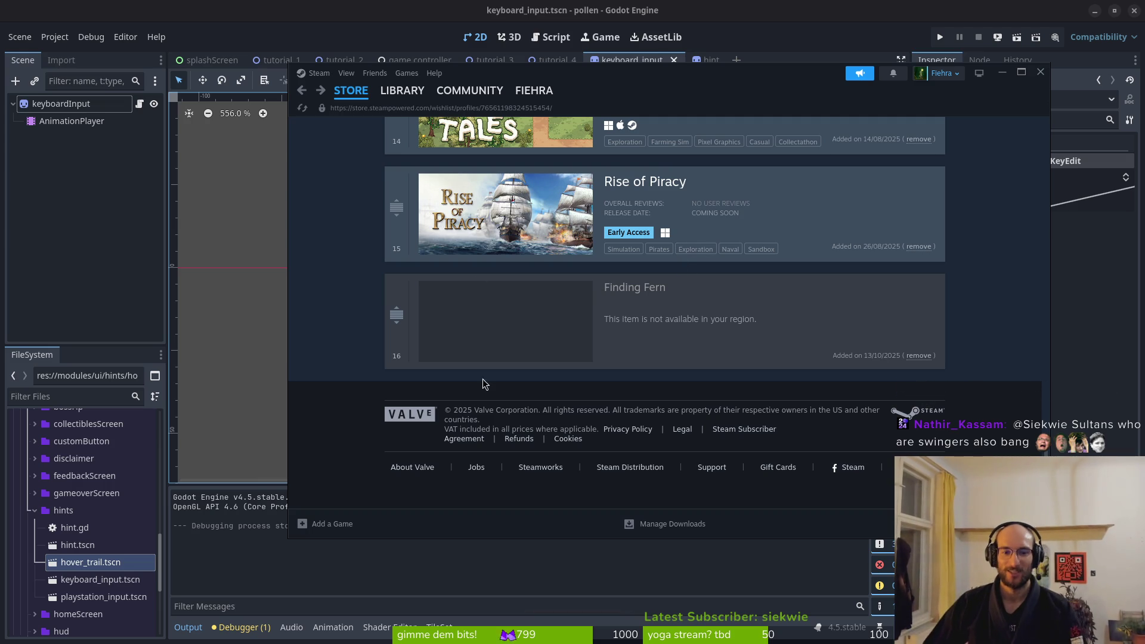
click(605, 290)
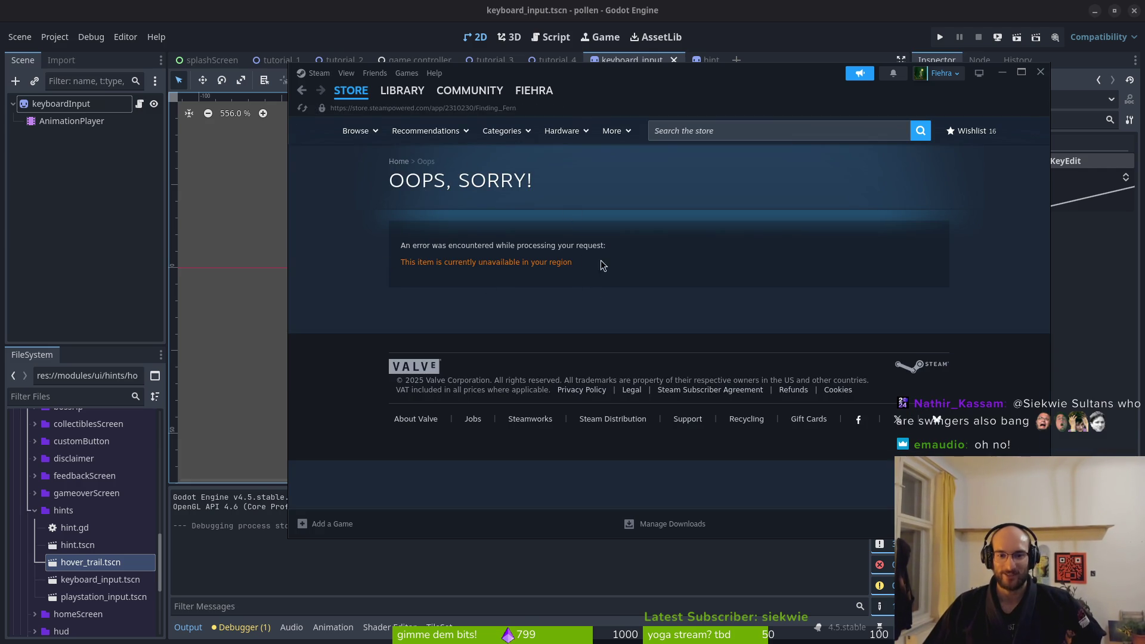
click(302, 90)
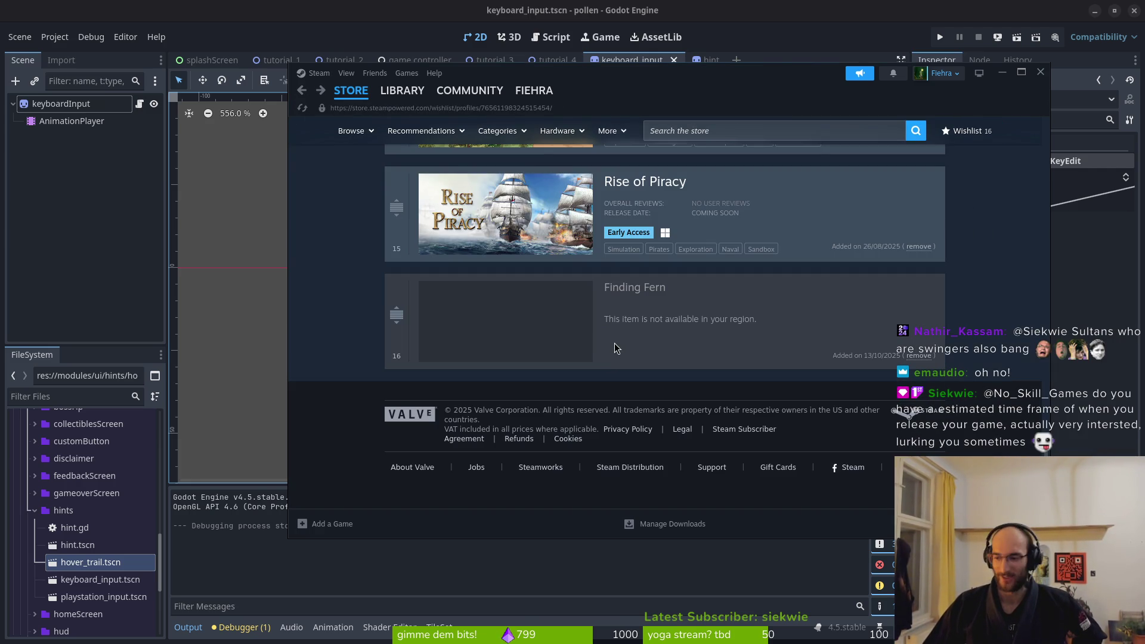
scroll(662, 325, up, 5)
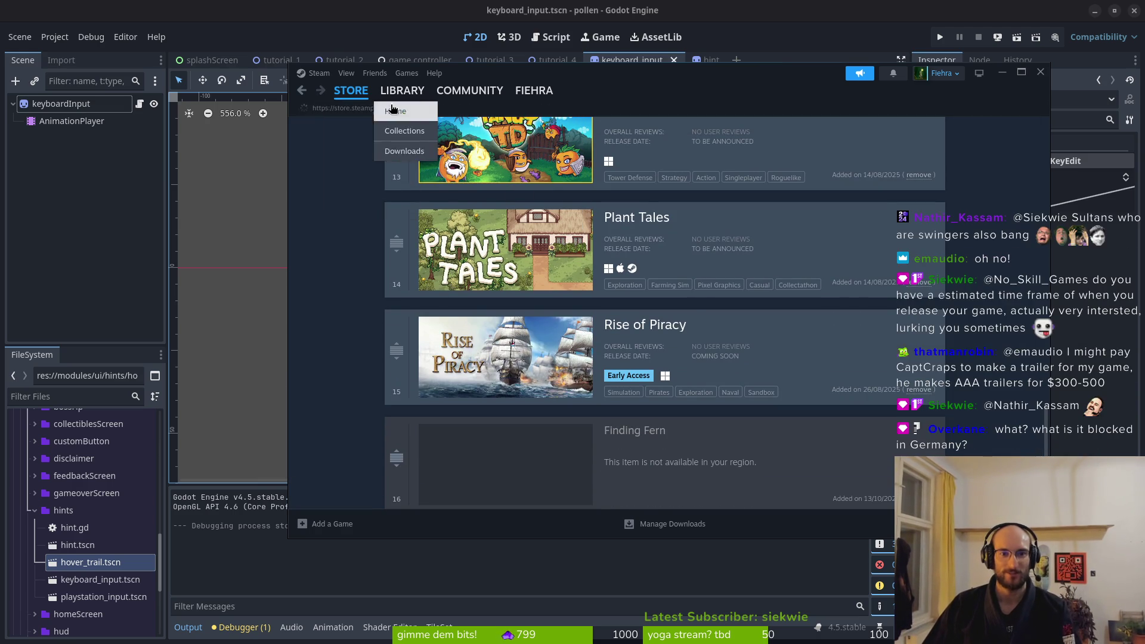
Open the Next Fest sale page from the store front and reposition the Steam window
click(355, 95)
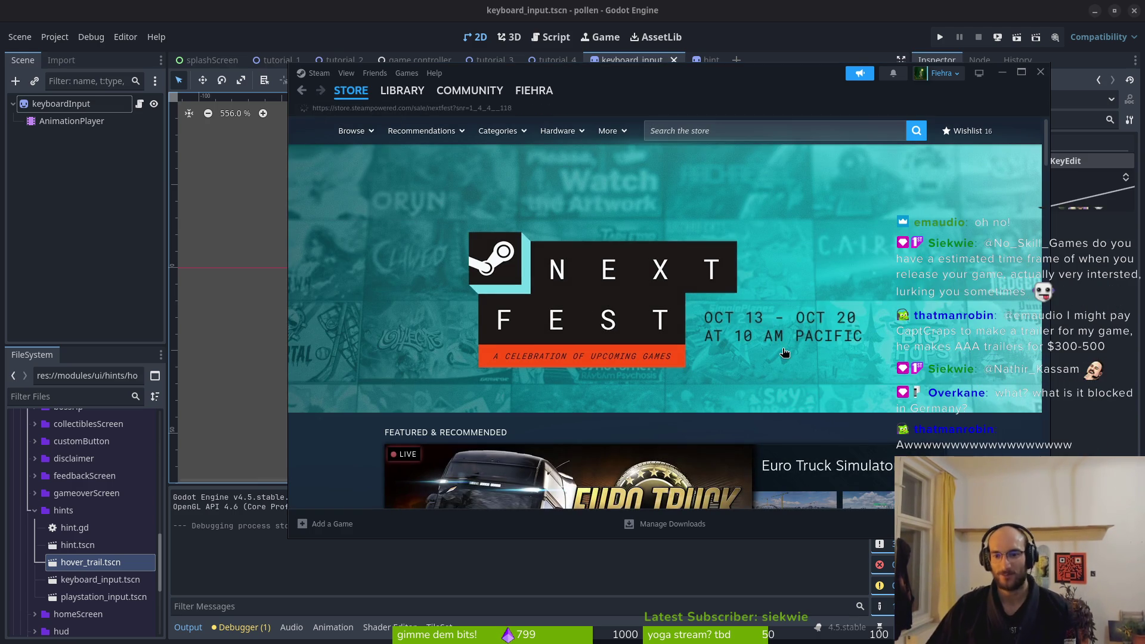
click(798, 373)
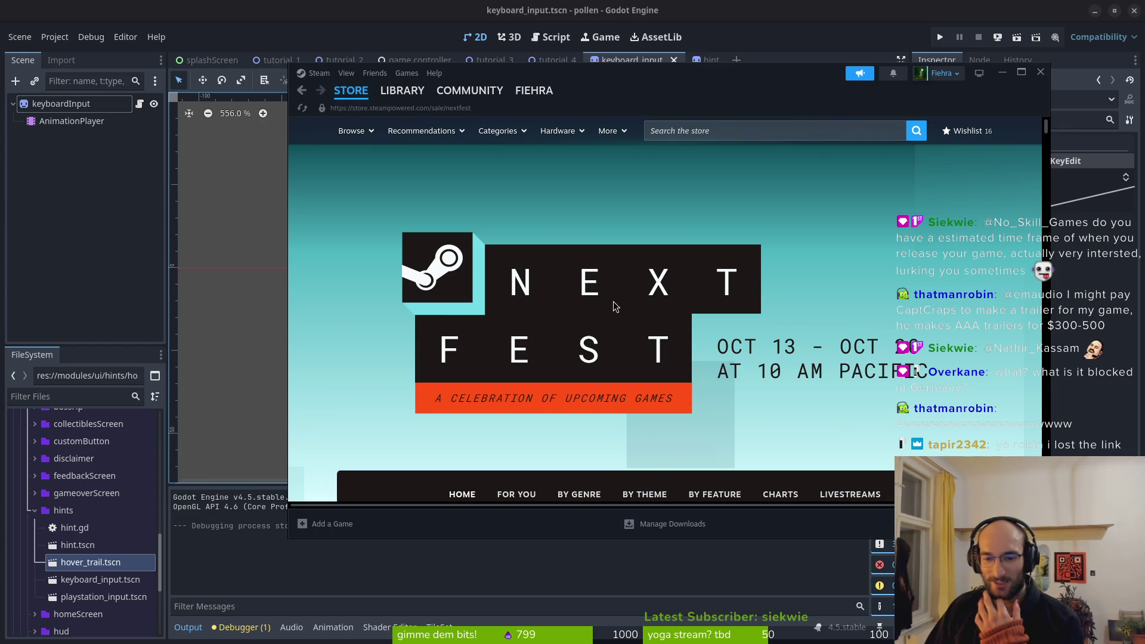
mouse_move(664, 85)
mouse_down()
mouse_move(620, 124)
mouse_move(592, 126)
mouse_up()
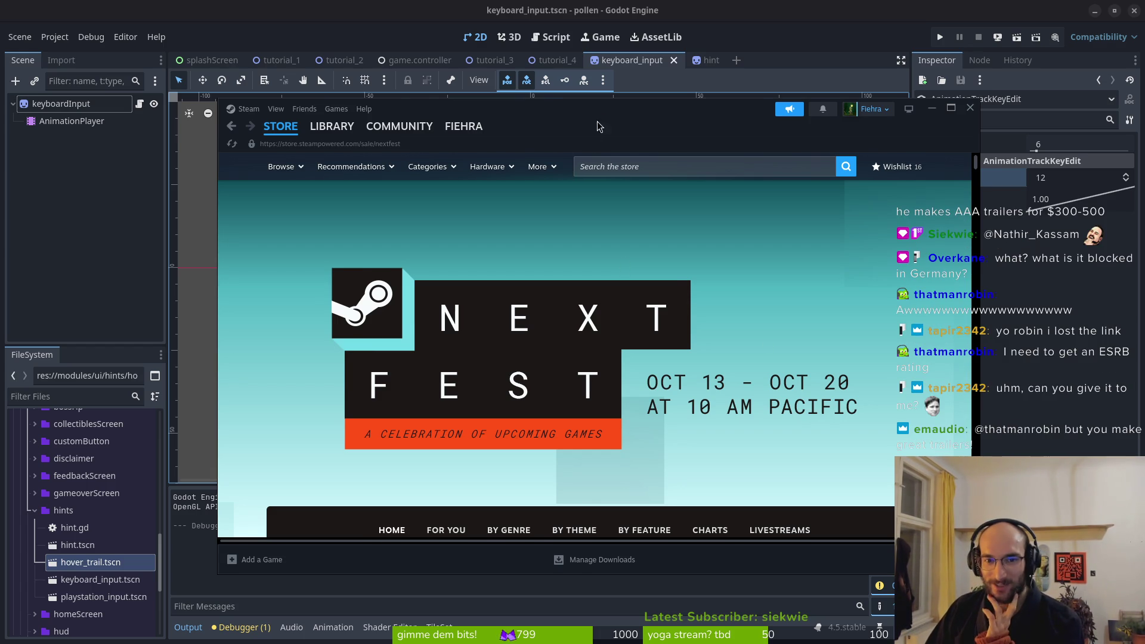
drag(597, 122, 595, 105)
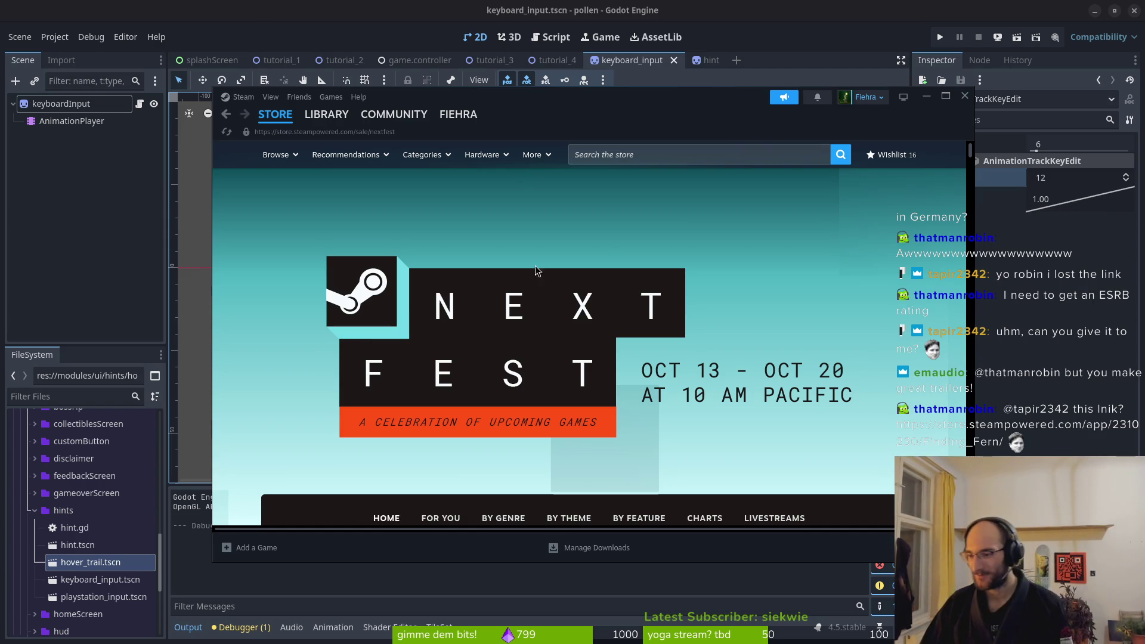
scroll(593, 372, down, 2)
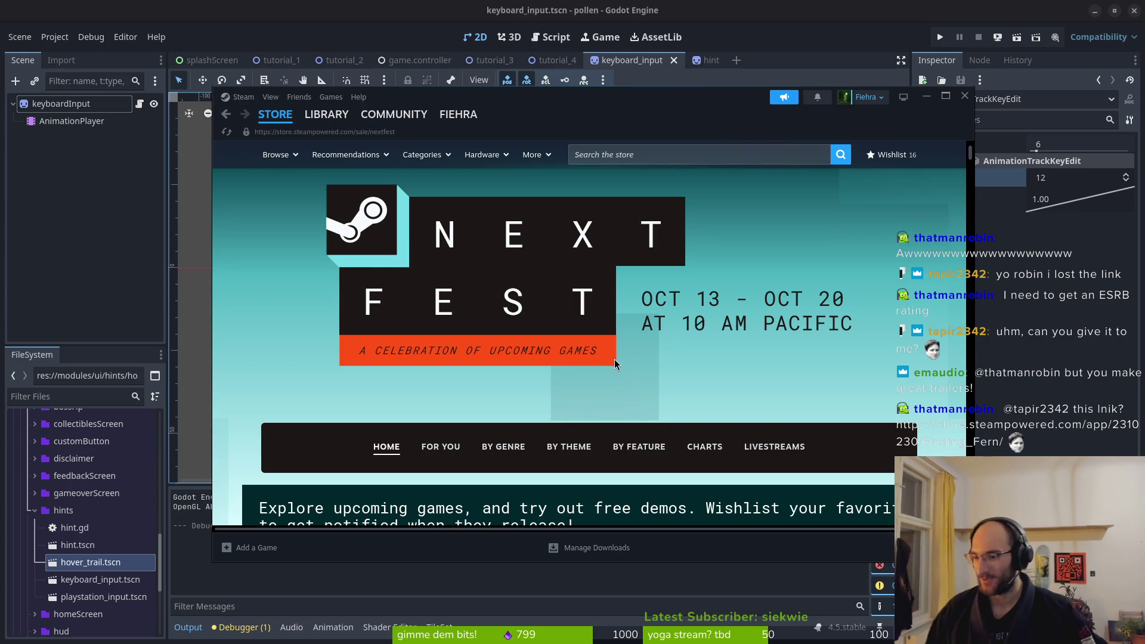
click(663, 154)
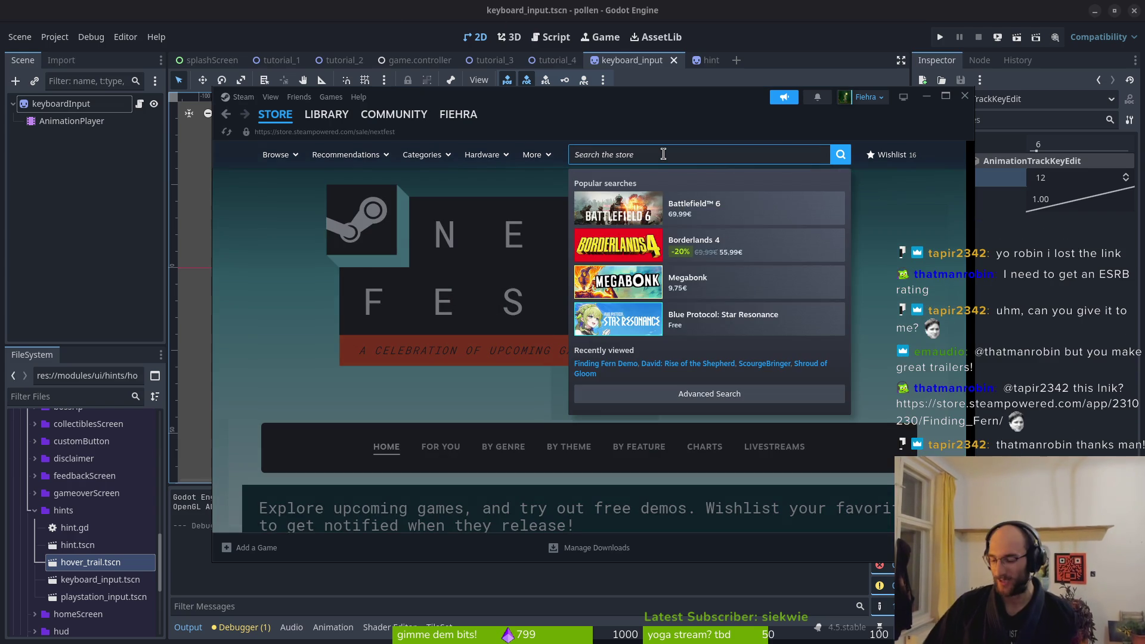
Search the store for 'strain' and add Strain to the wishlist
text(strain)
key(Return)
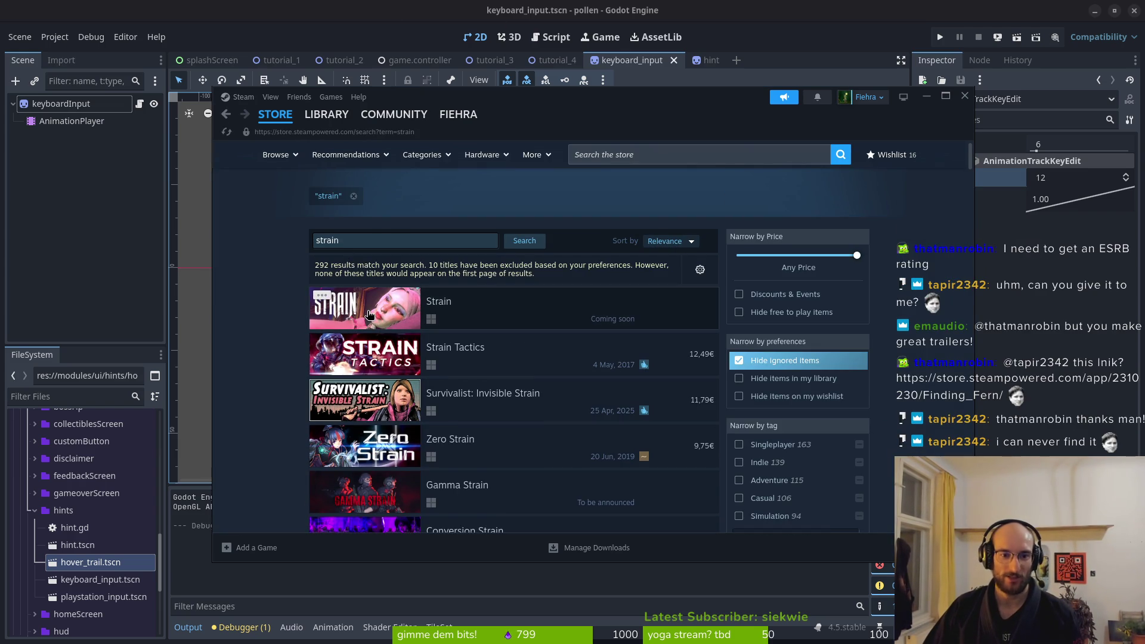
click(388, 316)
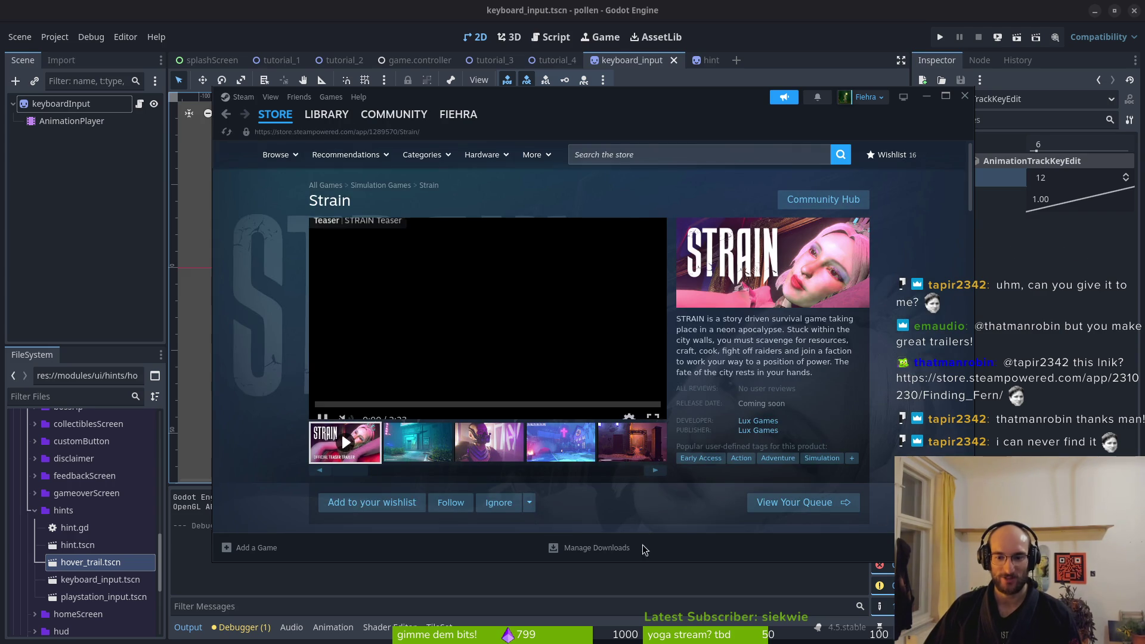
click(372, 502)
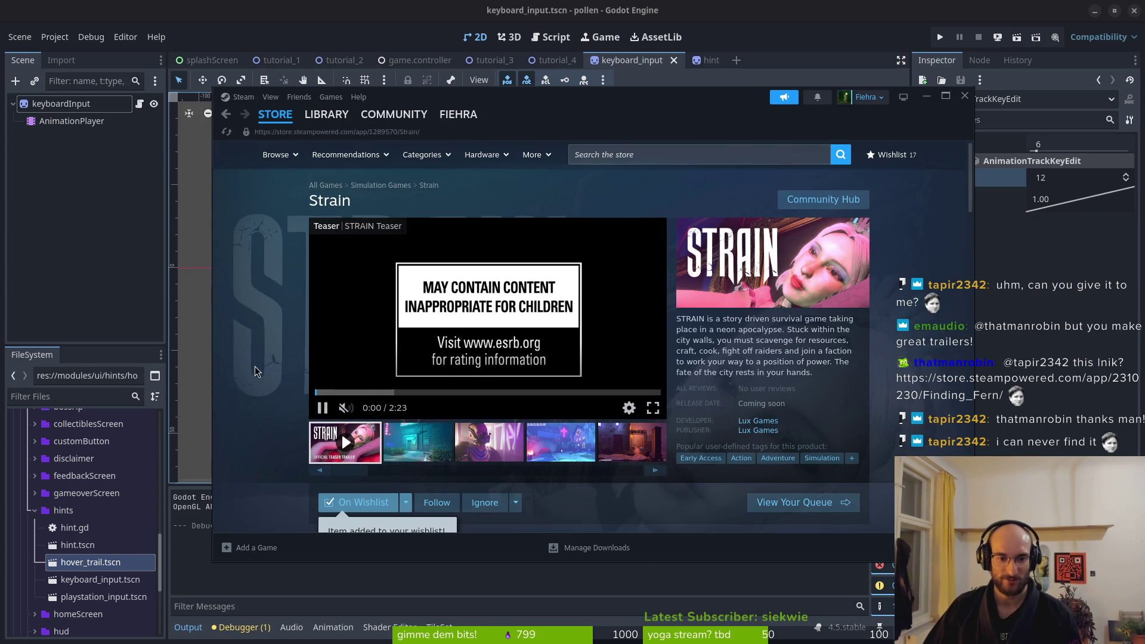
Check Lux Games' other titles, then return to the Strain page and scroll through it
click(758, 421)
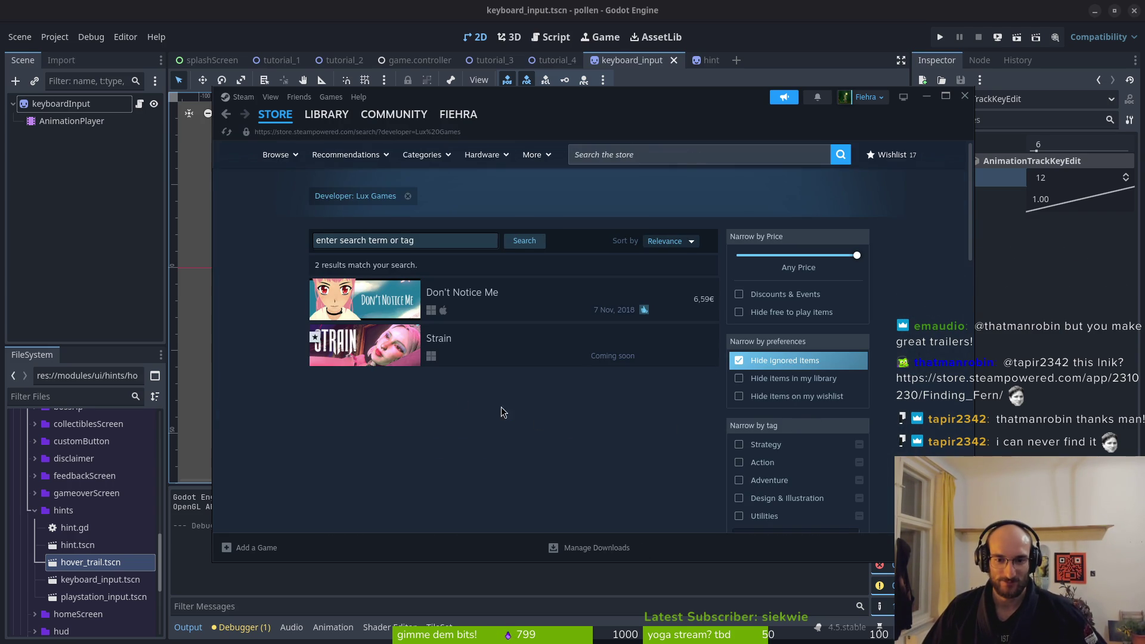
click(365, 345)
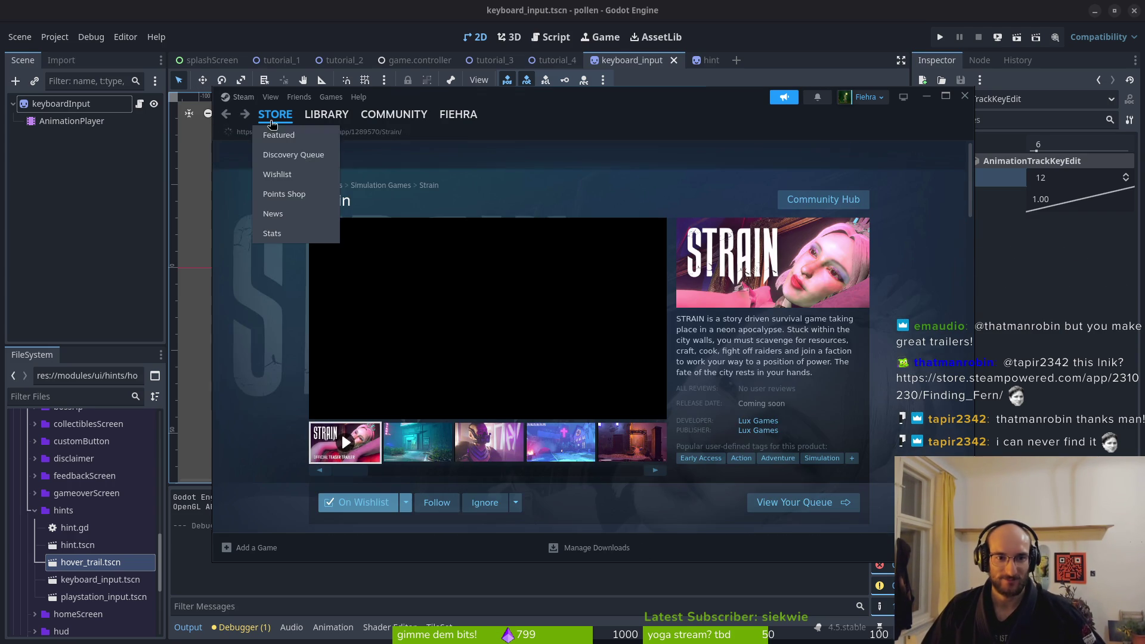
scroll(388, 430, down, 2)
scroll(388, 431, down, 5)
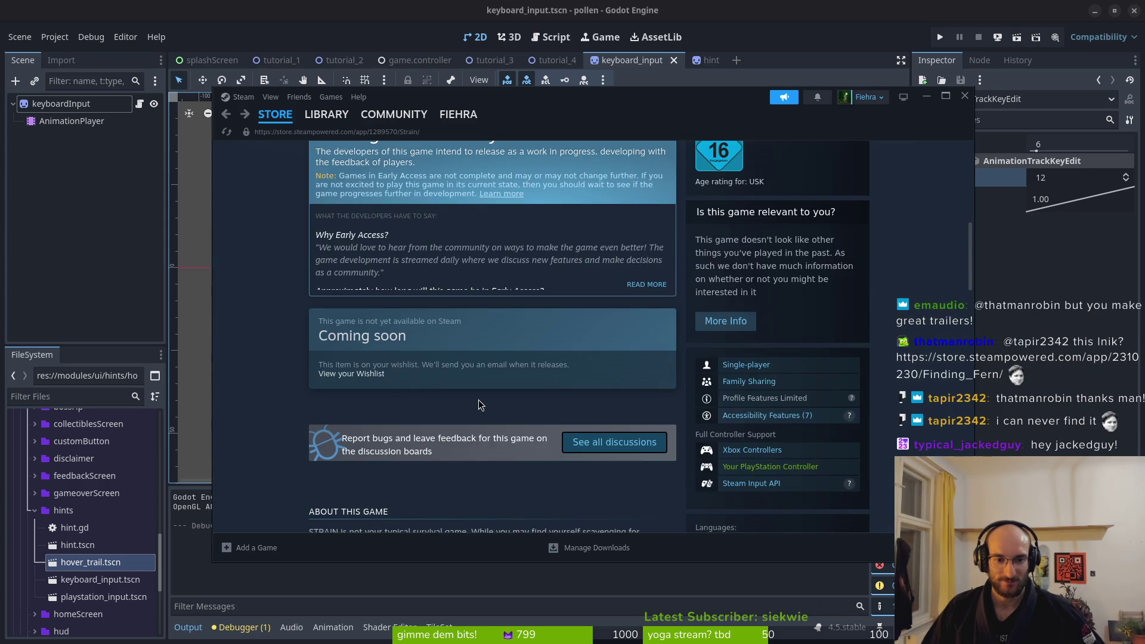
scroll(759, 250, up, 5)
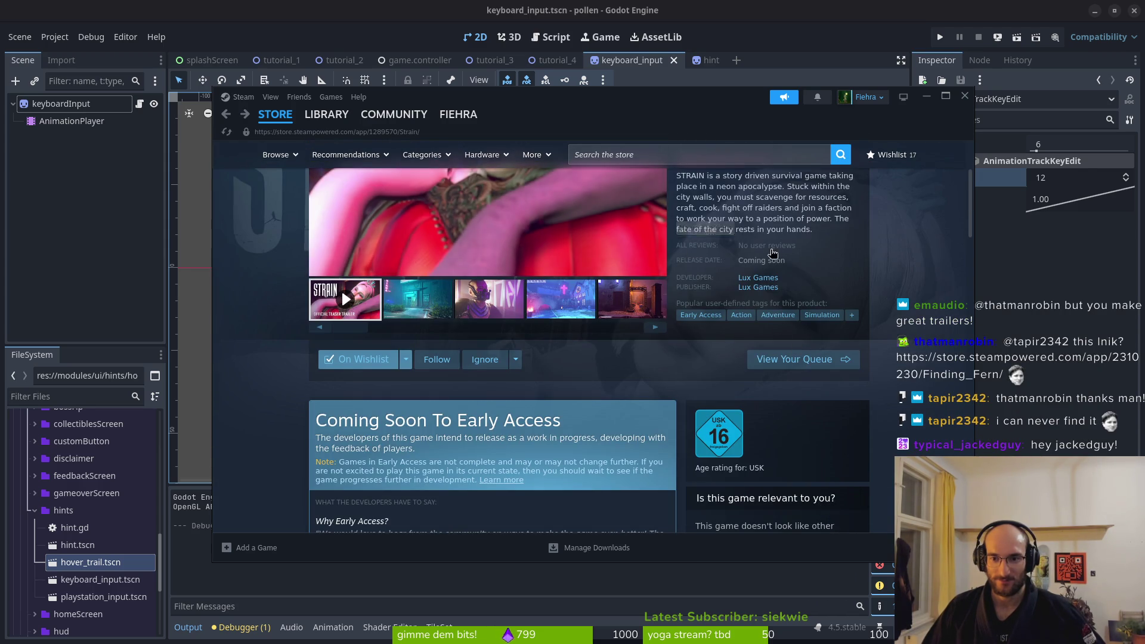
scroll(452, 380, down, 5)
scroll(452, 380, up, 2)
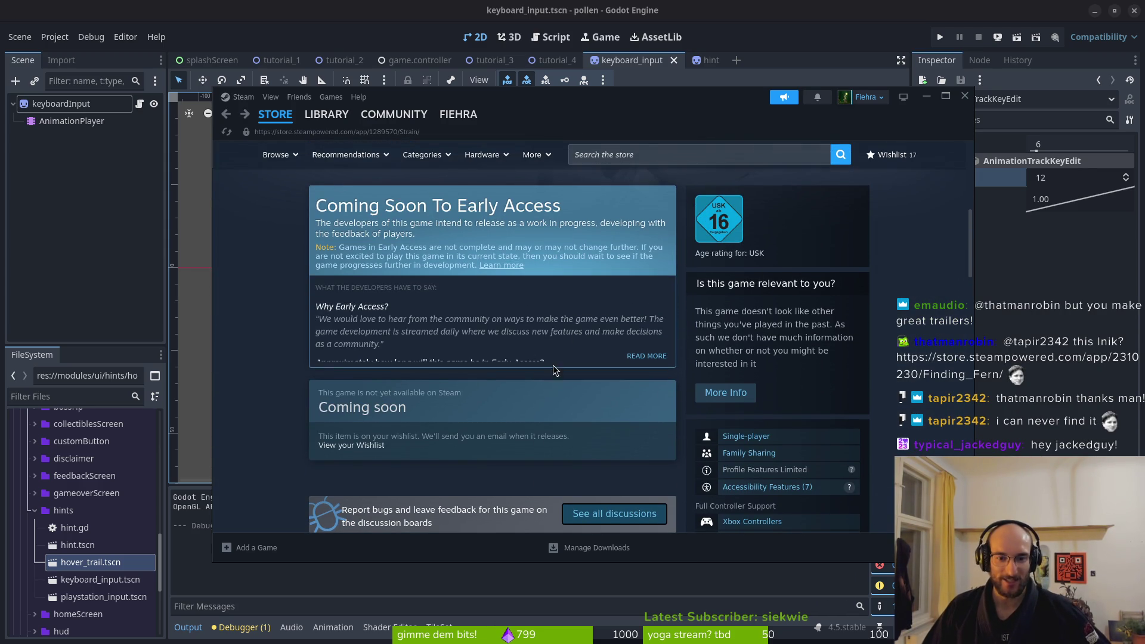
Read Strain's full Early Access description, then bring the Godot editor back to the front
click(647, 356)
scroll(395, 405, down, 3)
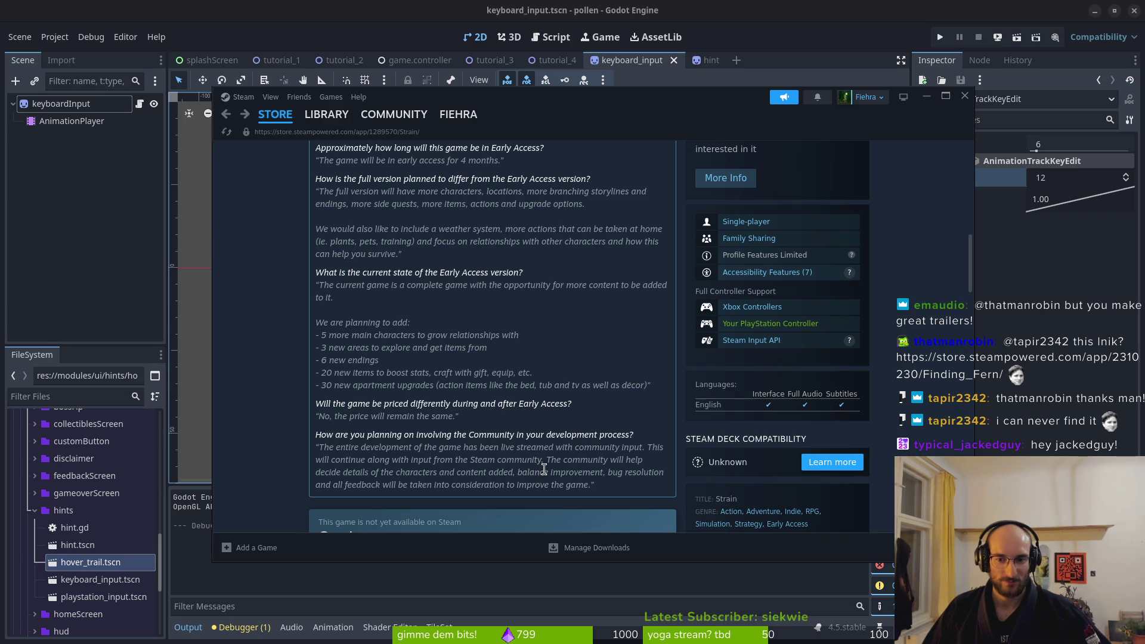
scroll(253, 366, up, 10)
scroll(475, 300, down, 8)
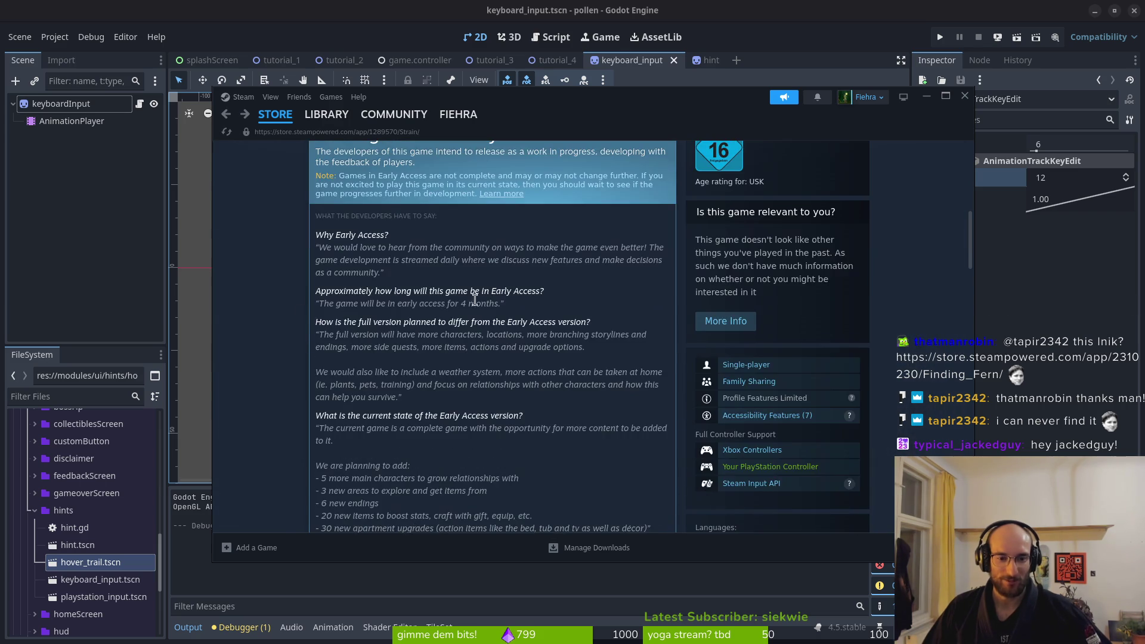
scroll(454, 311, down, 10)
scroll(482, 345, down, 5)
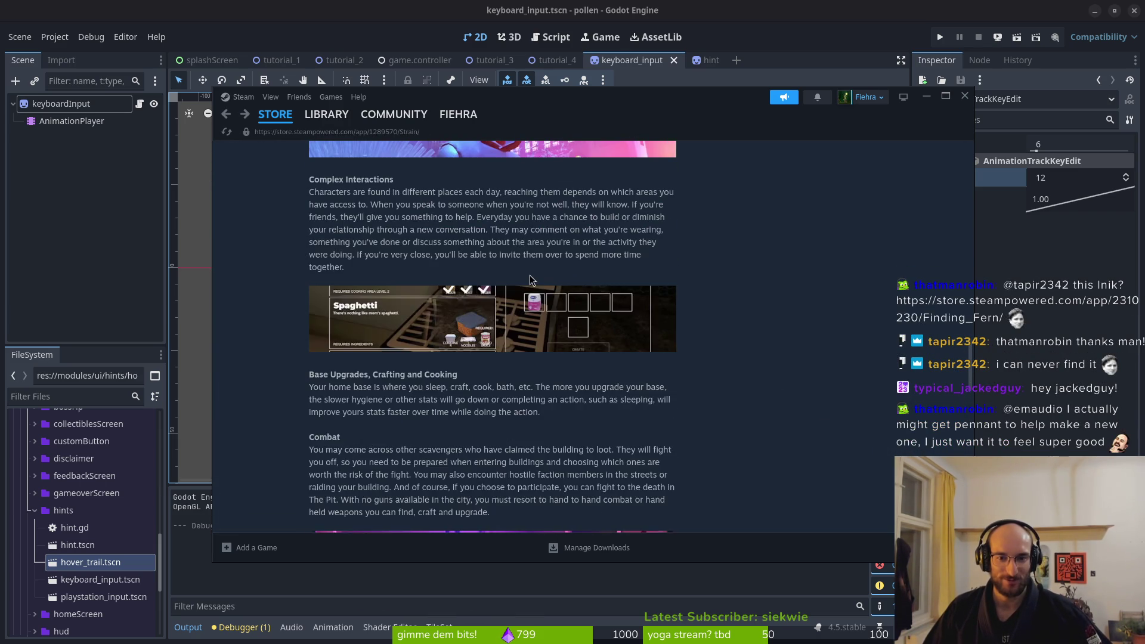
scroll(531, 279, down, 5)
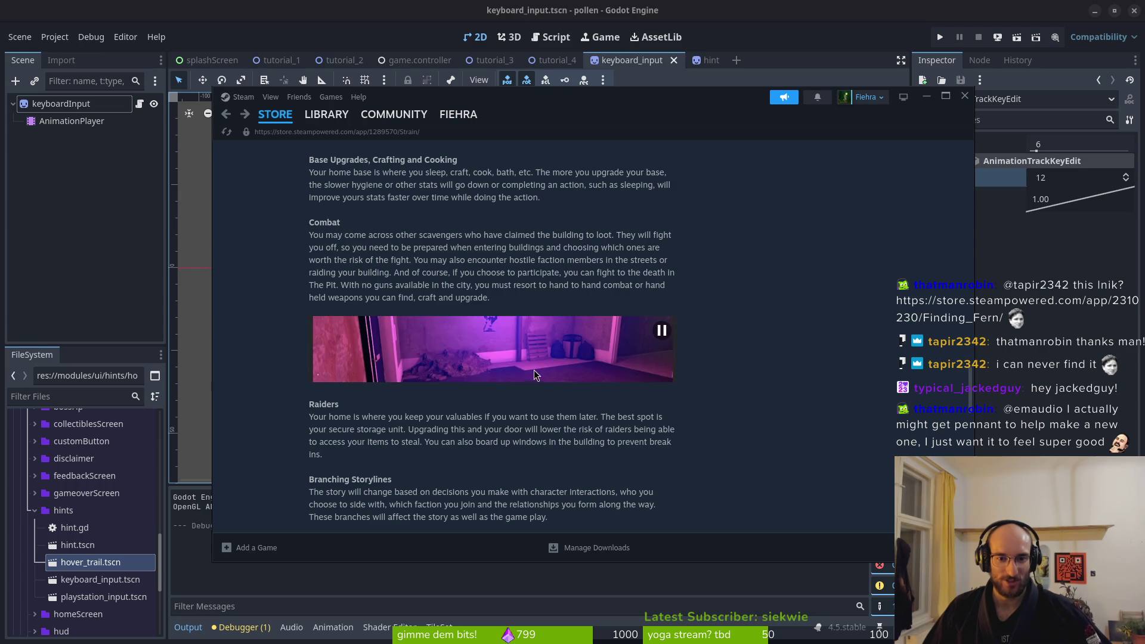
scroll(504, 356, down, 3)
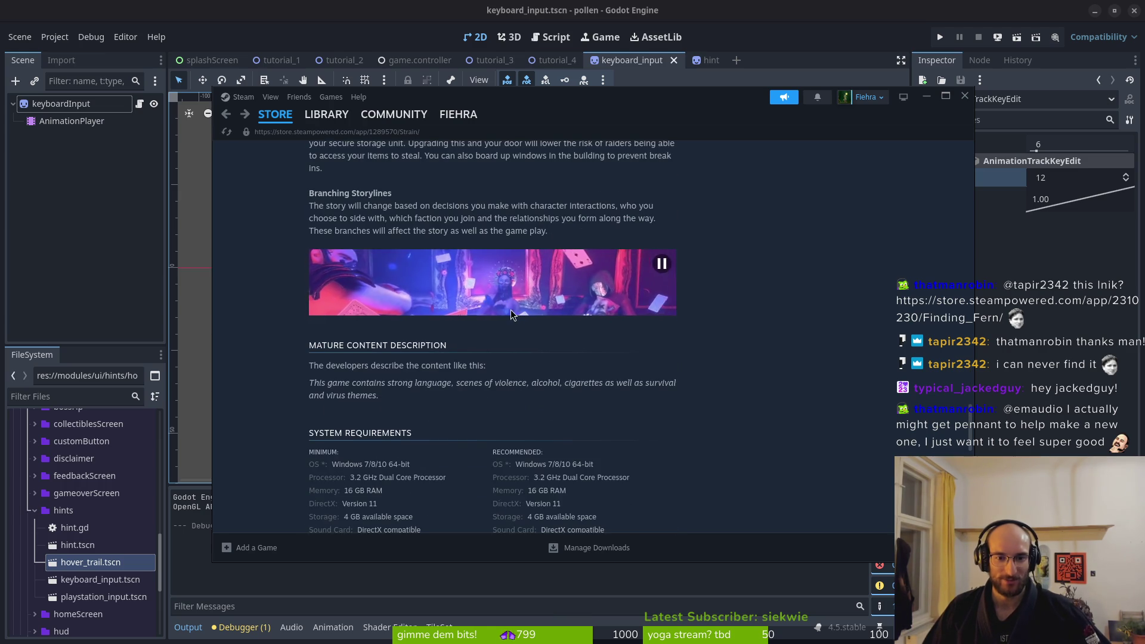
scroll(453, 298, up, 15)
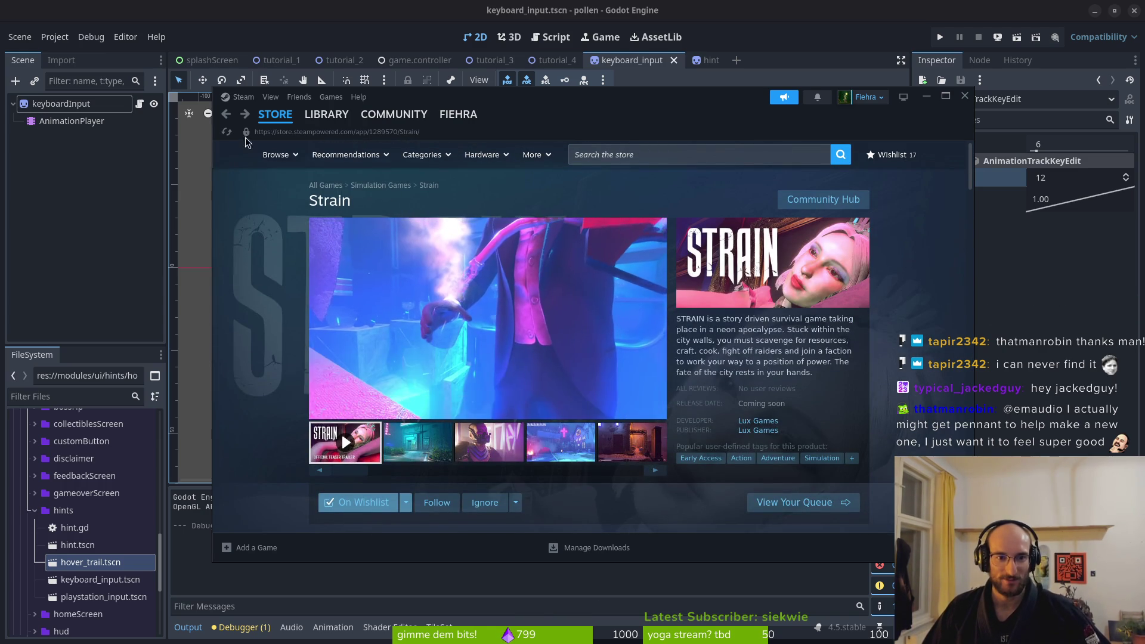
click(674, 154)
click(210, 120)
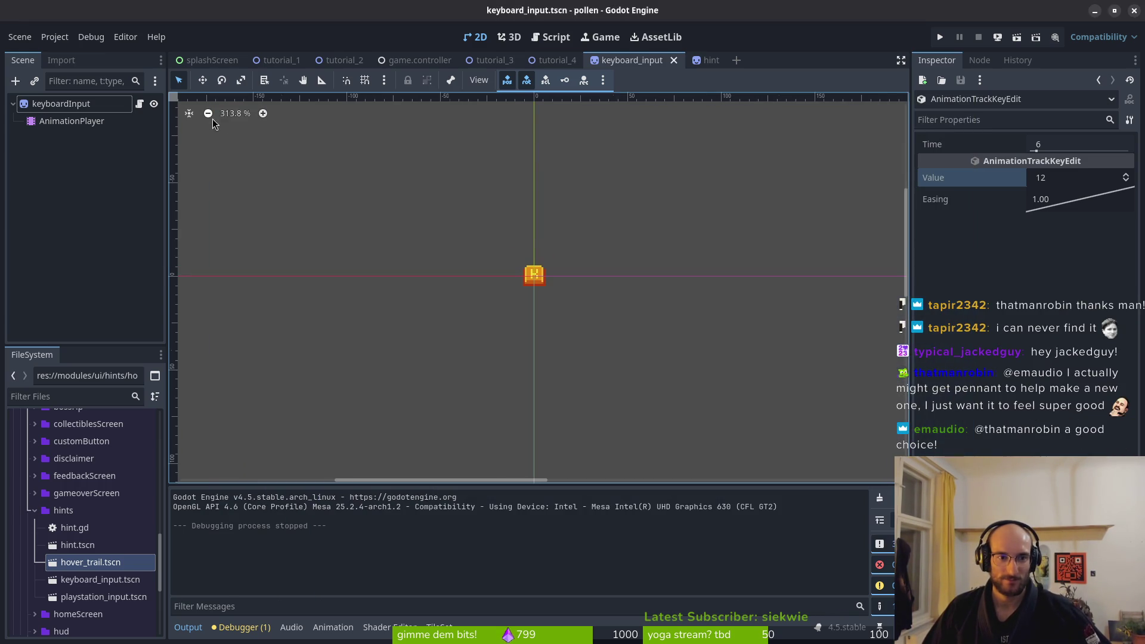
Switch back to the Steam window showing the Next Fest sale page
key(alt+Tab)
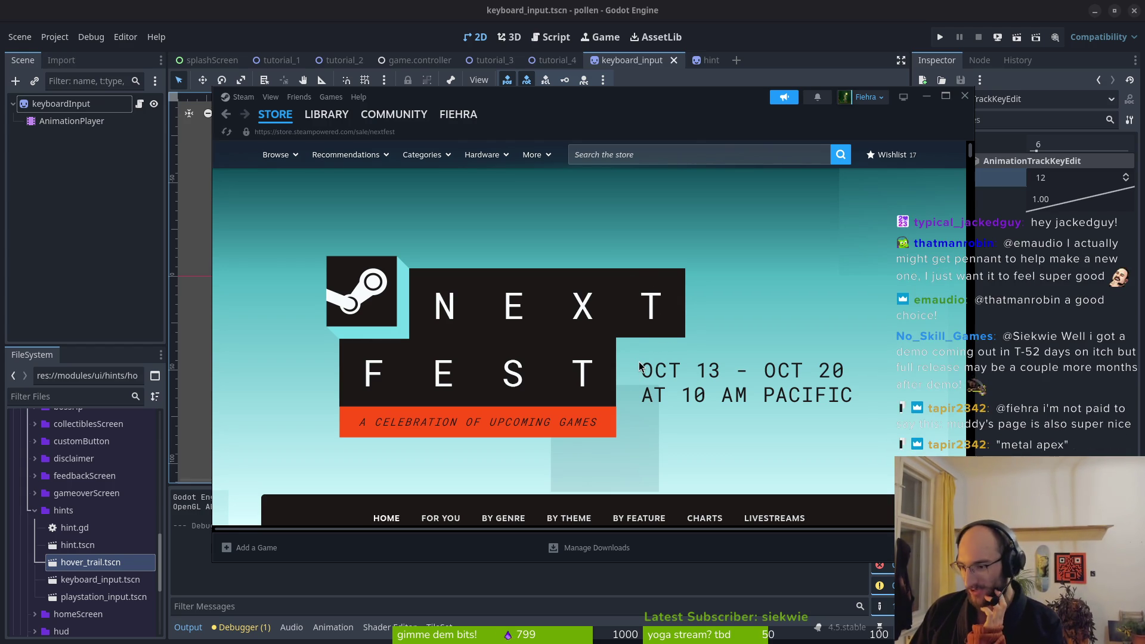
Search the store for METAL APEX, revising the query from 'apex' to 'metal ape'
scroll(487, 360, down, 3)
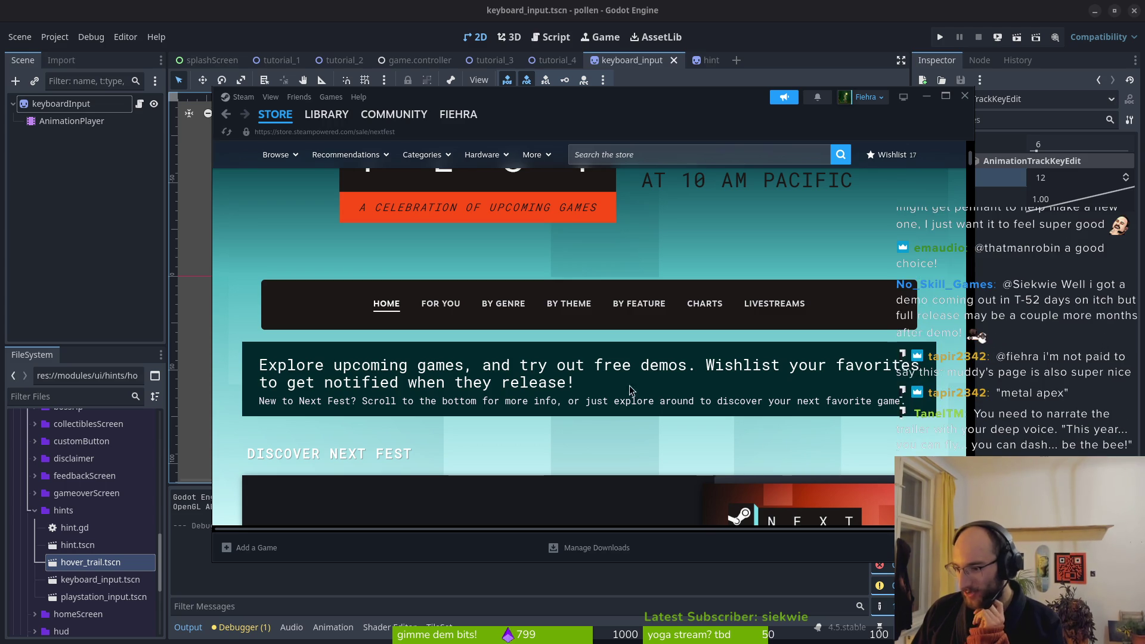
scroll(565, 428, up, 3)
click(674, 155)
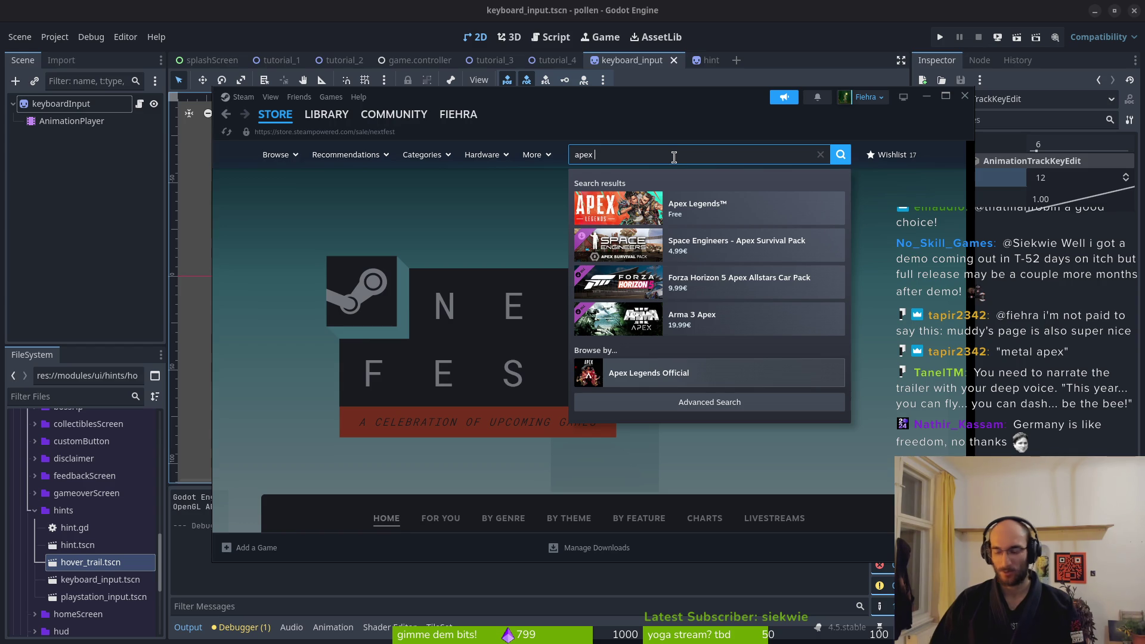
key(BackSpace)
key(BackSpace)
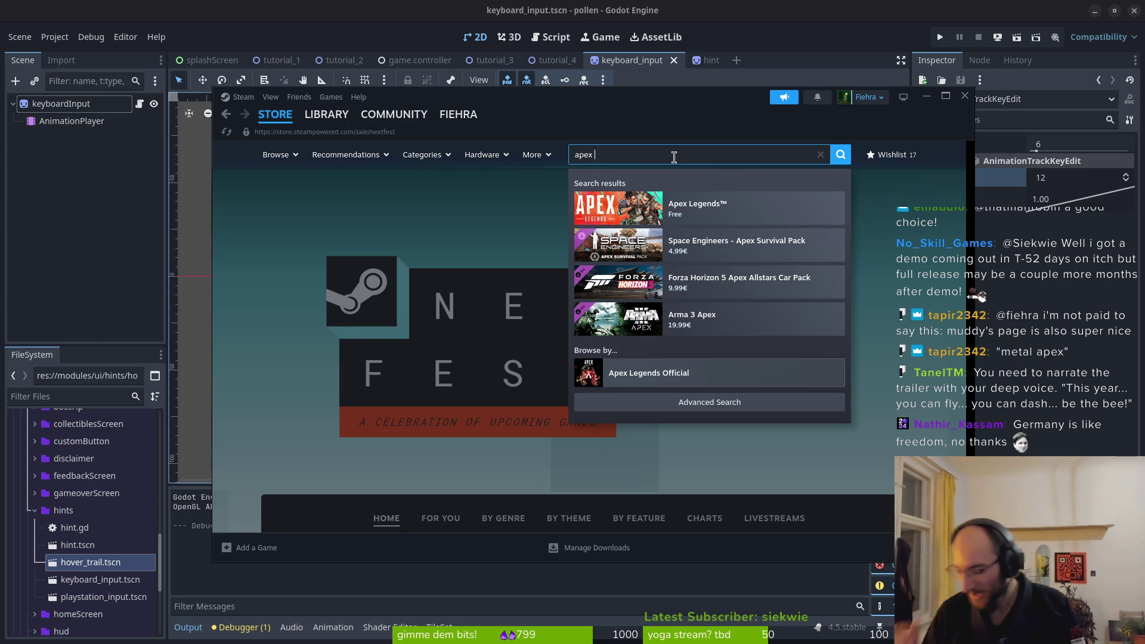
text(metal a)
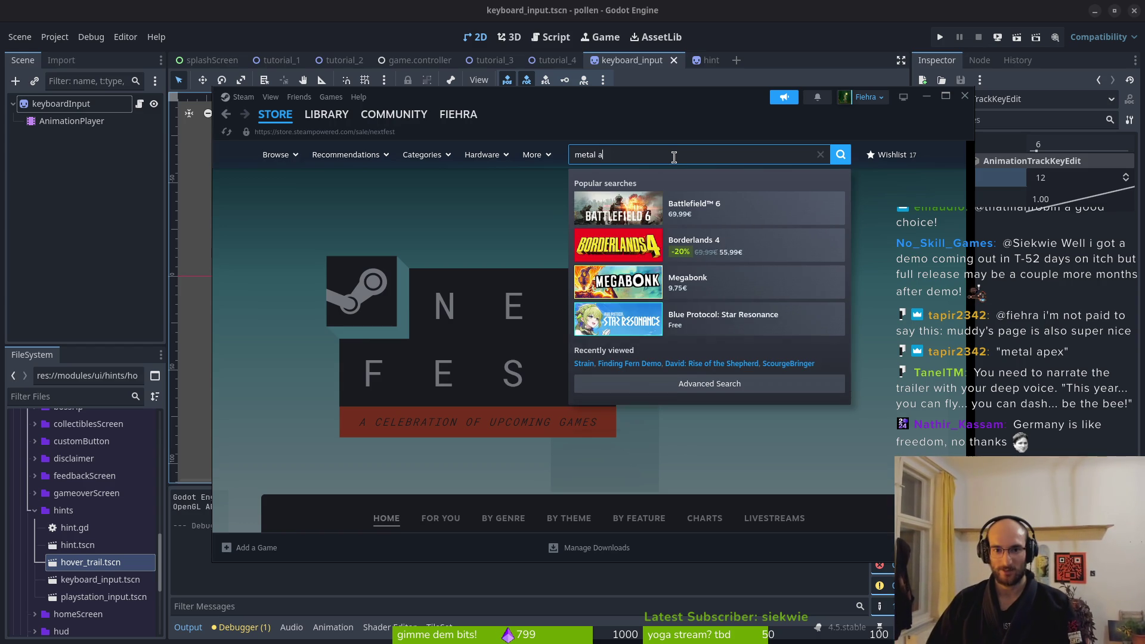
text(pex)
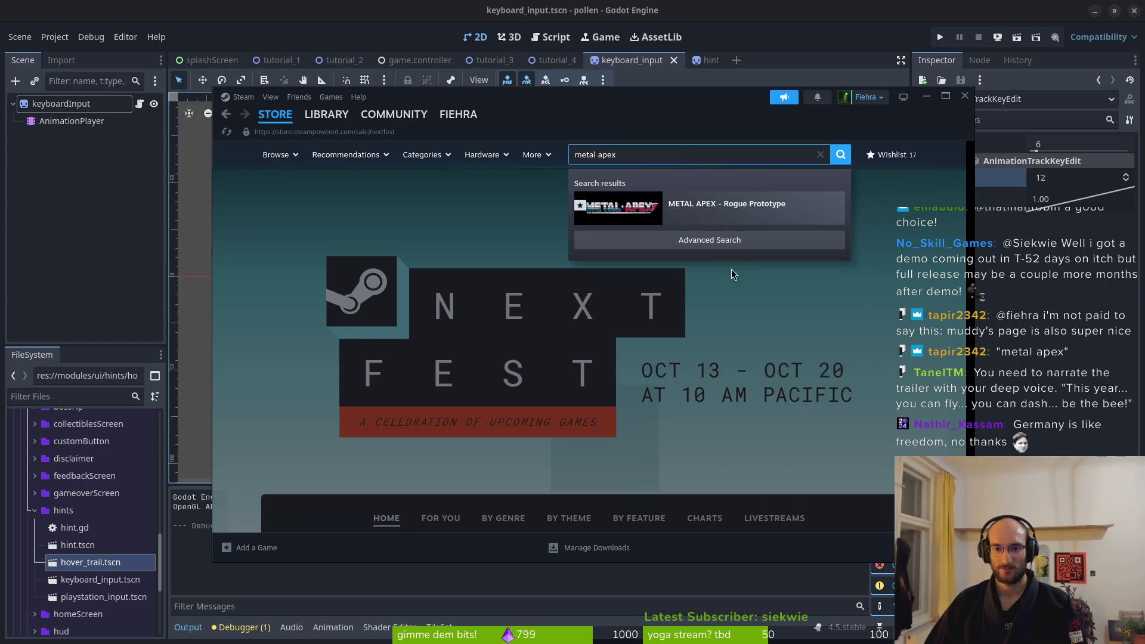
click(783, 212)
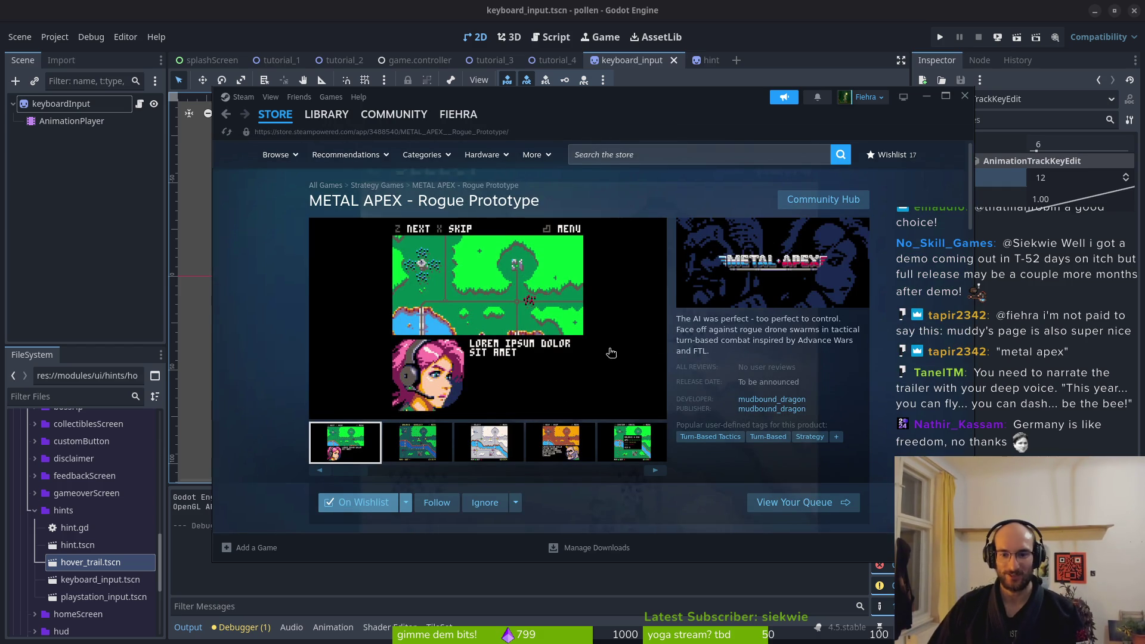
scroll(611, 352, down, 5)
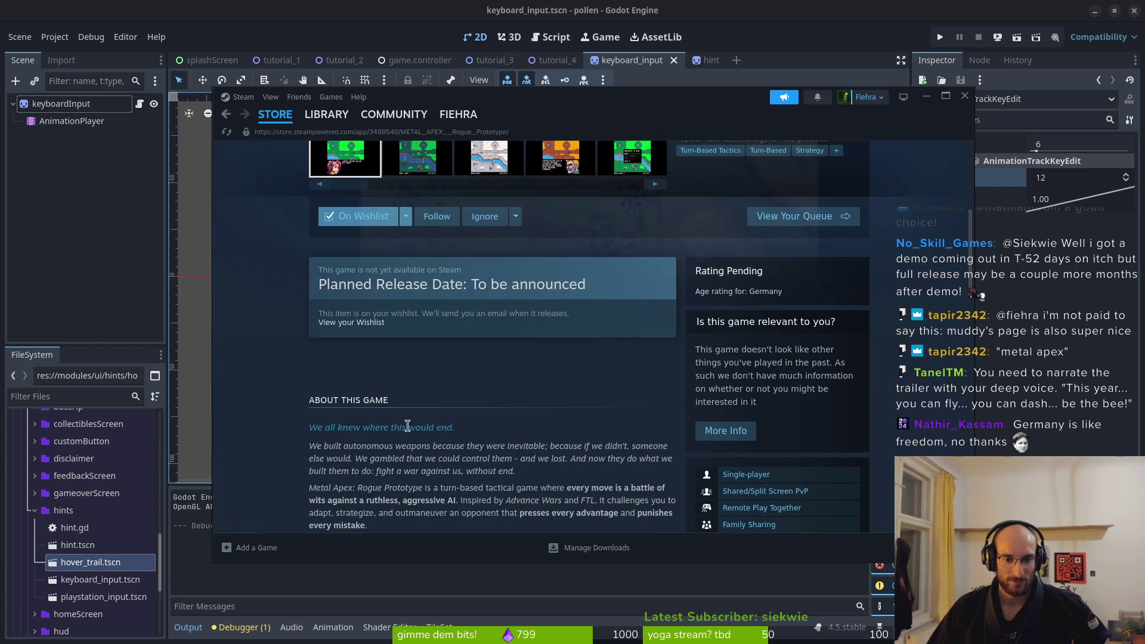
scroll(408, 426, down, 4)
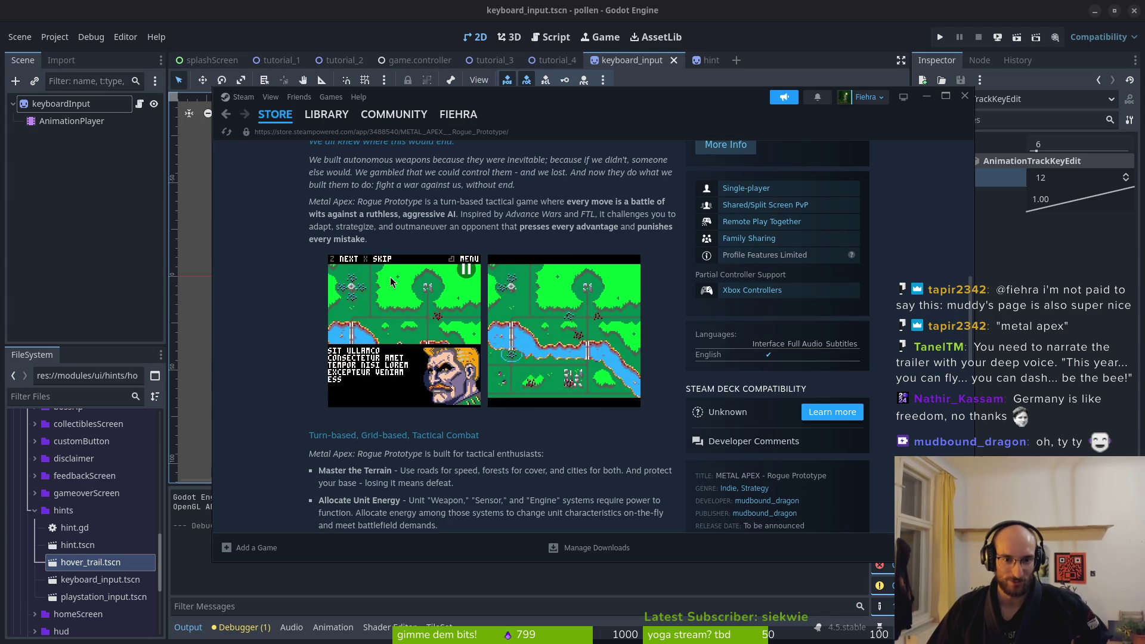
scroll(334, 322, up, 2)
scroll(388, 310, down, 3)
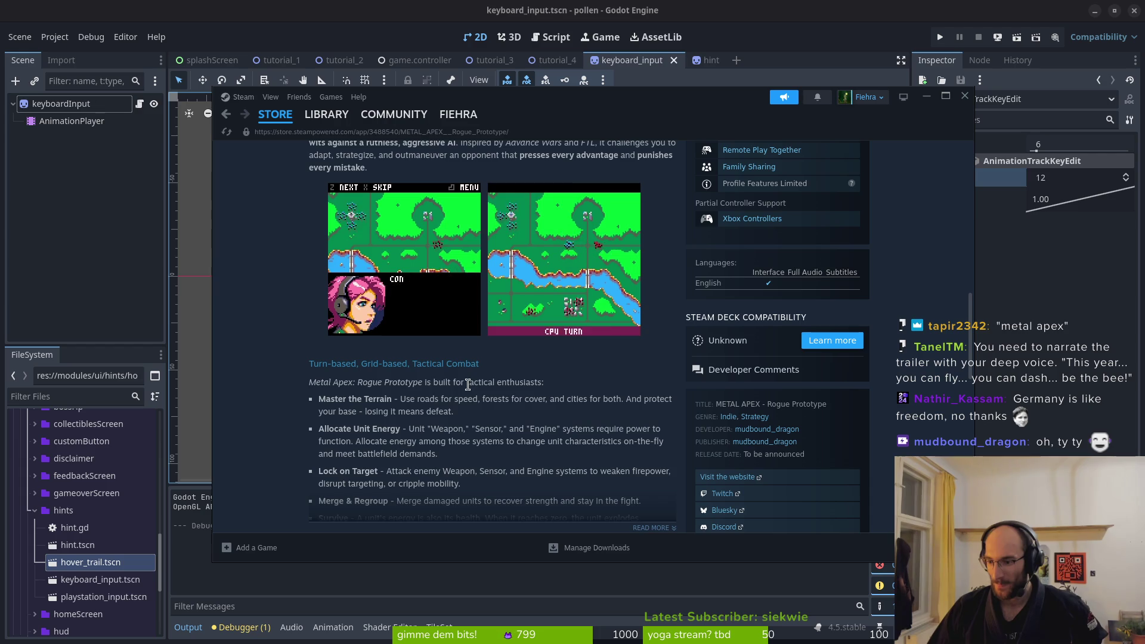
scroll(468, 384, down, 1)
scroll(584, 345, up, 2)
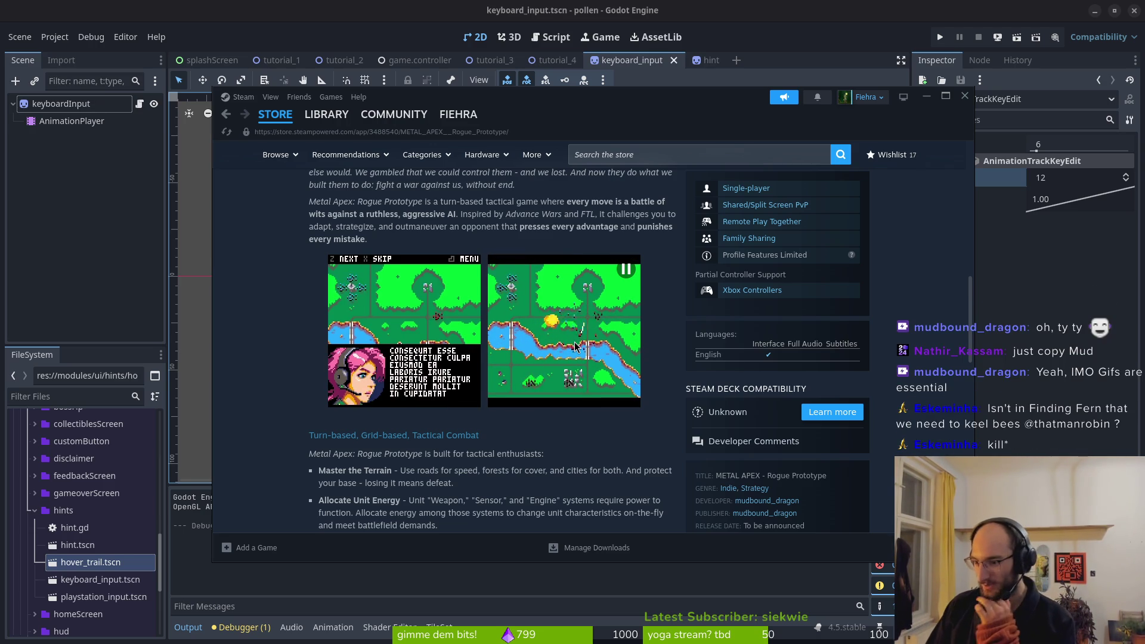
scroll(576, 346, down, 4)
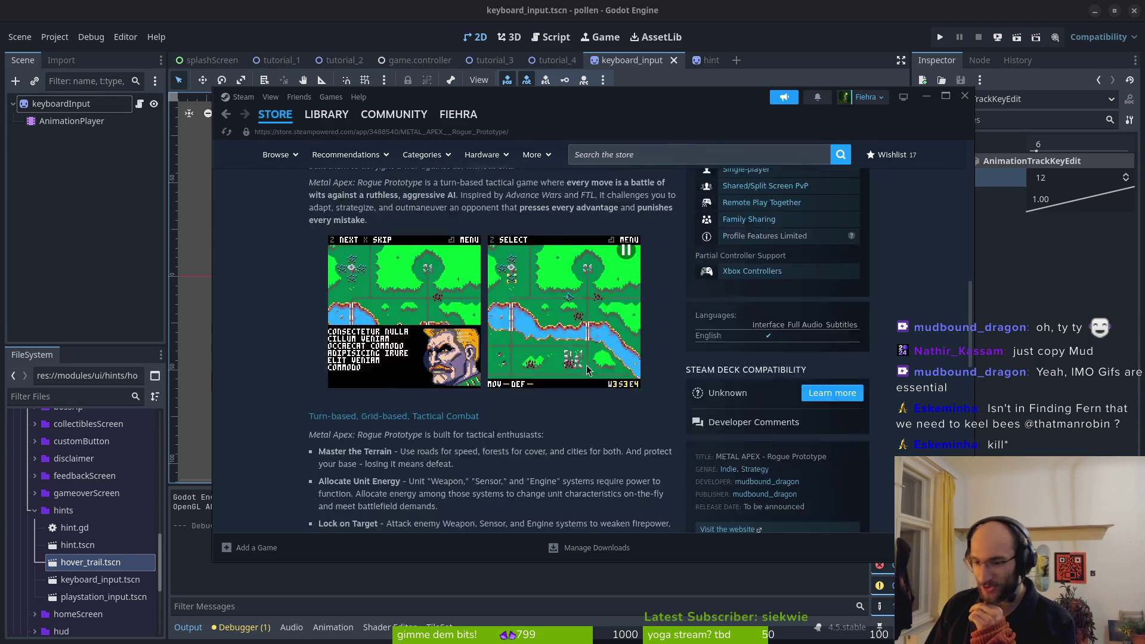
scroll(516, 393, down, 3)
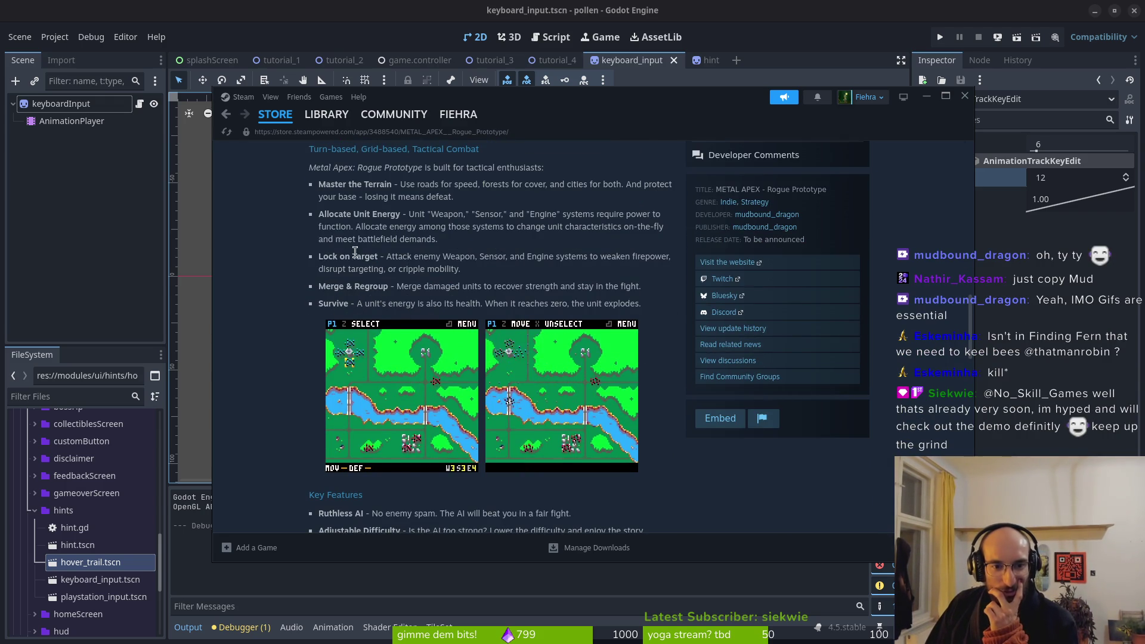
drag(318, 185, 415, 189)
click(451, 259)
scroll(451, 258, down, 5)
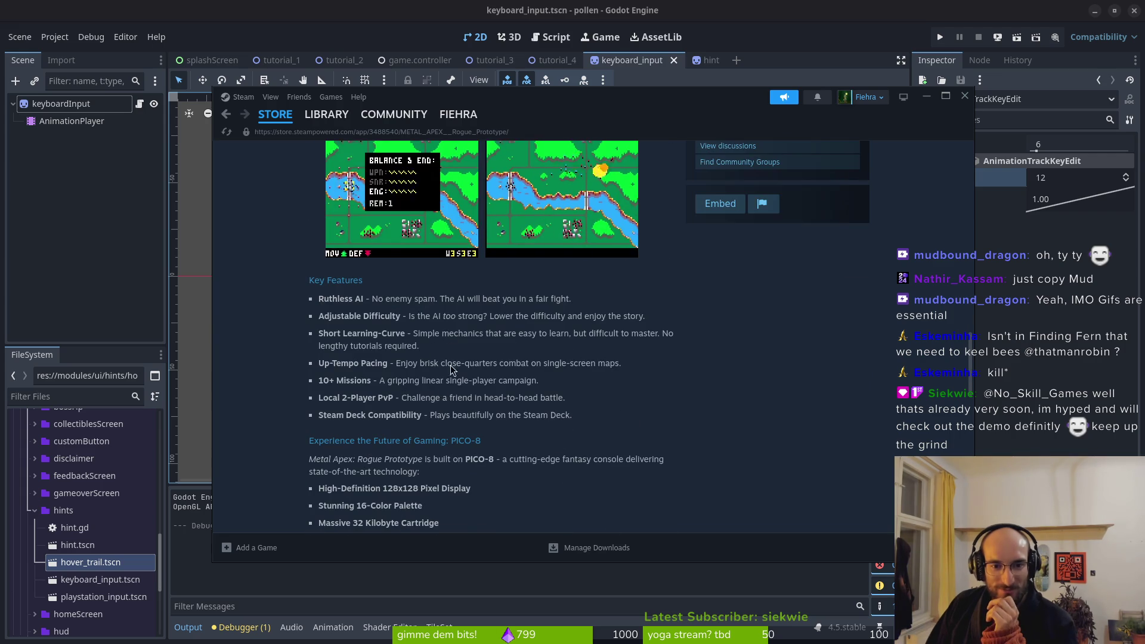
scroll(370, 326, down, 1)
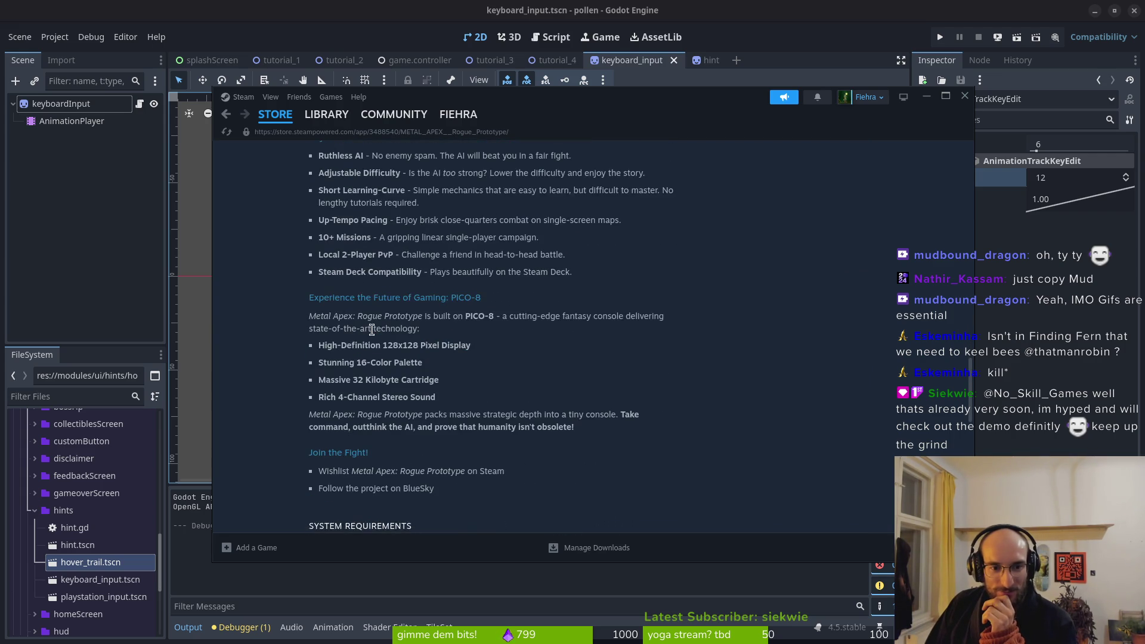
scroll(371, 331, down, 3)
scroll(415, 431, down, 4)
scroll(440, 424, up, 13)
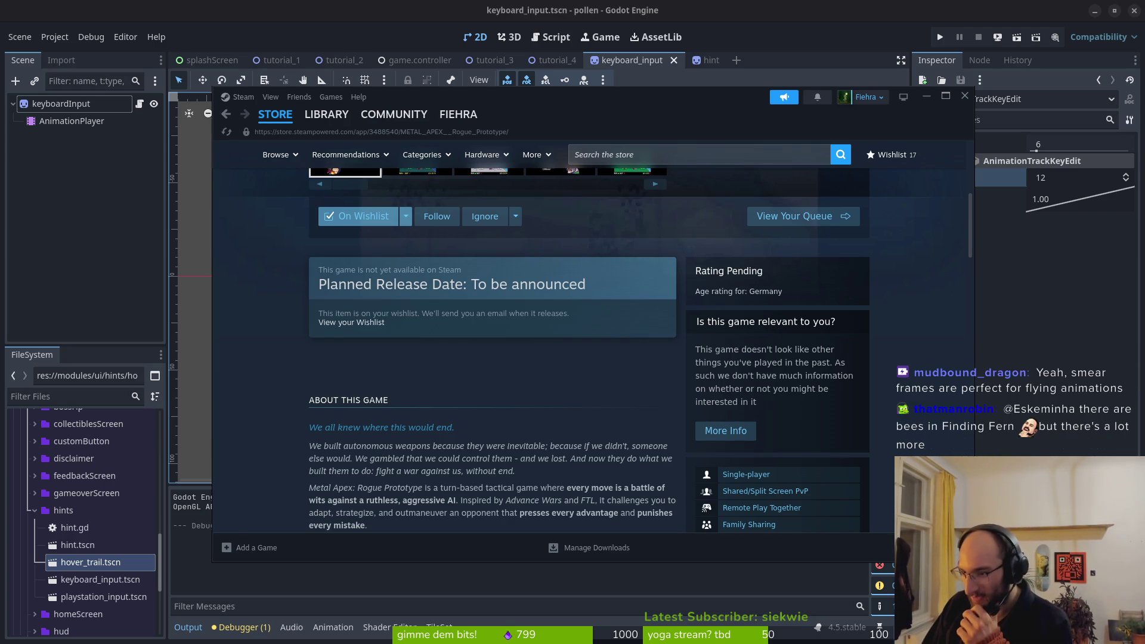
scroll(614, 422, down, 5)
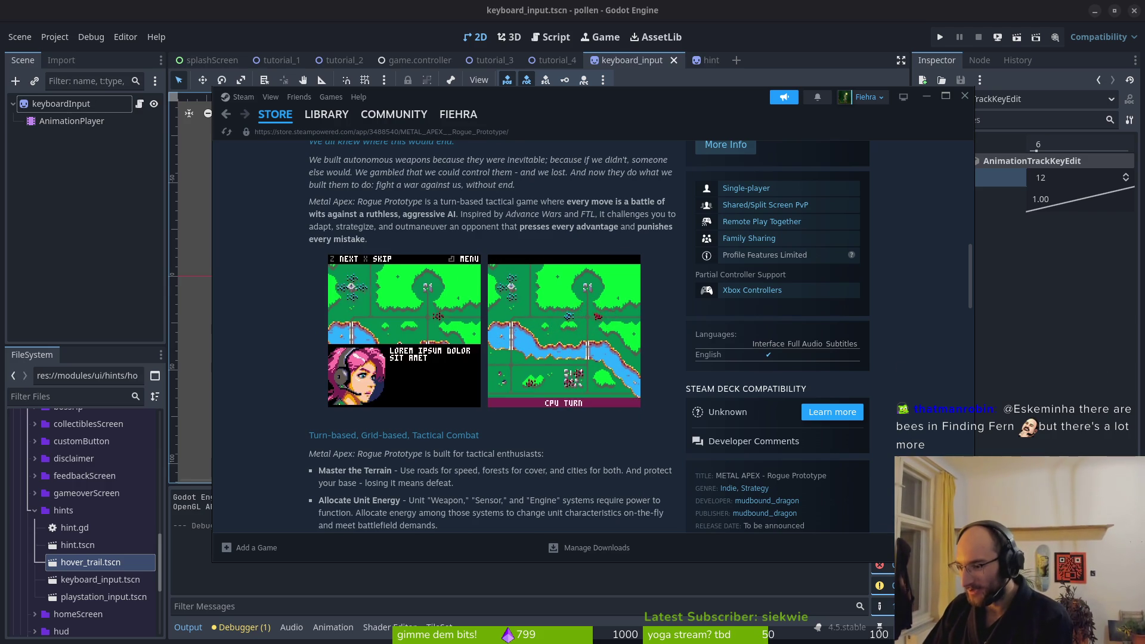
mouse_move(633, 291)
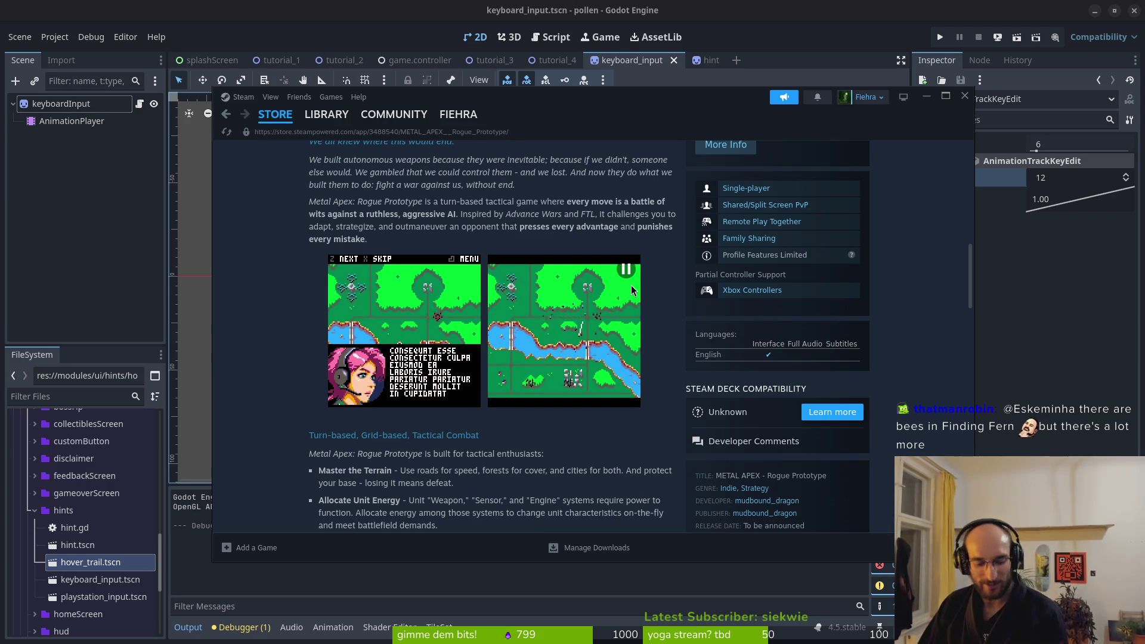
key(super+w)
Bring Aseprite to the front and go to its Home page
key(Return)
key(w)
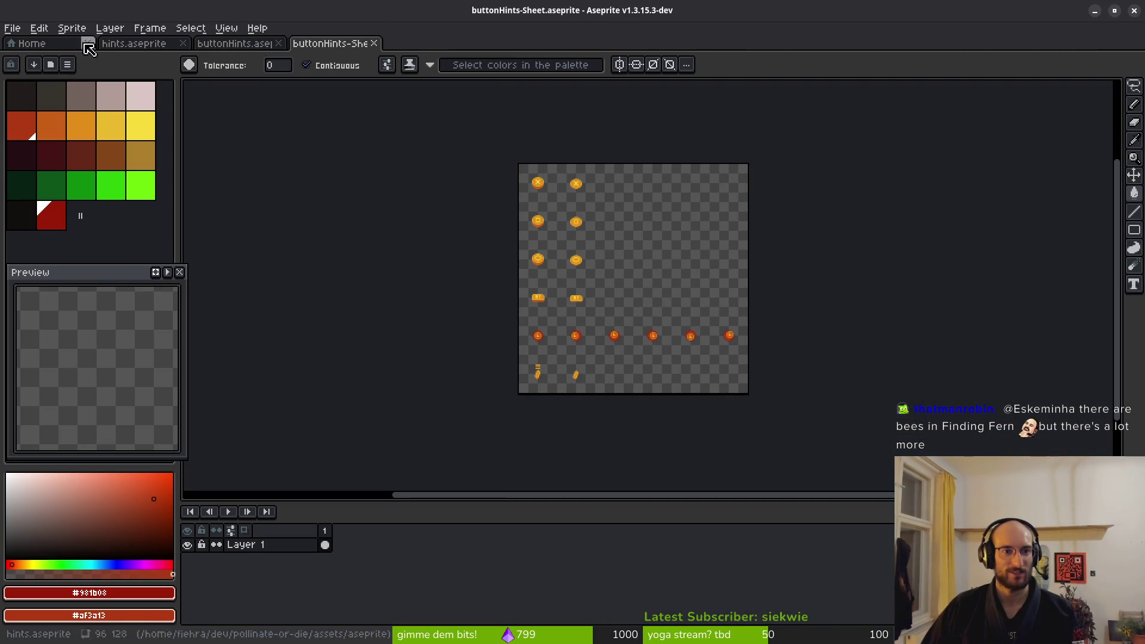
click(35, 43)
click(12, 28)
key(Escape)
Browse from the assets folder into the aseprite folder holding buttonHints.aseprite
click(84, 82)
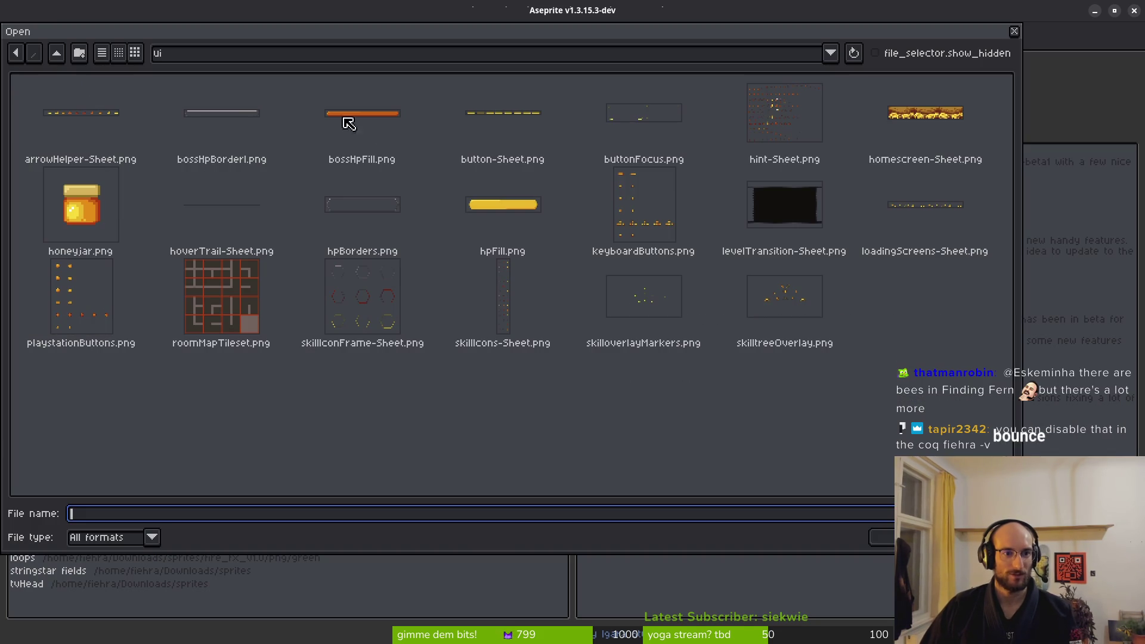
click(56, 53)
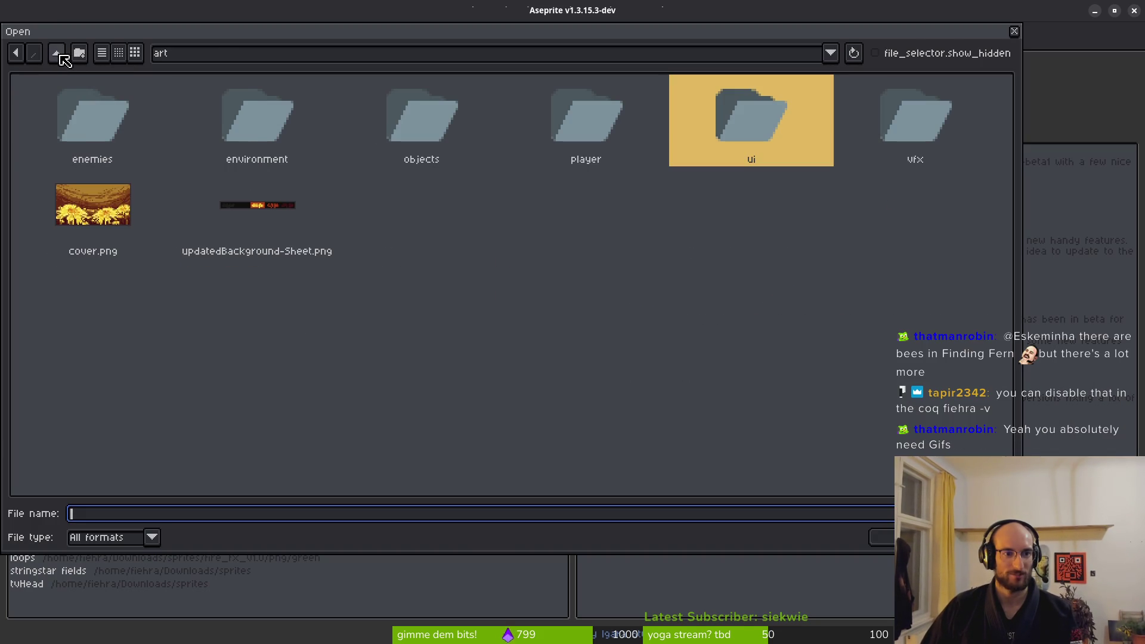
click(57, 53)
double_click(81, 132)
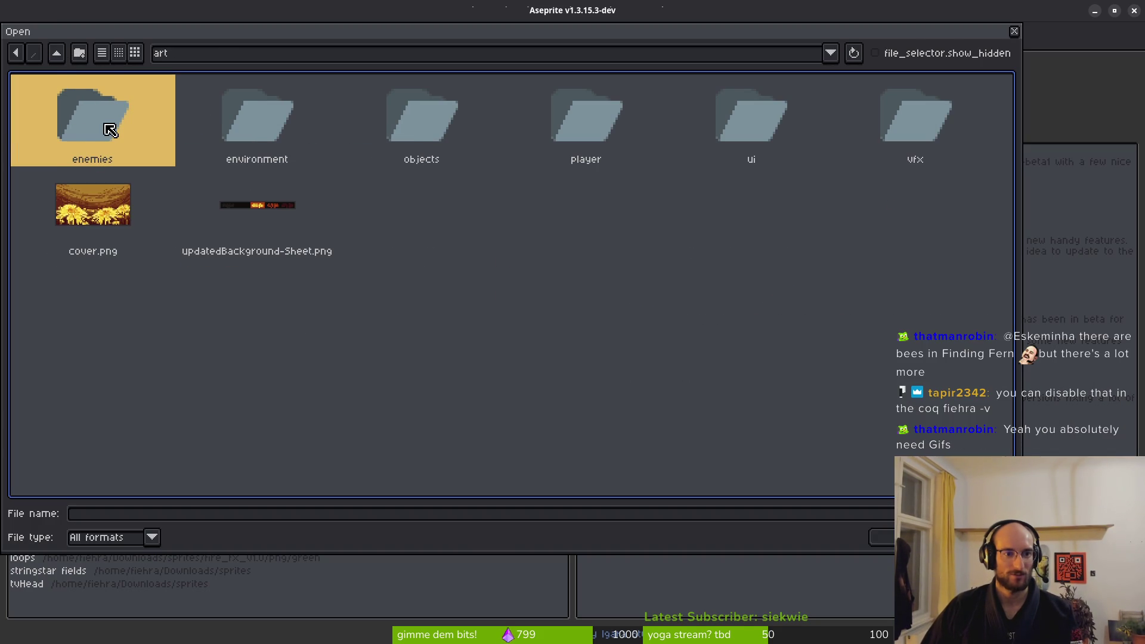
click(57, 53)
double_click(170, 111)
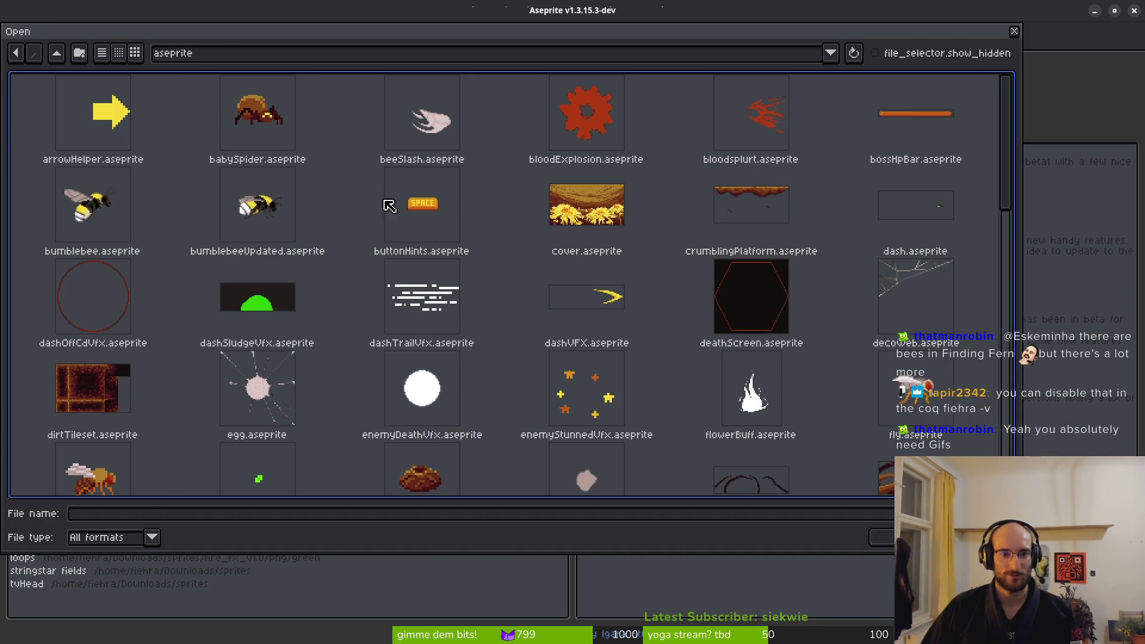
scroll(665, 224, down, 1)
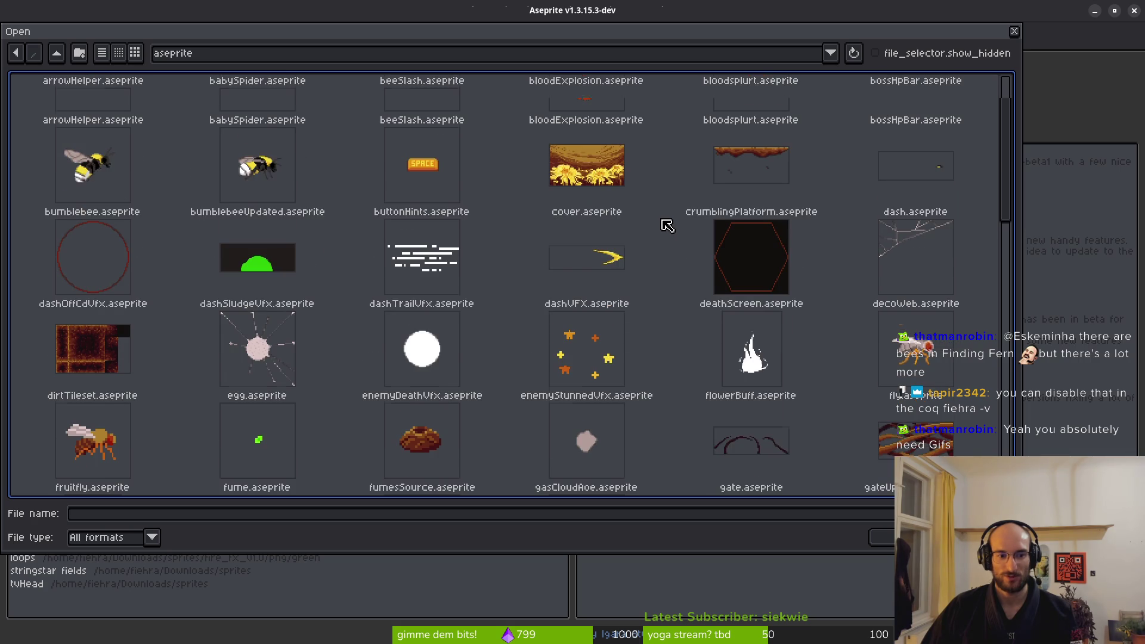
Open fruitfly.aseprite in Aseprite for editing
scroll(666, 224, down, 1)
click(126, 392)
click(881, 536)
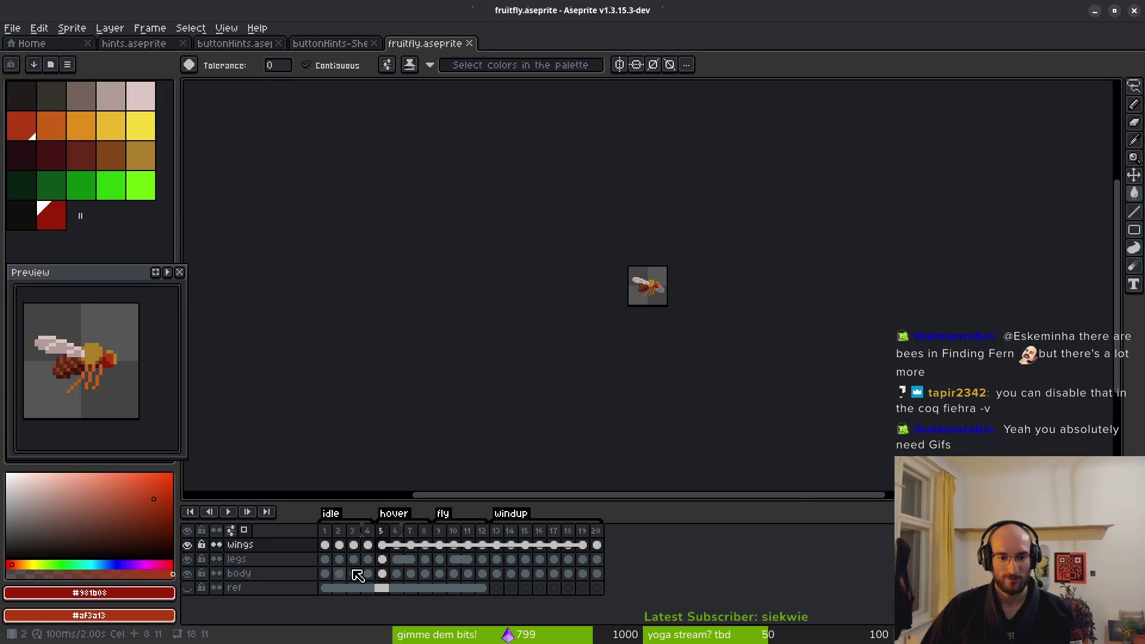
scroll(670, 272, up, 3)
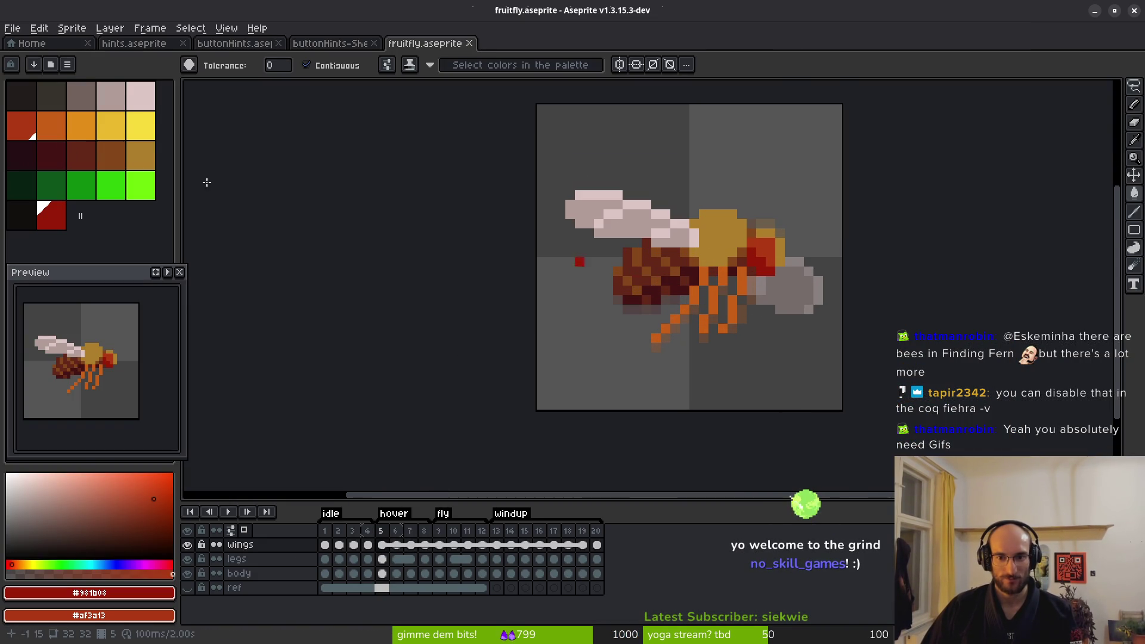
On frame 5's wings cel, pencil pale pink strokes across the fly's body, then undo them
click(382, 546)
key(b)
scroll(670, 298, up, 3)
mouse_move(542, 251)
mouse_down()
mouse_move(565, 280)
mouse_move(719, 299)
mouse_up()
mouse_move(654, 315)
mouse_down()
mouse_move(560, 299)
mouse_move(510, 281)
mouse_move(509, 262)
mouse_up()
key(ctrl+z)
key(ctrl+z)
key(ctrl+z)
mouse_move(516, 256)
mouse_down()
mouse_move(509, 223)
mouse_move(490, 223)
mouse_up()
drag(554, 297, 644, 311)
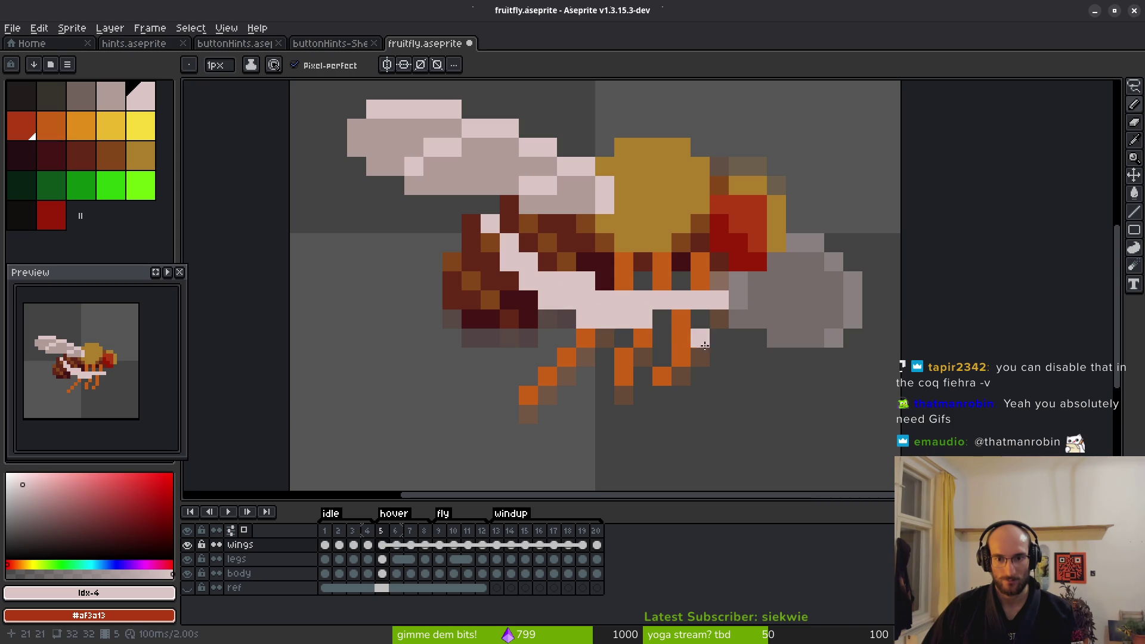
scroll(705, 346, down, 4)
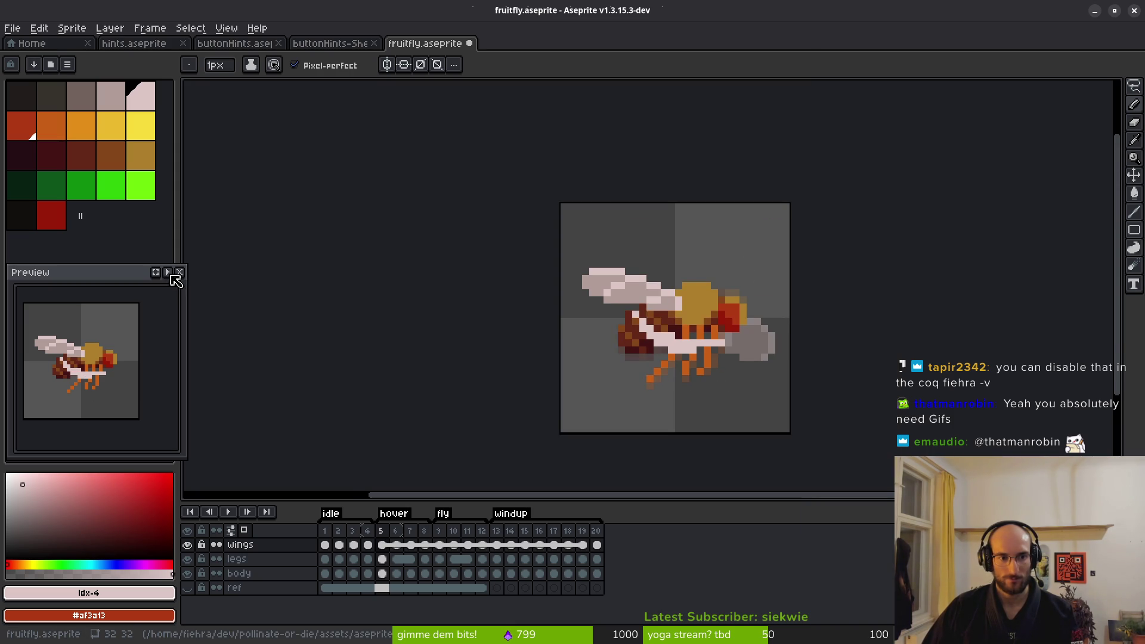
scroll(657, 370, up, 5)
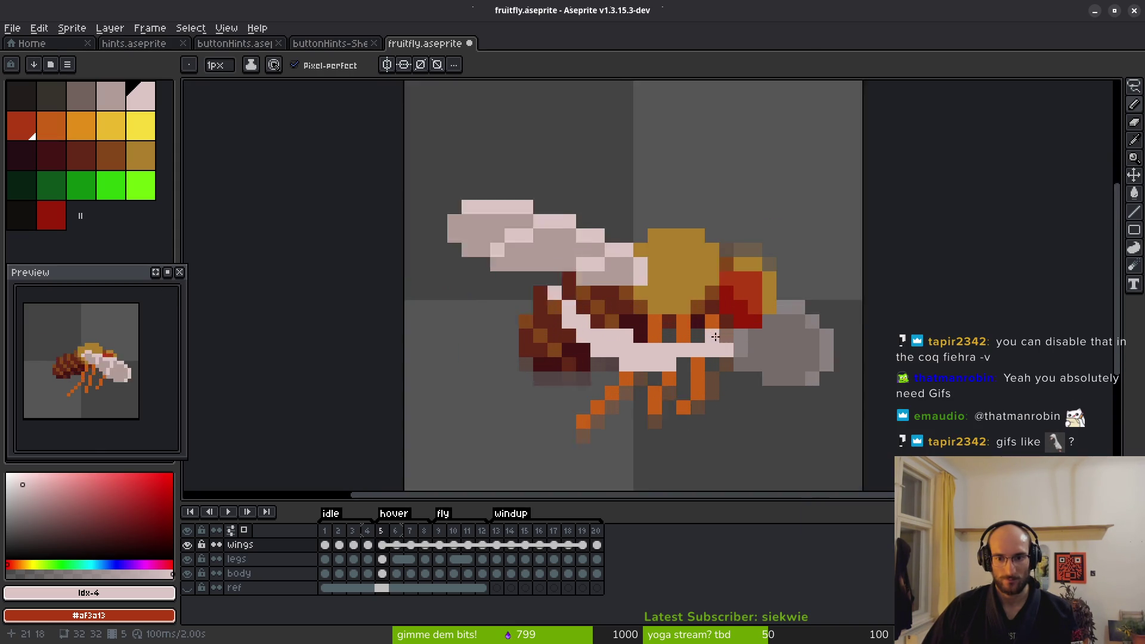
scroll(798, 380, down, 1)
scroll(805, 358, up, 1)
scroll(817, 315, down, 3)
scroll(817, 314, up, 3)
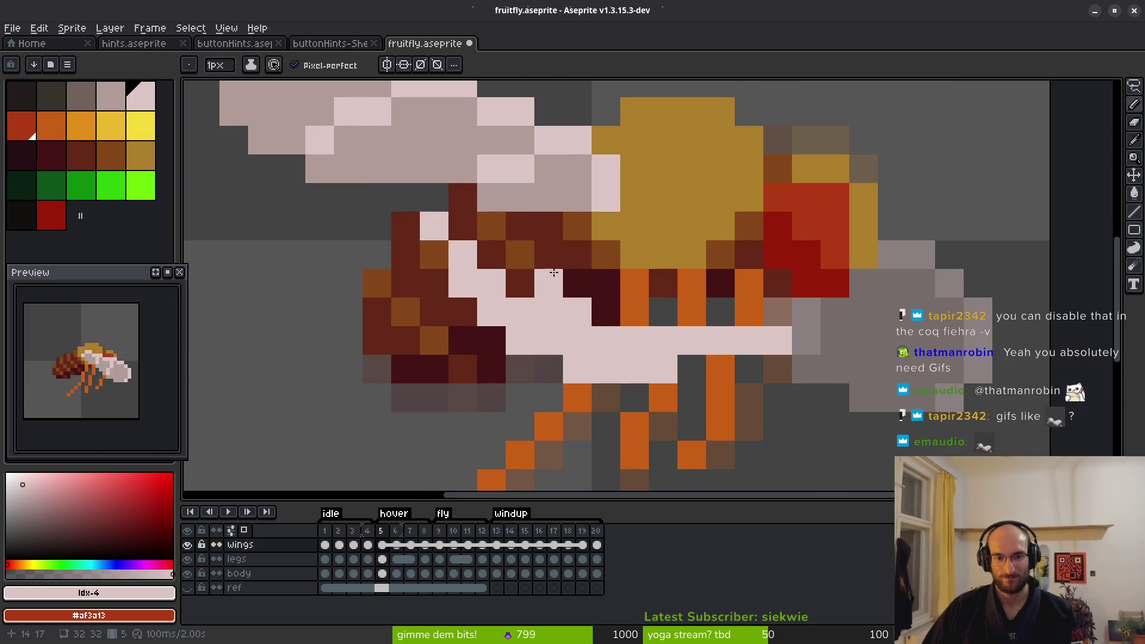
key(w)
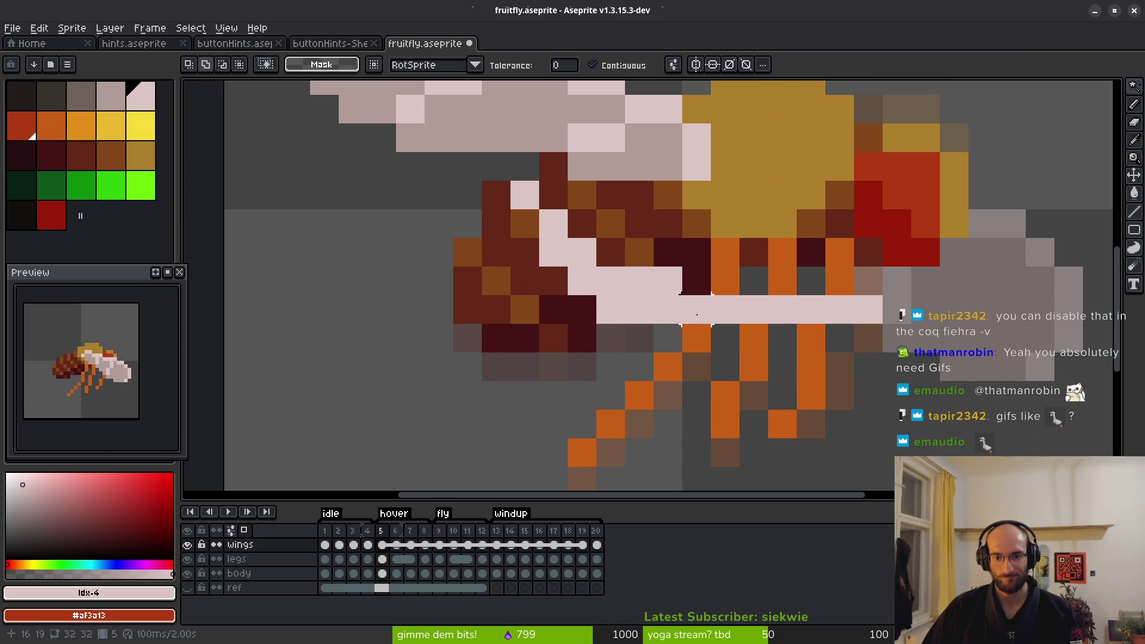
key(ctrl+z)
key(ctrl+z)
key(ctrl+z)
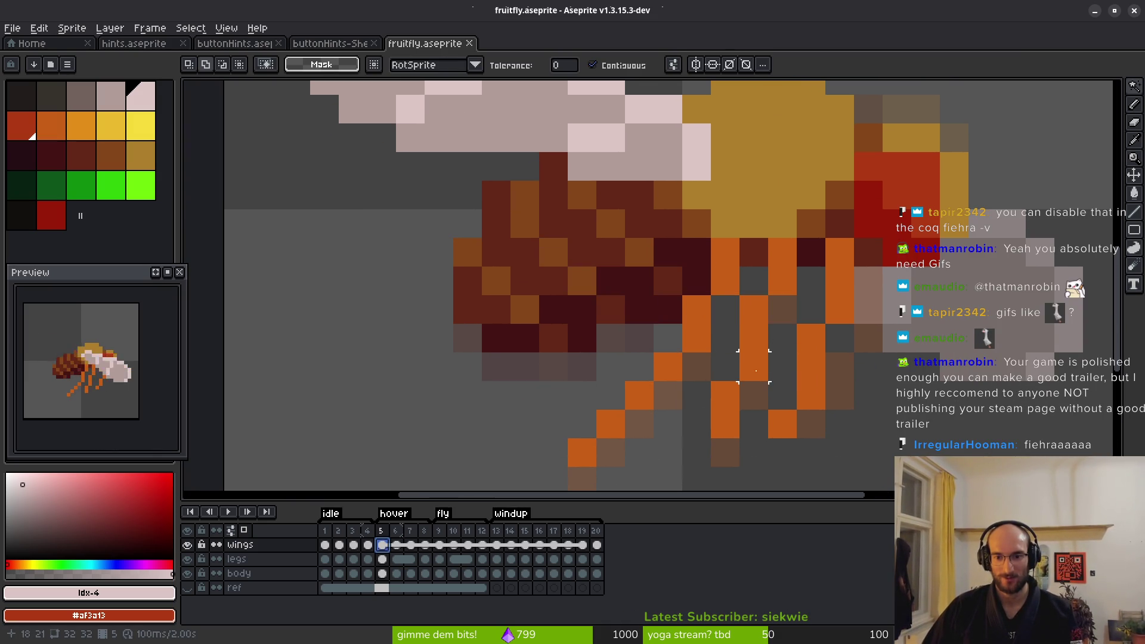
key(ctrl+z)
Redraw a diagonal pale pink wing line and smear rows across the fly's body
key(b)
mouse_move(508, 240)
mouse_down()
mouse_move(567, 296)
mouse_move(708, 325)
mouse_move(794, 325)
mouse_up()
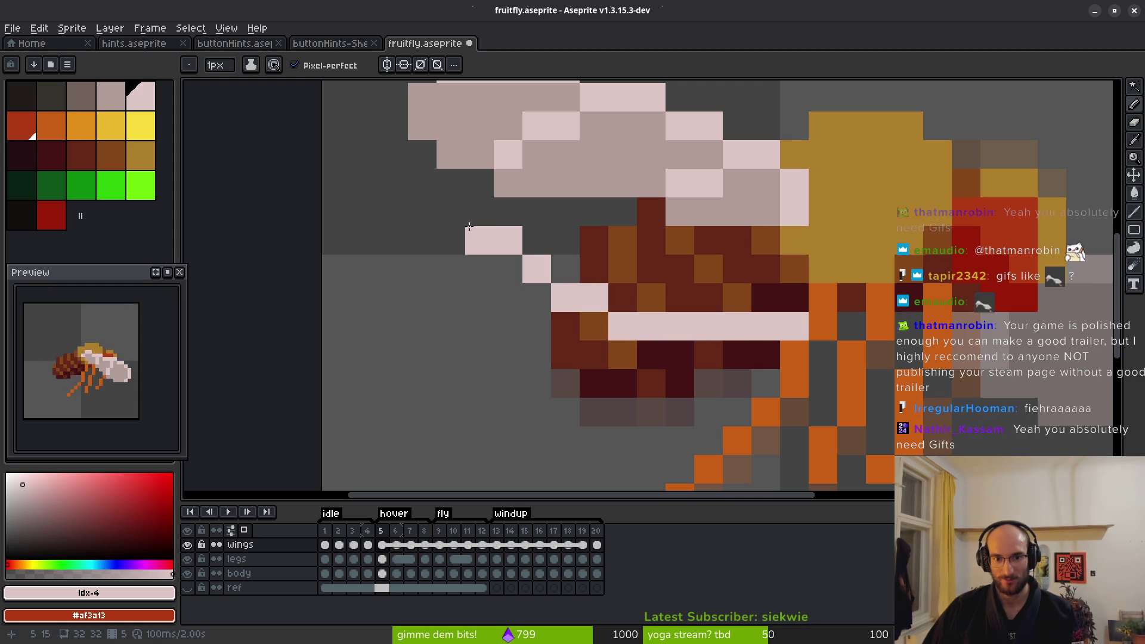
click(508, 269)
click(451, 212)
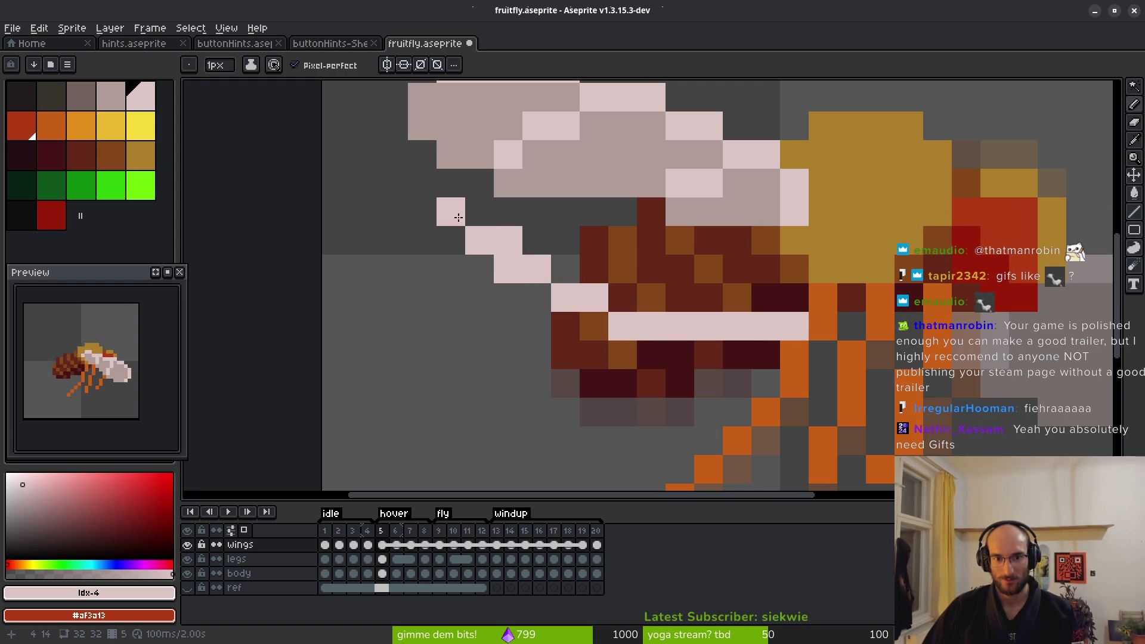
mouse_move(558, 265)
mouse_down()
mouse_move(599, 309)
mouse_move(682, 302)
mouse_up()
scroll(682, 302, down, 6)
scroll(734, 304, up, 4)
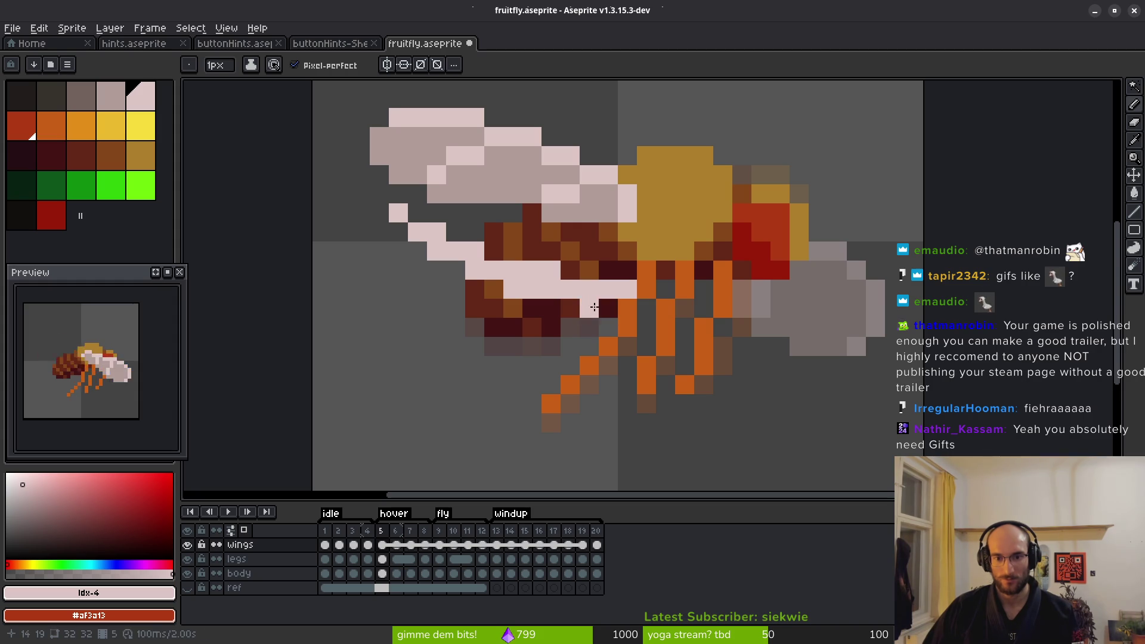
drag(572, 307, 734, 314)
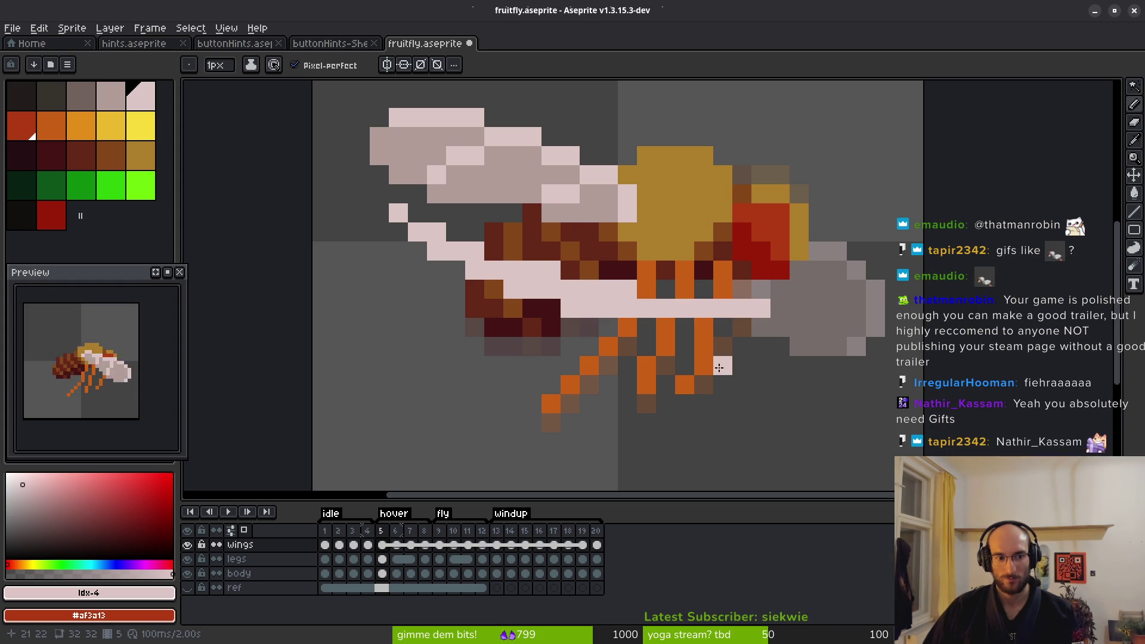
scroll(734, 365, down, 2)
scroll(743, 365, up, 1)
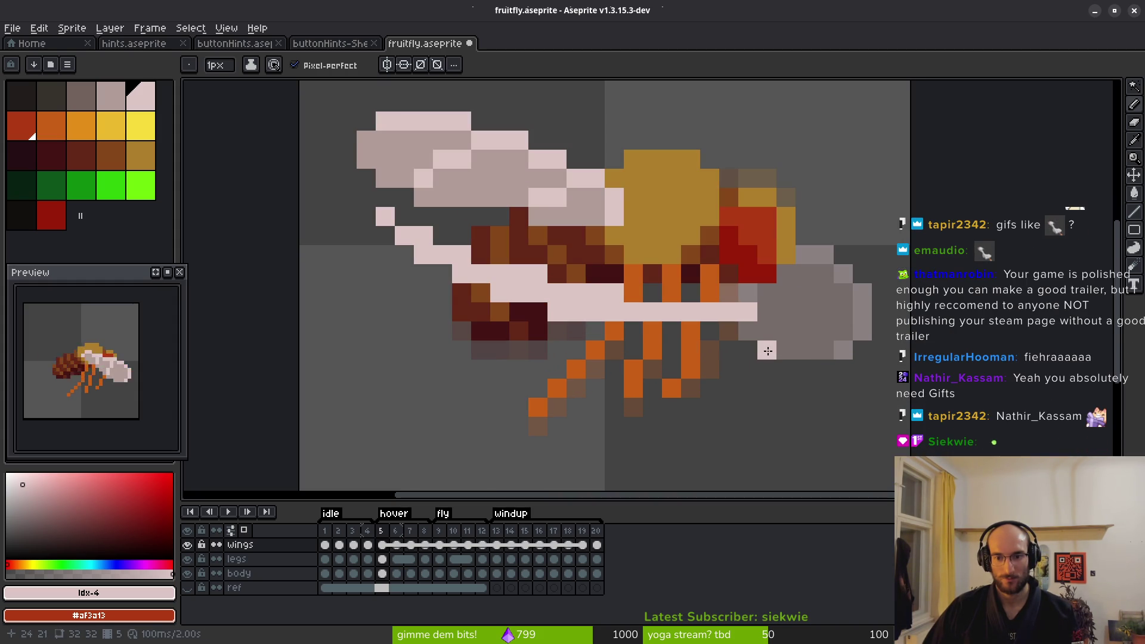
Undo a pink row across the legs and erase a stray pink pixel there
mouse_move(633, 351)
mouse_down()
mouse_move(736, 353)
mouse_move(653, 368)
mouse_move(578, 350)
mouse_up()
key(ctrl+z)
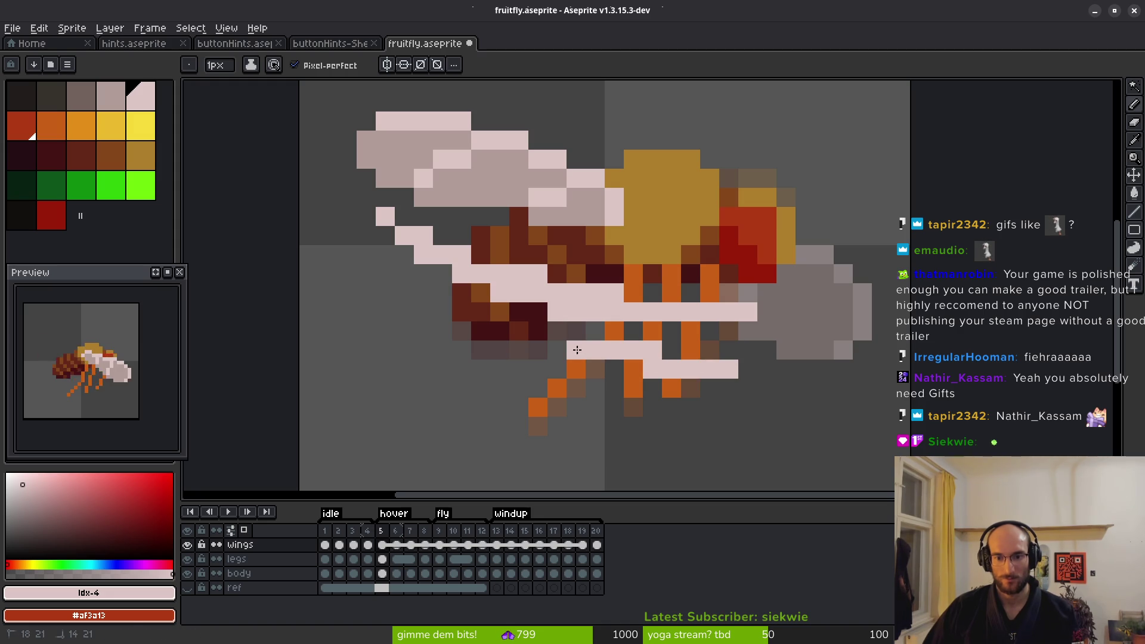
key(e)
click(576, 350)
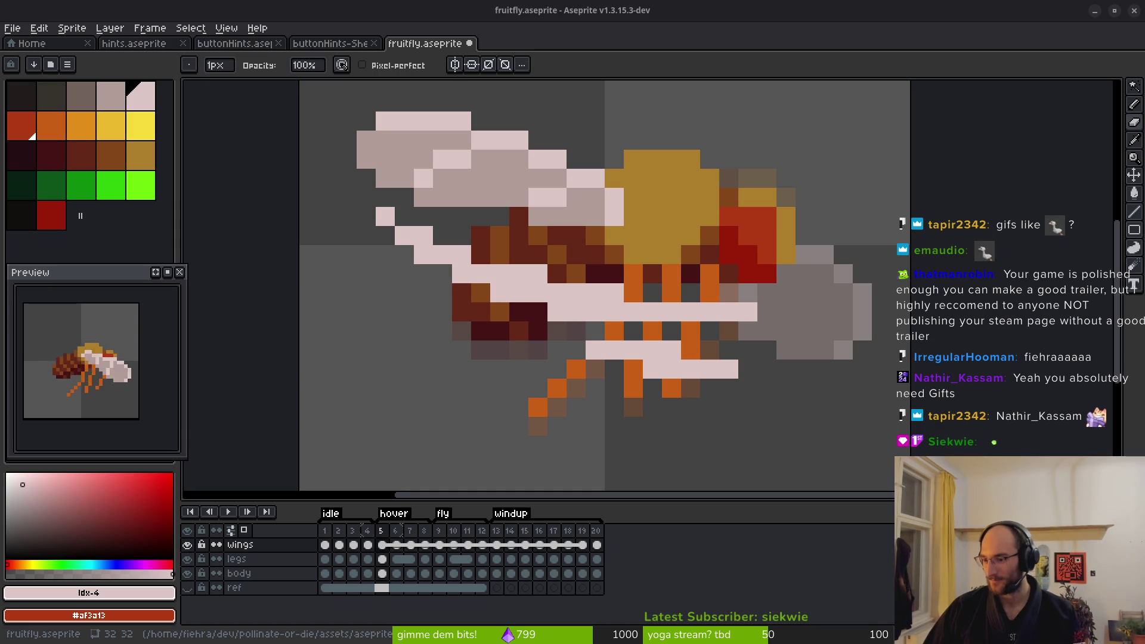
drag(645, 283, 616, 292)
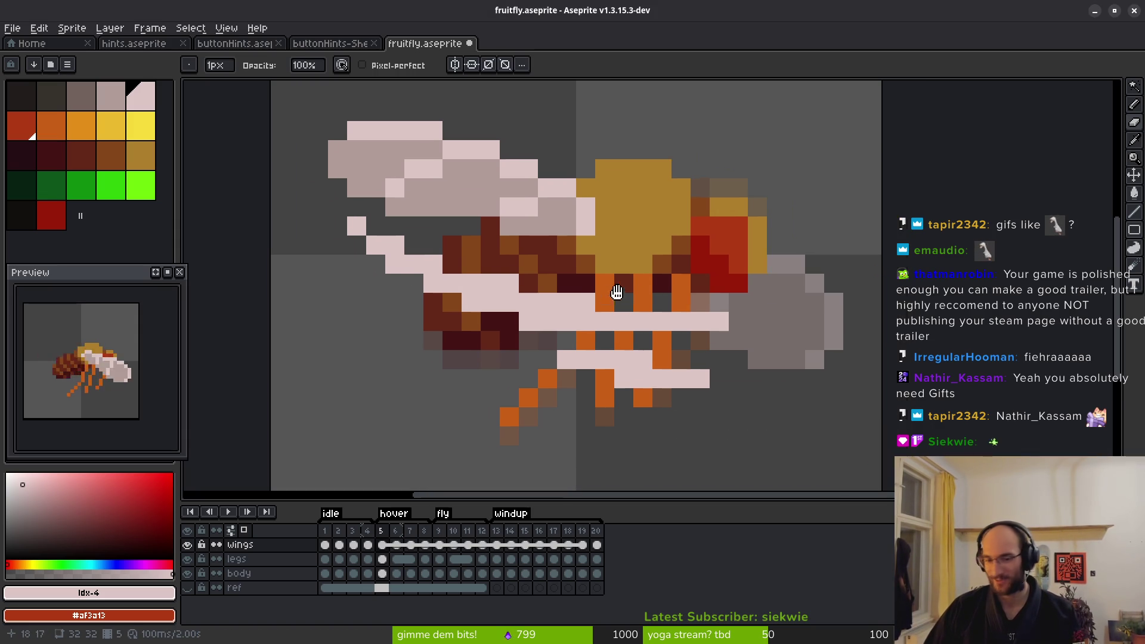
scroll(616, 293, down, 3)
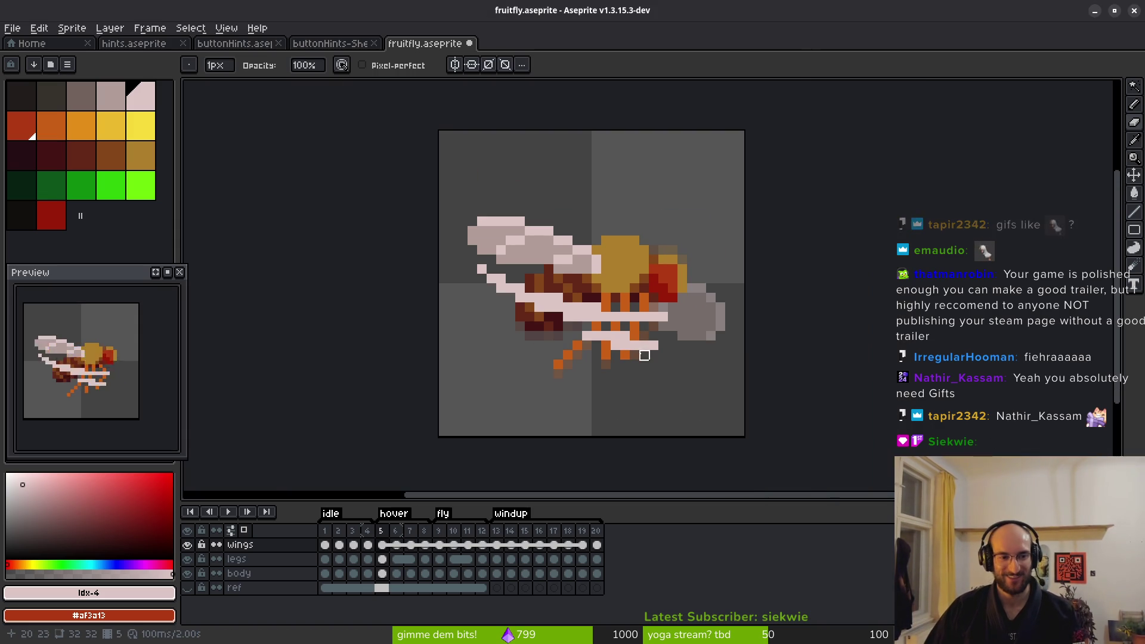
On frame 6, paint a pink smear stroke along the legs and add light-pink body pixels
click(402, 545)
scroll(634, 325, up, 3)
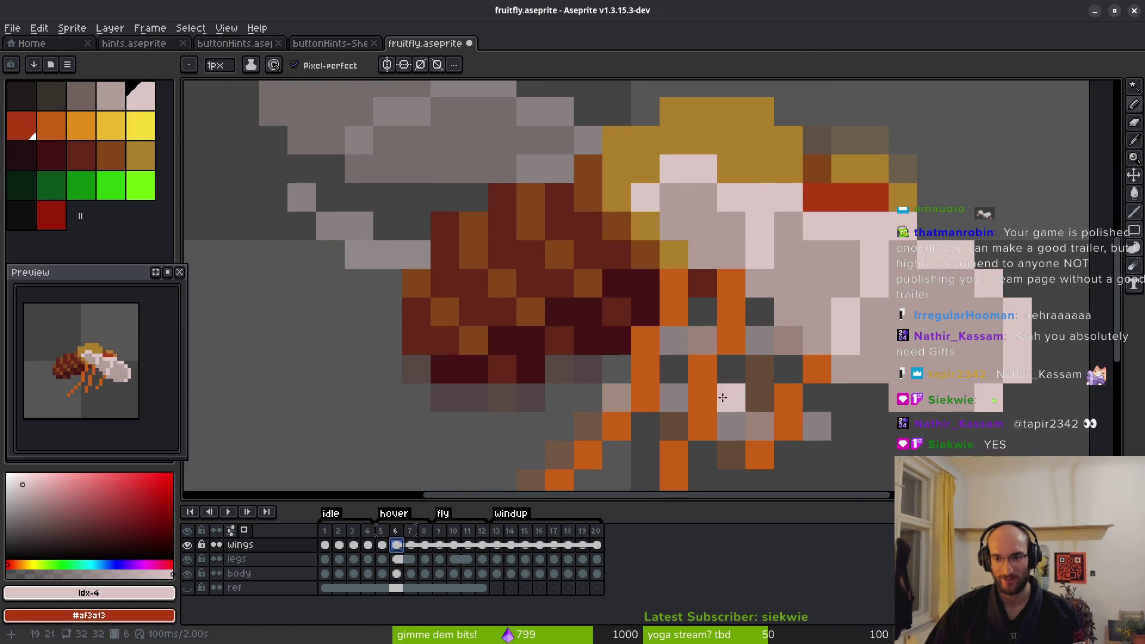
mouse_move(745, 398)
mouse_down()
mouse_move(561, 342)
mouse_move(474, 230)
mouse_up()
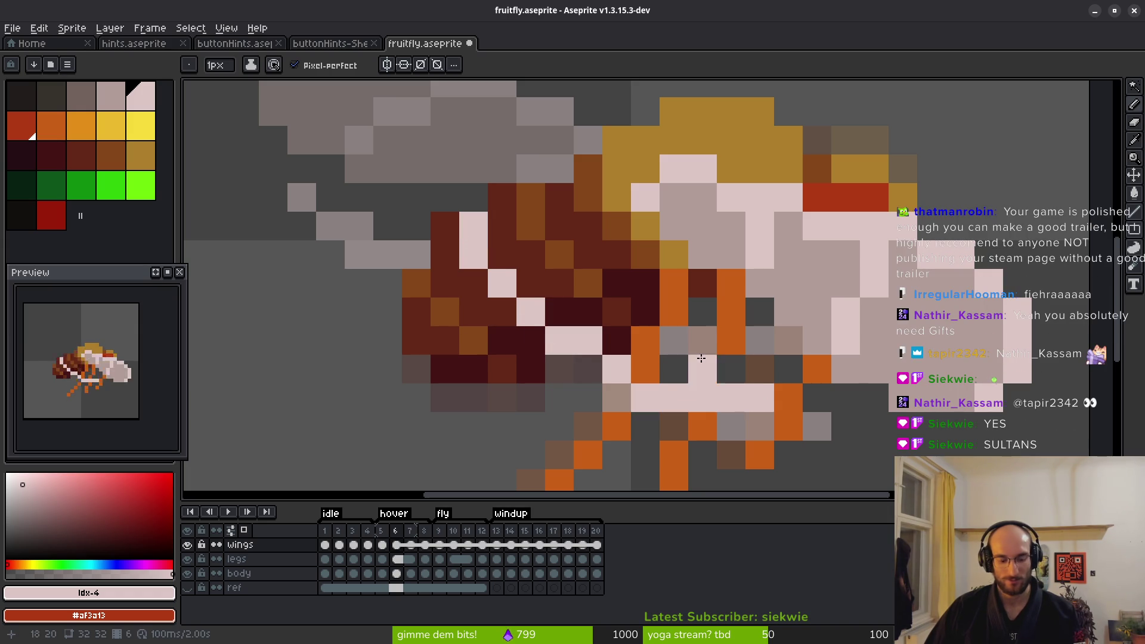
key(ctrl+z)
mouse_move(750, 387)
mouse_down()
mouse_move(498, 326)
mouse_move(388, 226)
mouse_up()
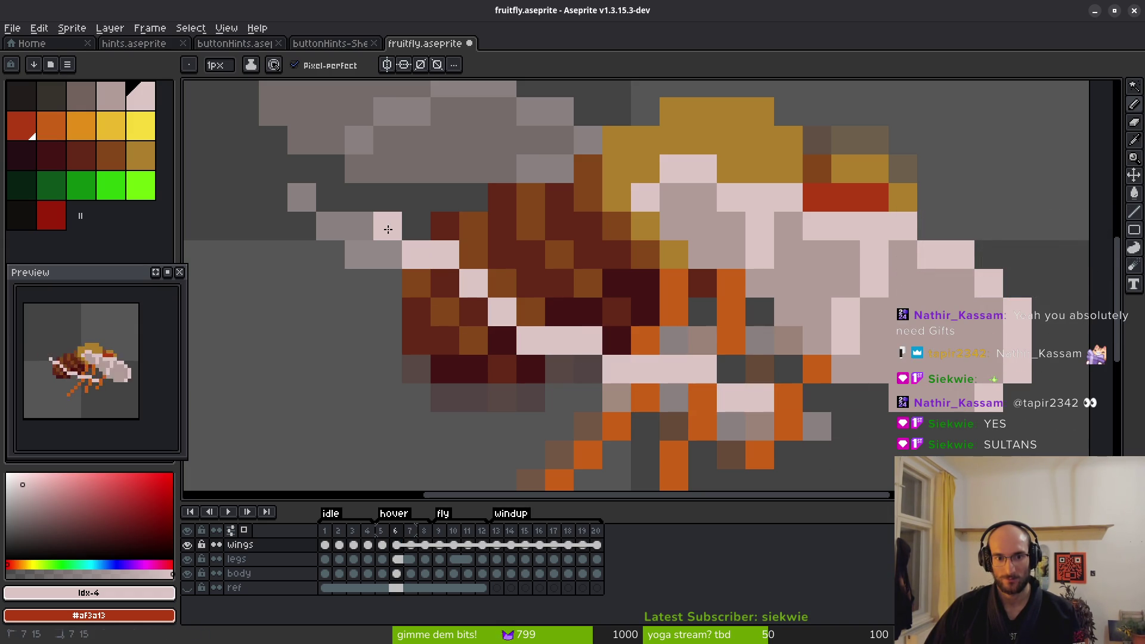
click(445, 284)
click(476, 310)
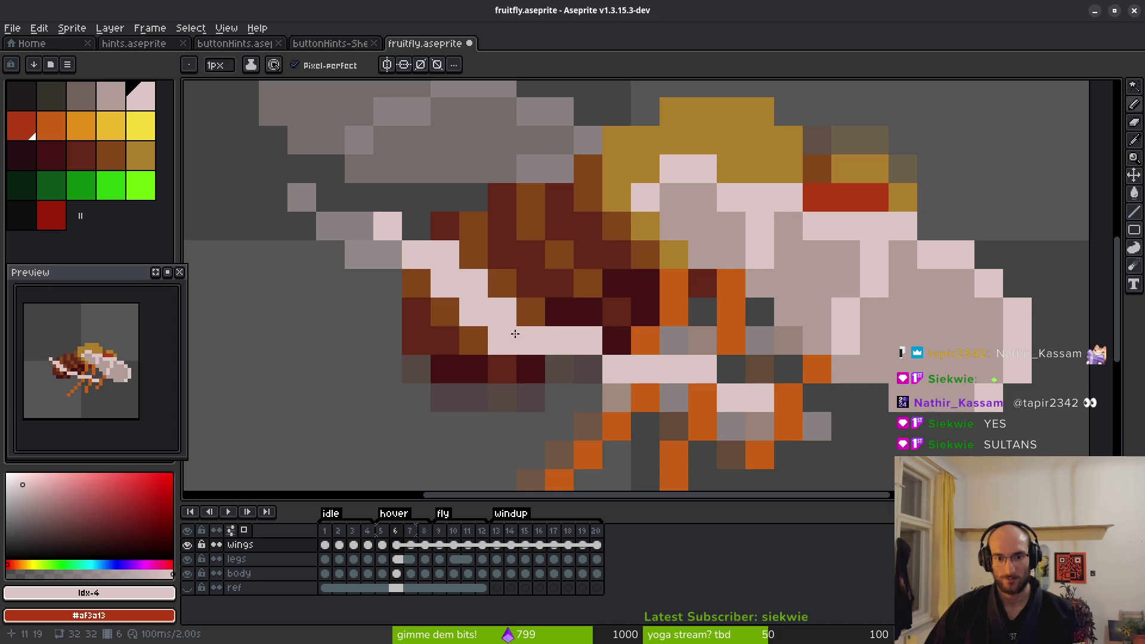
key(ctrl+z)
Remove stray pink pixels and turn dark body pixels on frame 6 light pink
right_click(537, 348)
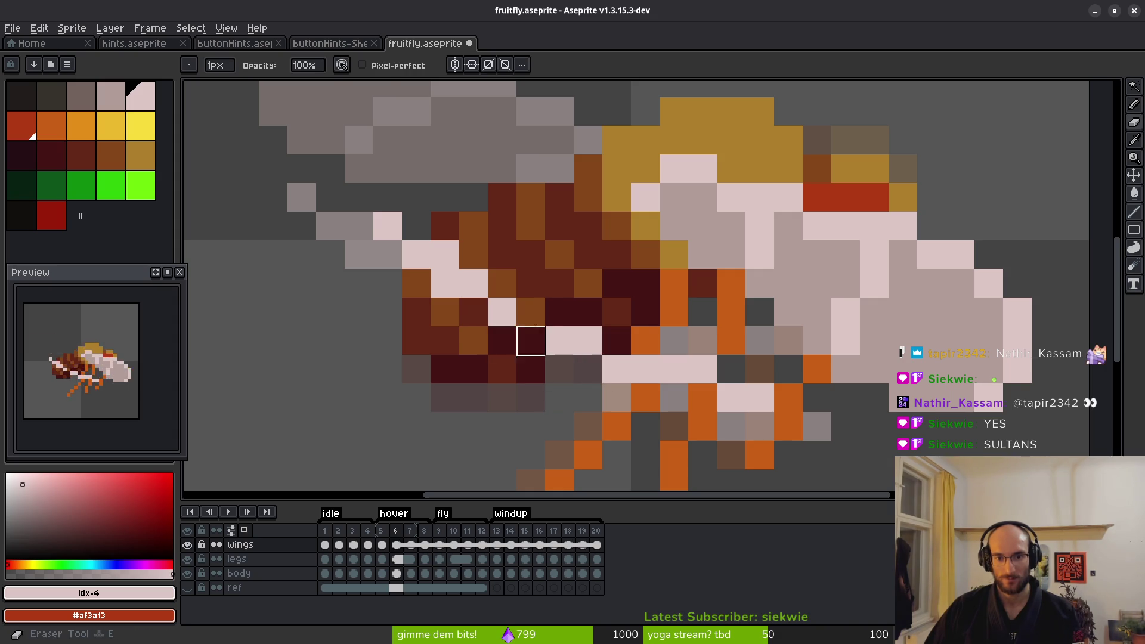
click(531, 312)
right_click(617, 369)
click(617, 341)
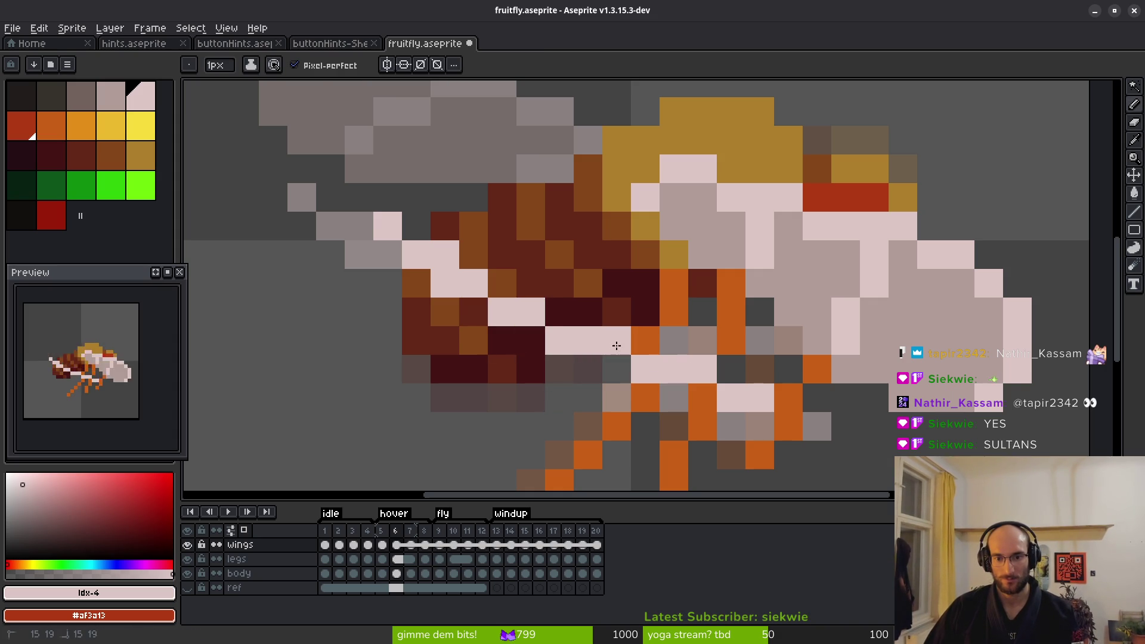
click(788, 398)
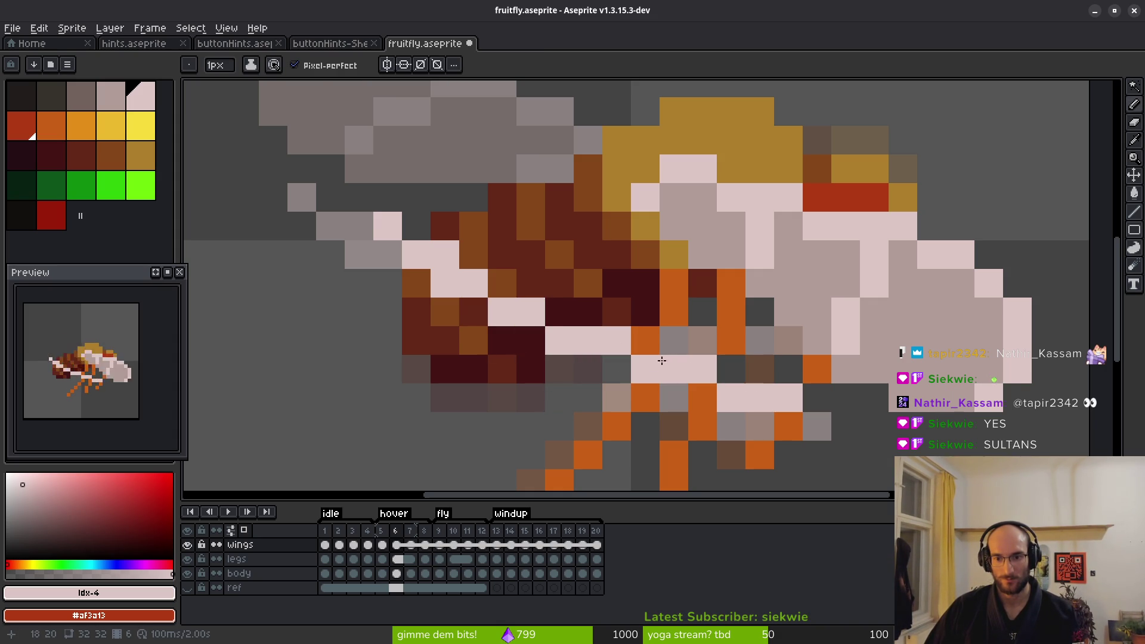
click(702, 398)
click(616, 370)
click(474, 312)
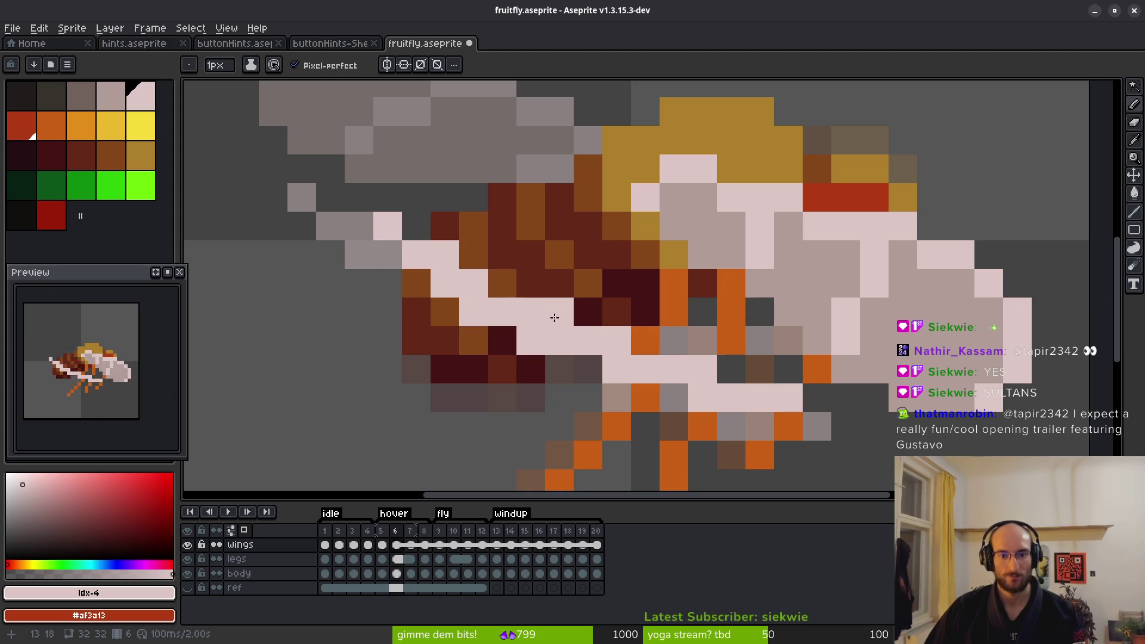
click(558, 312)
click(498, 285)
scroll(619, 384, down, 6)
scroll(147, 405, down, 2)
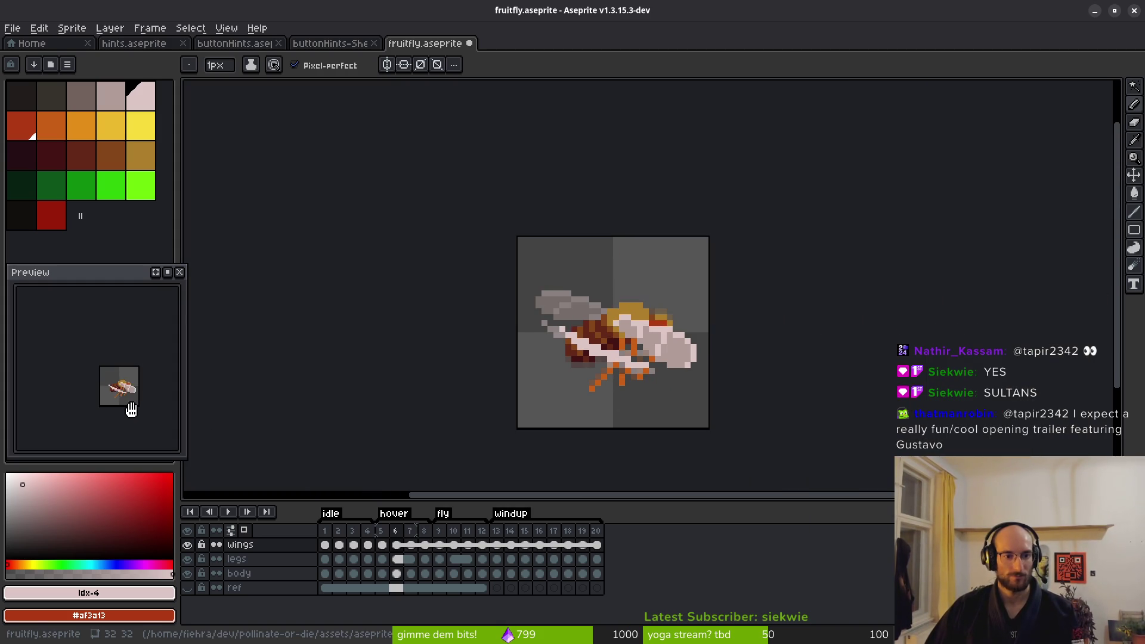
scroll(130, 410, up, 3)
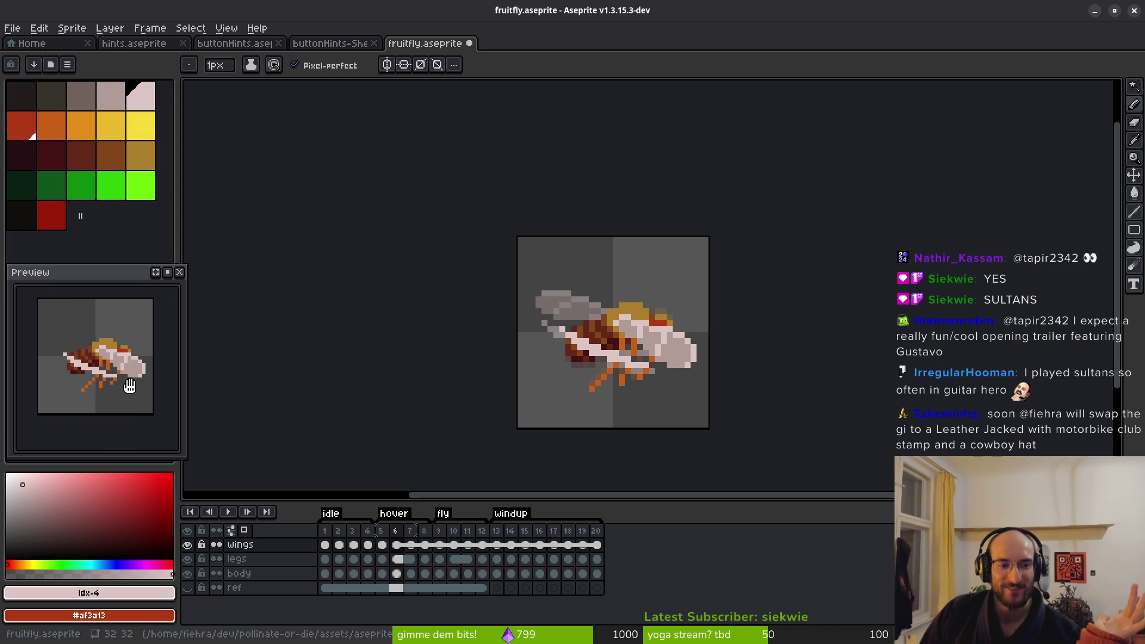
scroll(125, 389, down, 1)
scroll(125, 394, down, 2)
scroll(125, 401, up, 2)
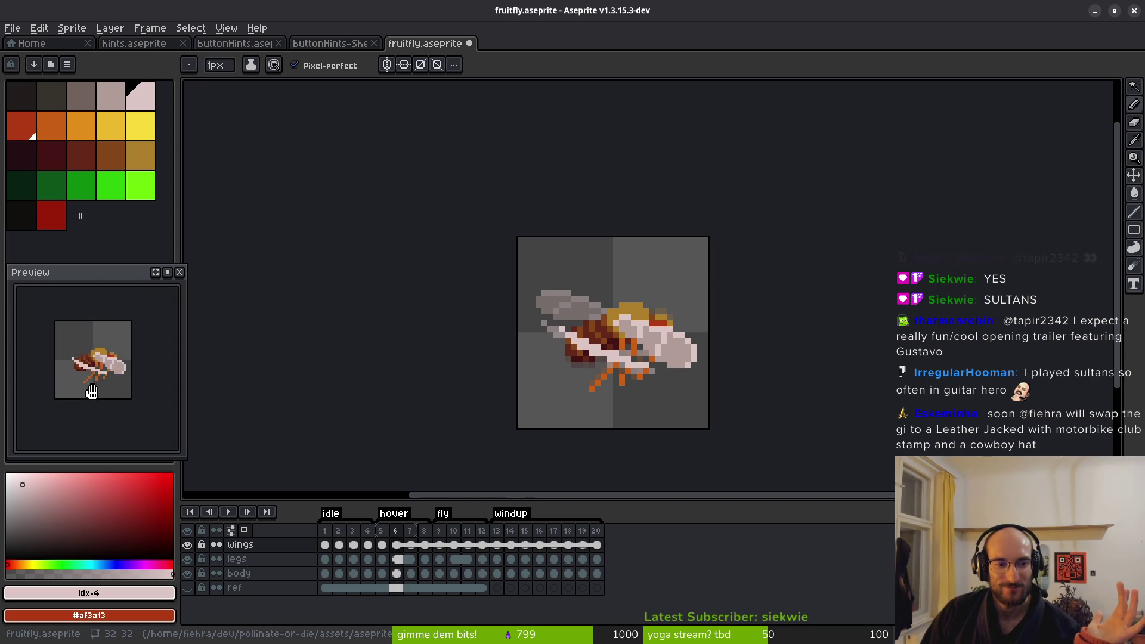
scroll(609, 377, up, 1)
scroll(609, 377, up, 3)
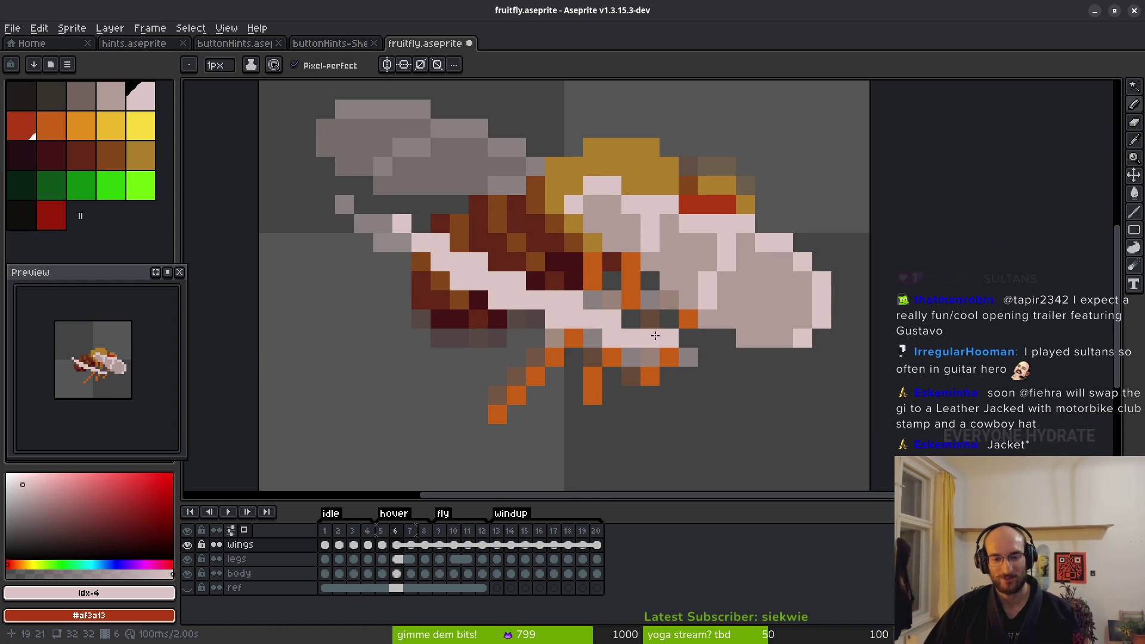
Erase the pale wing pixels over the body and legs on frames 6 and 5
key(e)
mouse_move(440, 243)
mouse_down()
mouse_move(621, 338)
mouse_move(478, 258)
mouse_move(670, 333)
mouse_up()
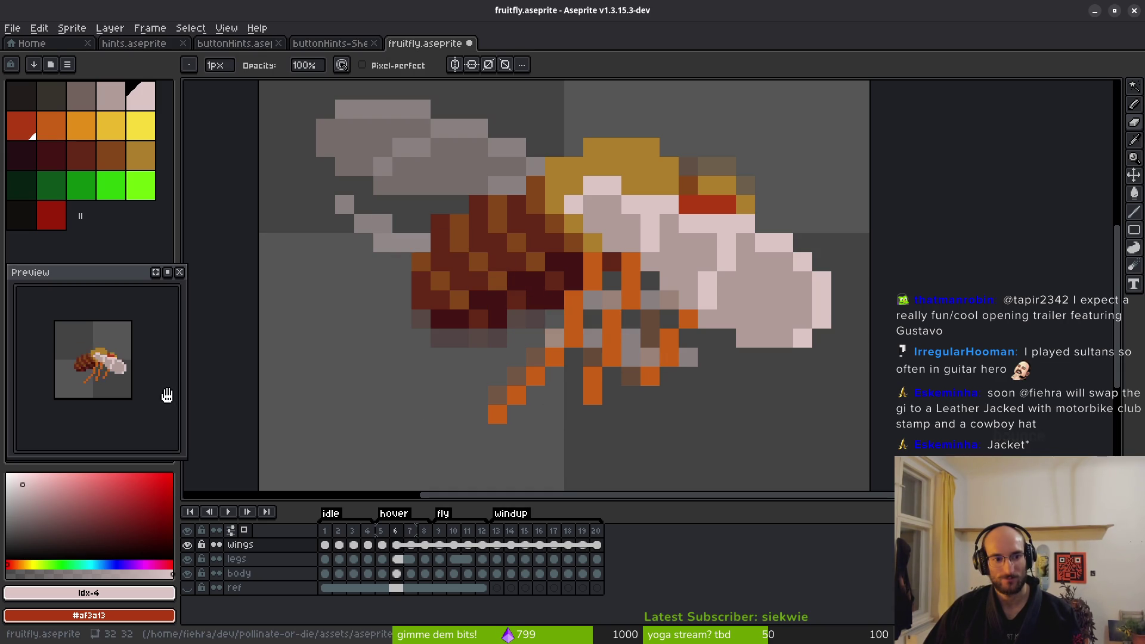
scroll(127, 413, down, 2)
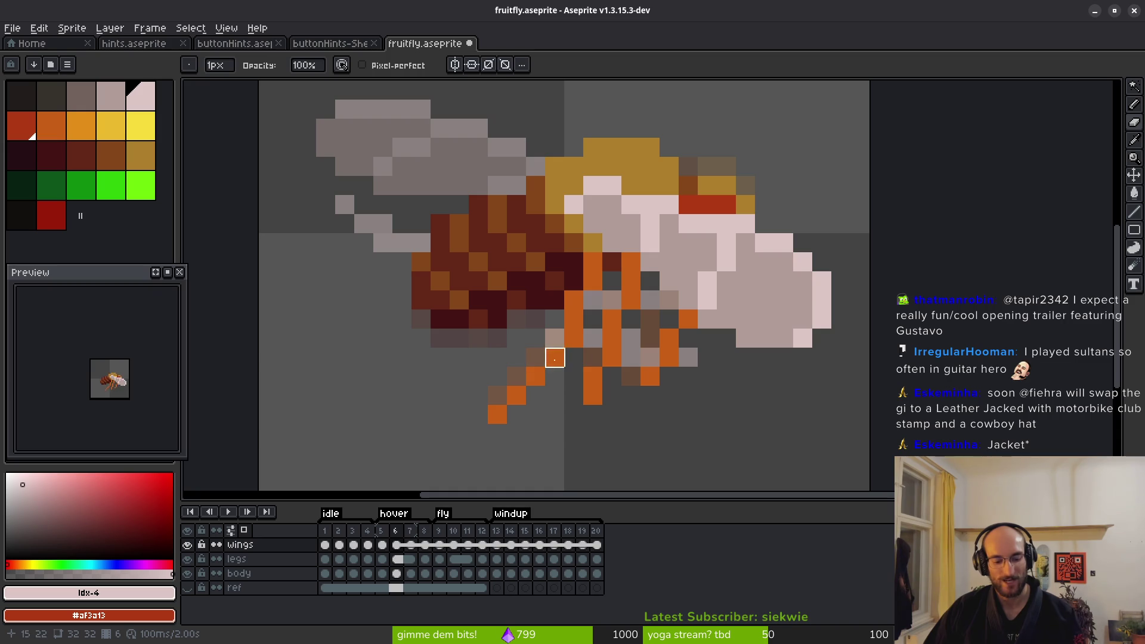
key(comma)
mouse_move(725, 300)
mouse_down()
mouse_move(422, 276)
mouse_move(326, 205)
mouse_move(422, 243)
mouse_up()
mouse_move(575, 358)
mouse_down()
mouse_move(611, 320)
mouse_move(421, 358)
mouse_up()
Save fruitfly.aseprite
key(ctrl+s)
scroll(644, 268, down, 5)
scroll(630, 286, right, 2)
scroll(630, 299, left, 1)
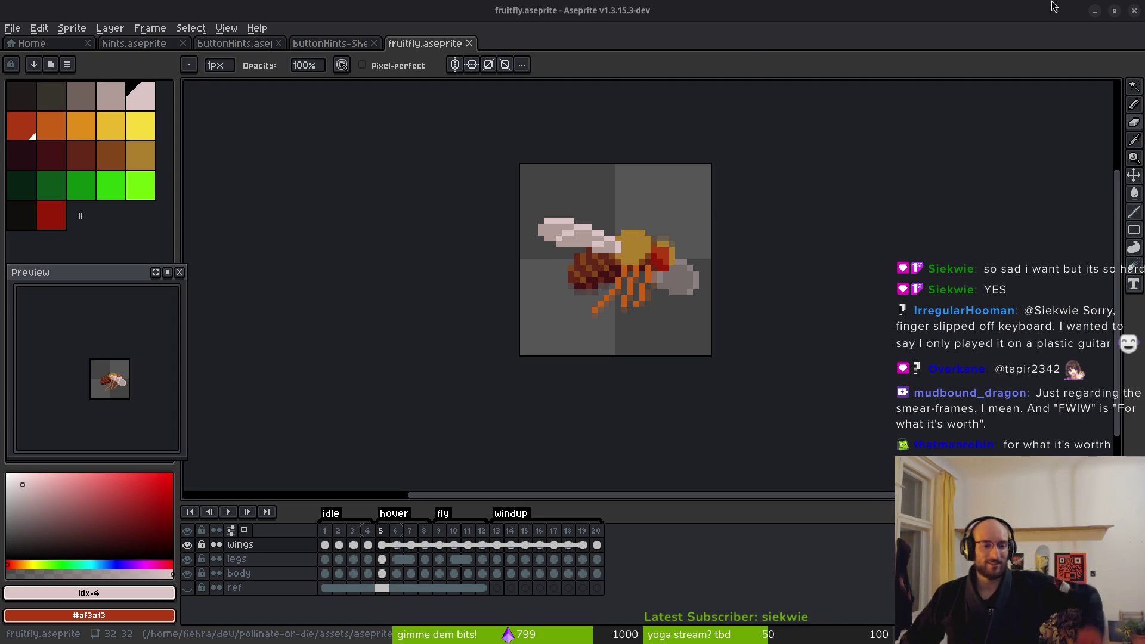
right_click(640, 9)
click(322, 362)
scroll(98, 429, up, 4)
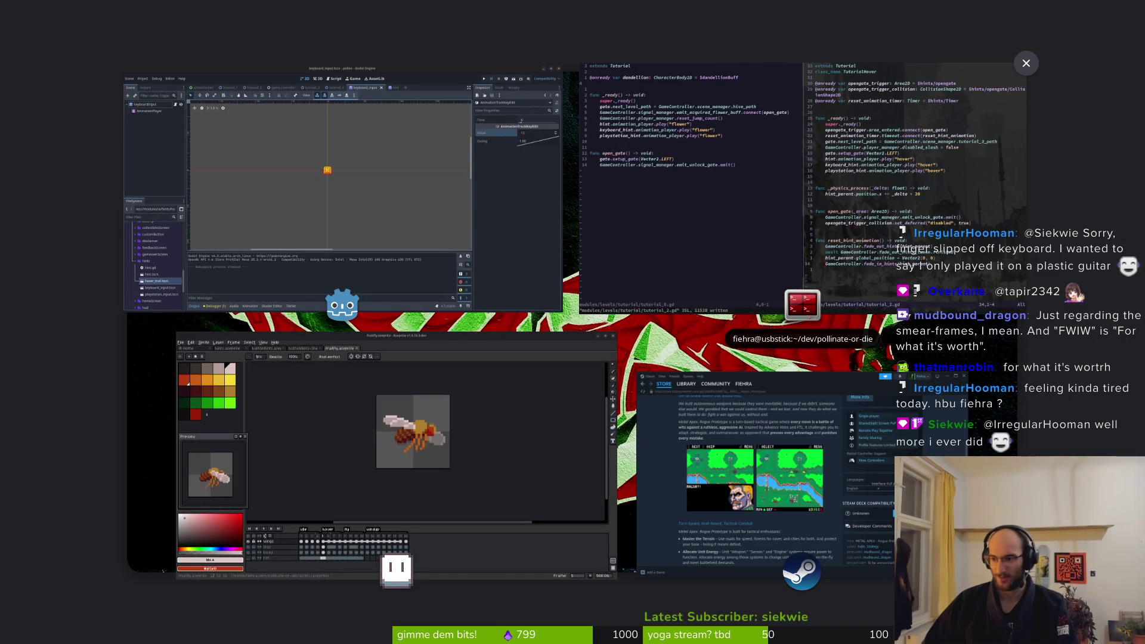
click(196, 468)
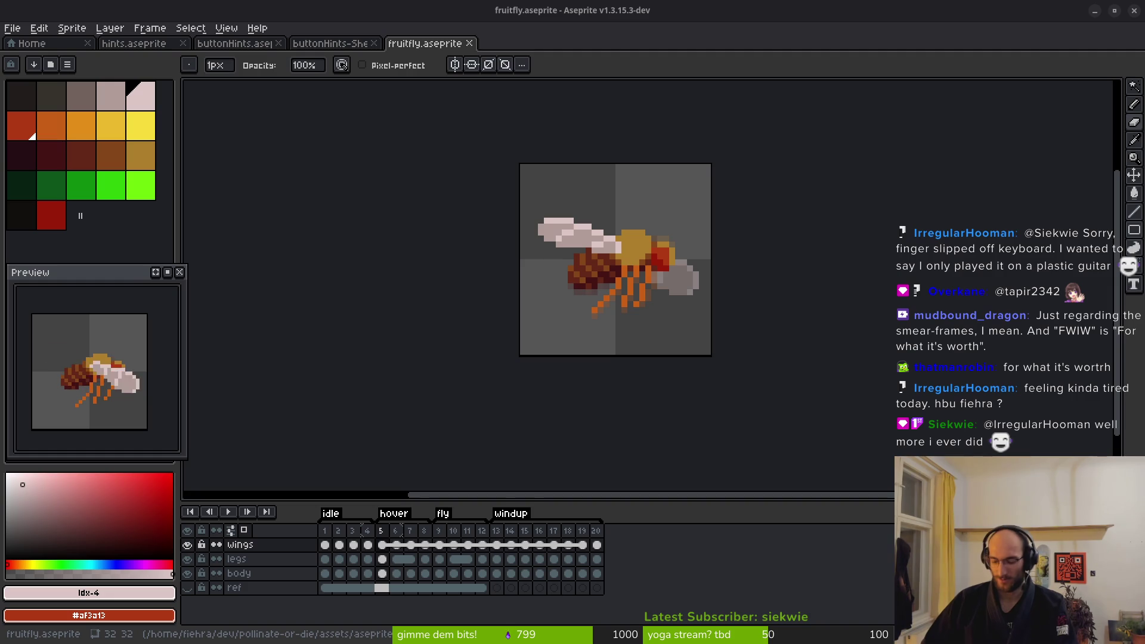
key(super)
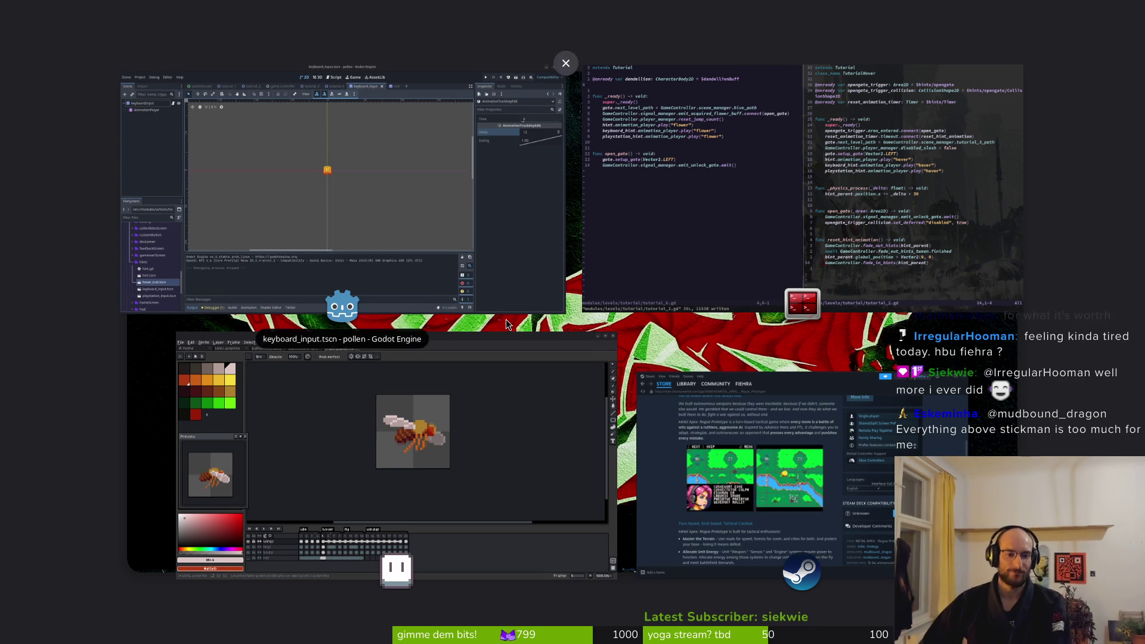
click(504, 438)
scroll(547, 330, up, 3)
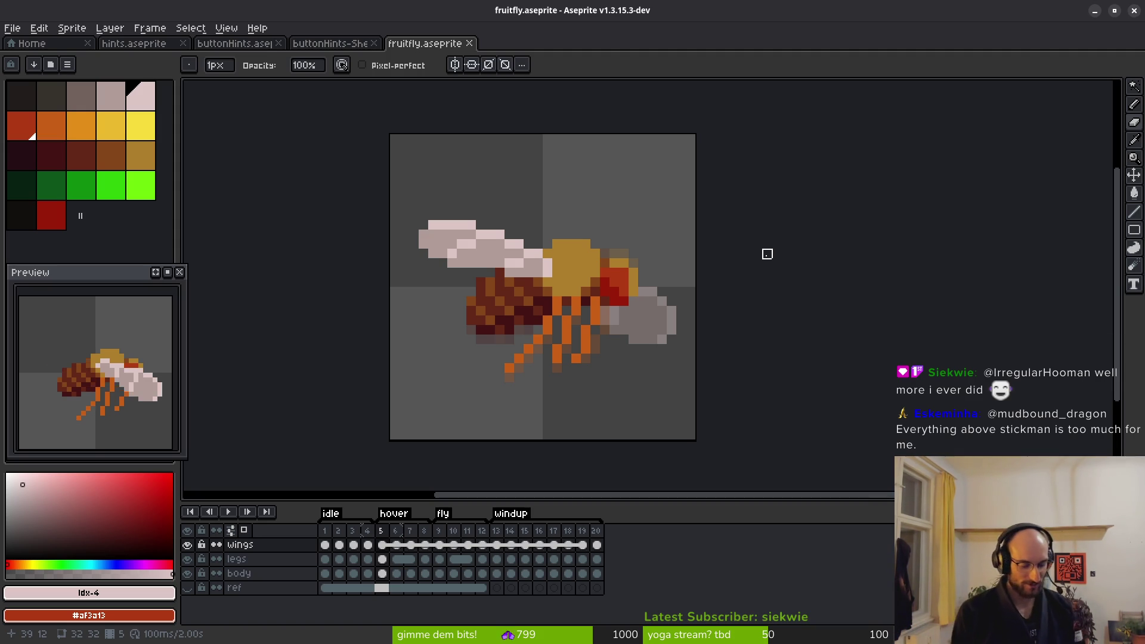
Save and close fruitfly.aseprite
key(ctrl+s)
drag(567, 335, 588, 328)
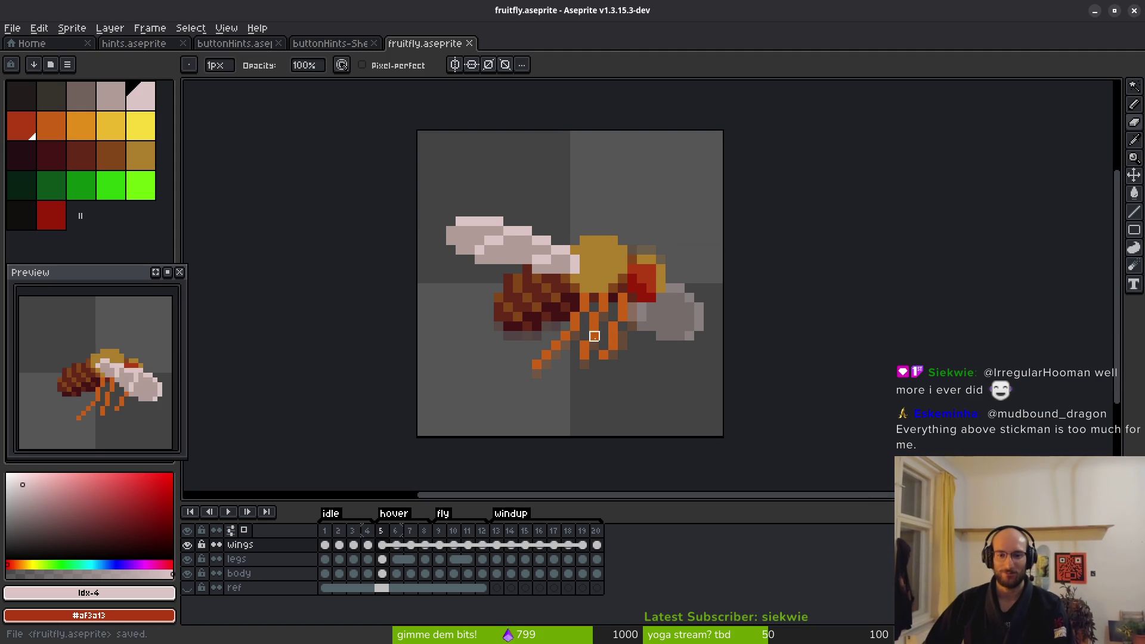
click(470, 43)
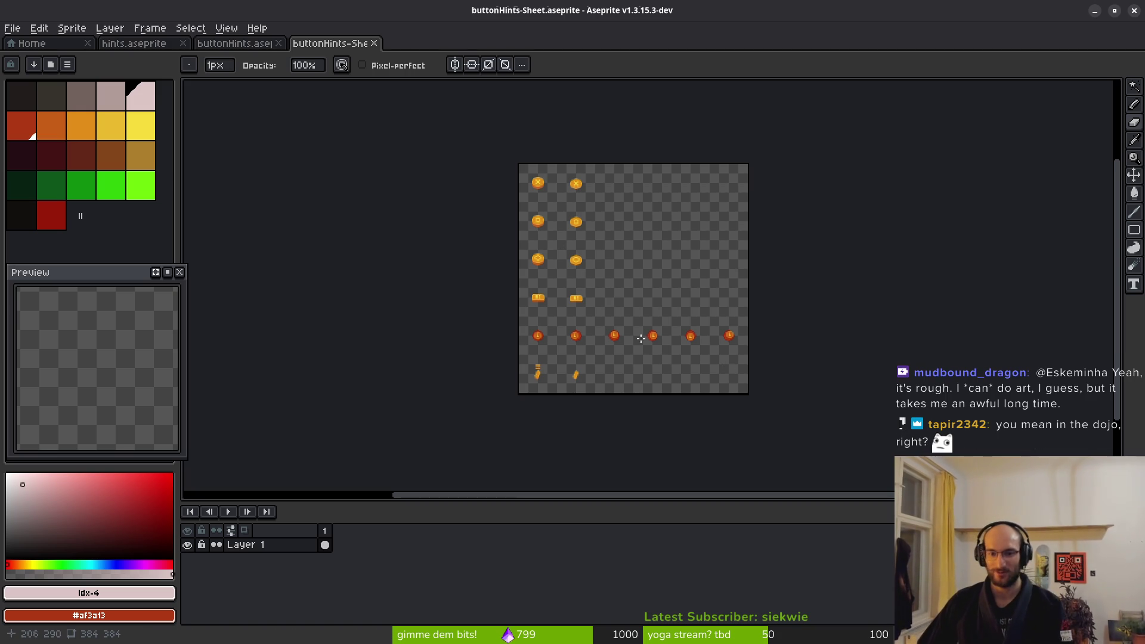
Close the buttonHints sheets without saving, close hints.aseprite, and quit Aseprite
scroll(641, 338, right, 3)
key(ctrl+s)
key(Escape)
middle_click(342, 45)
middle_click(216, 47)
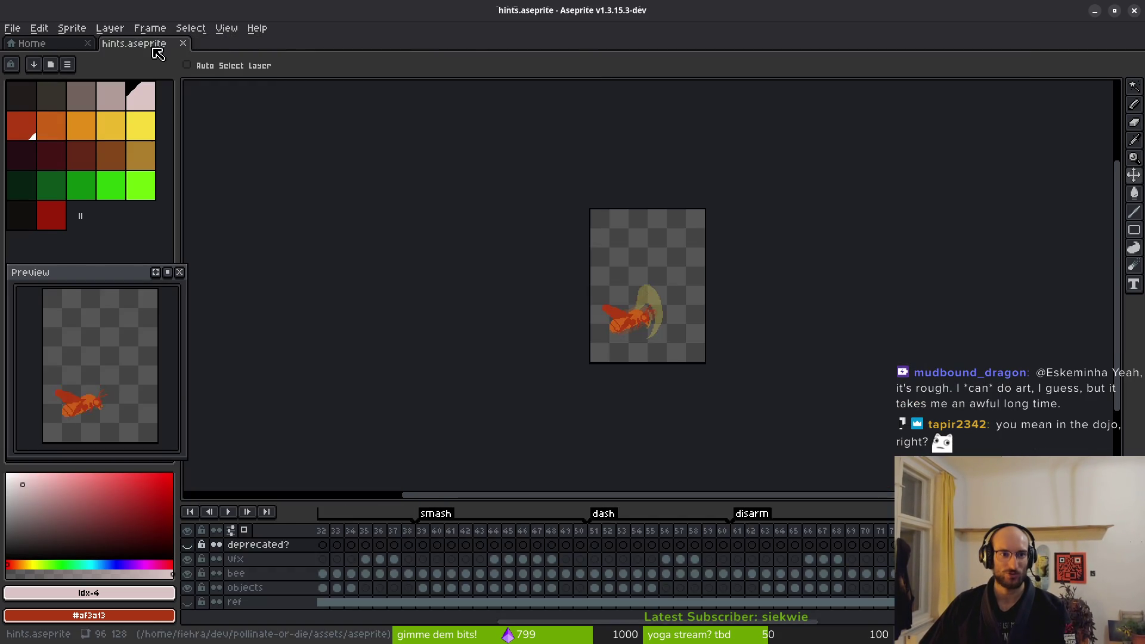
middle_click(155, 50)
click(1134, 10)
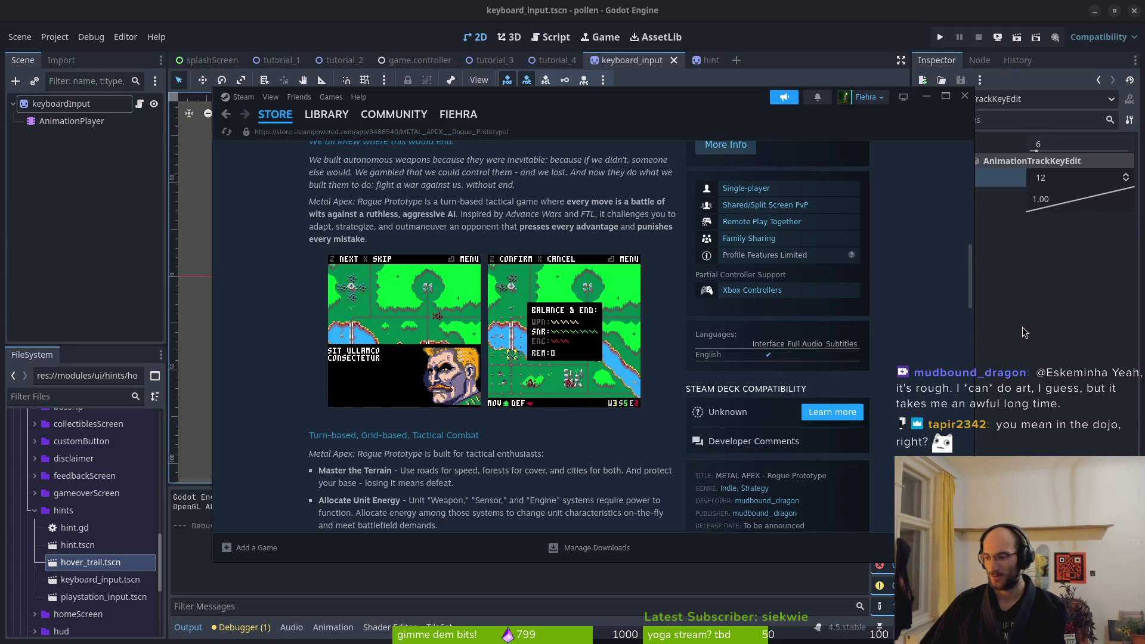
Close the Steam store window and the hint scene, returning to keyboard input
click(965, 96)
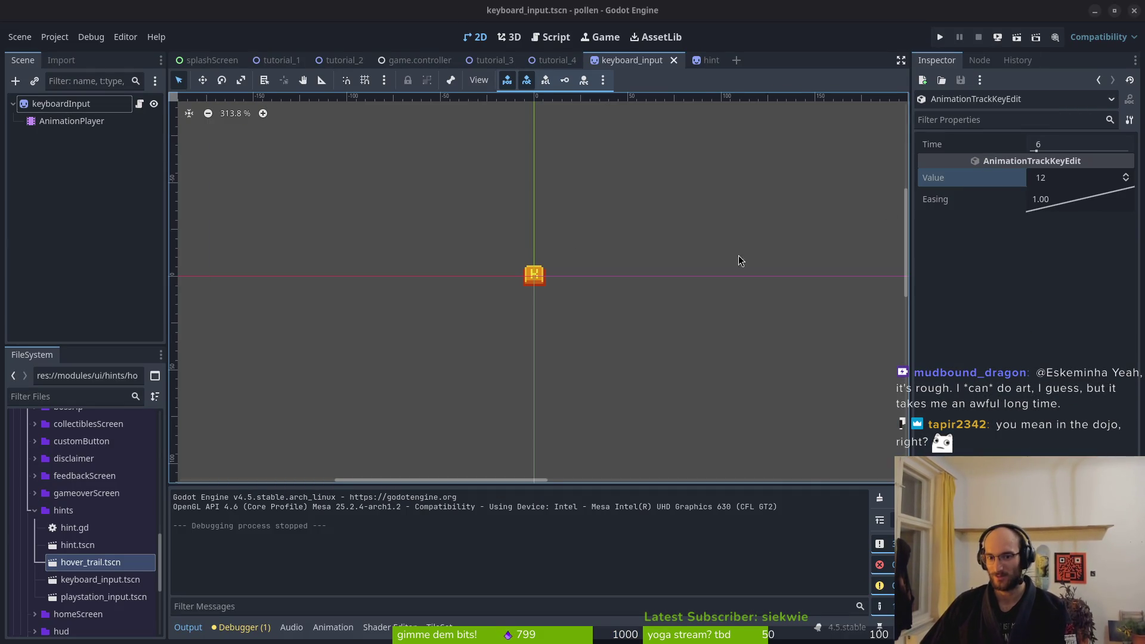
click(701, 60)
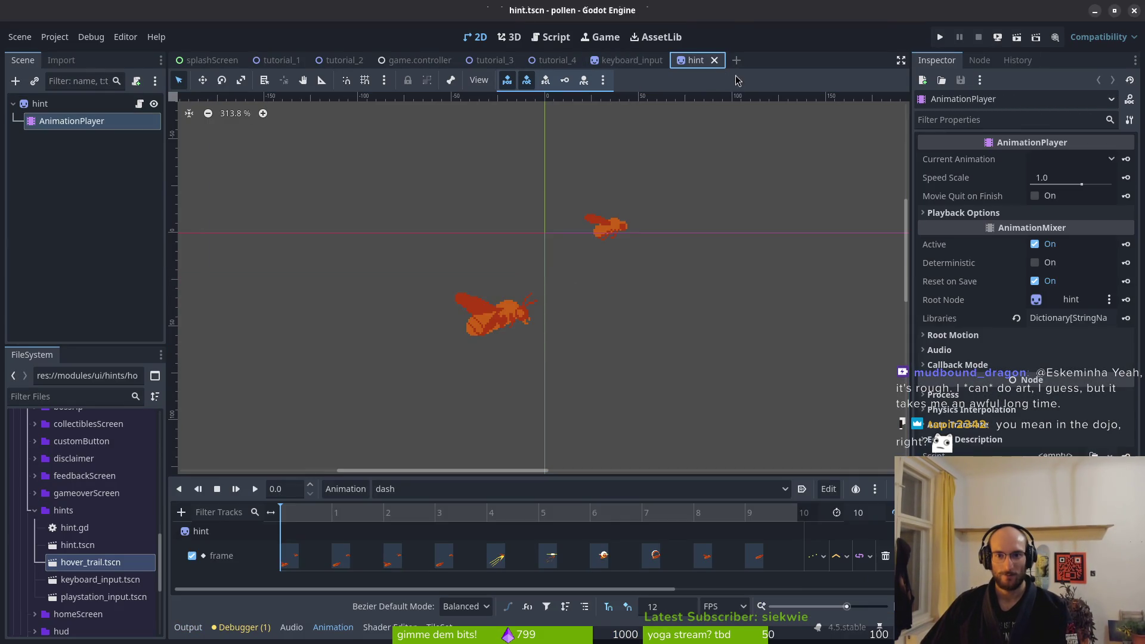
click(714, 60)
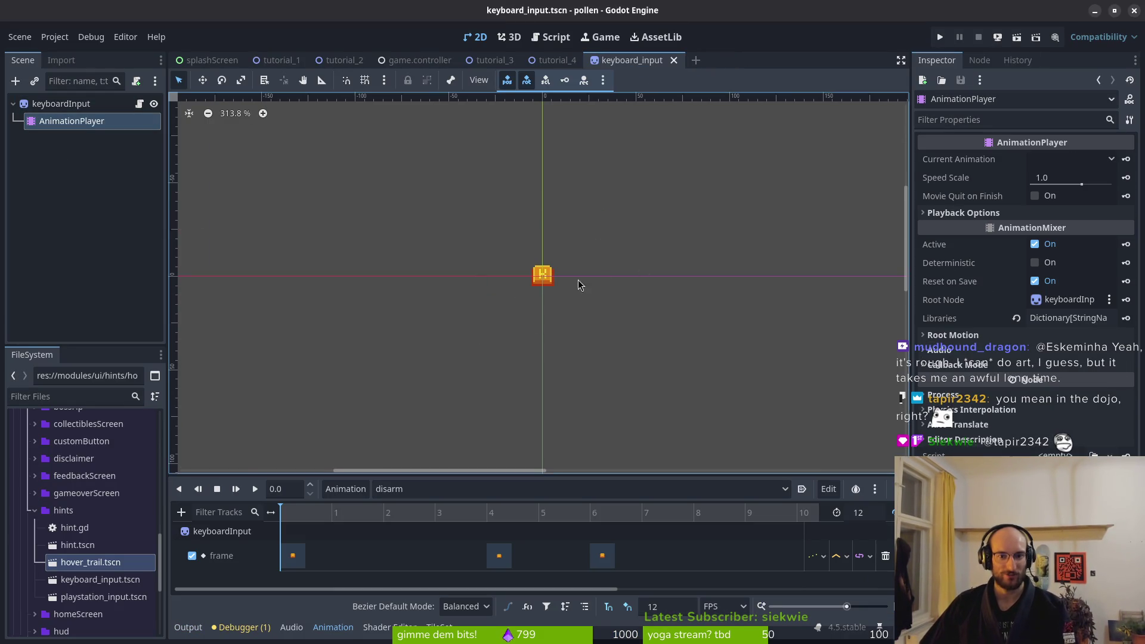
Inspect the dropdown animation's frame keys, then switch to flower and select its first key
scroll(478, 322, up, 1)
click(477, 489)
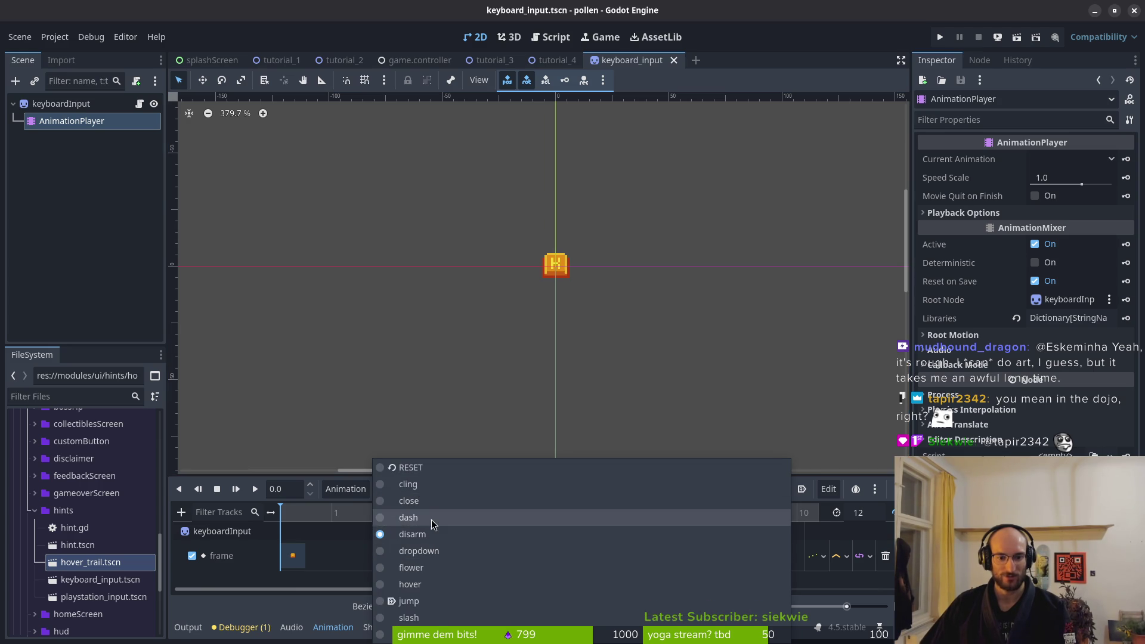
click(396, 358)
click(417, 489)
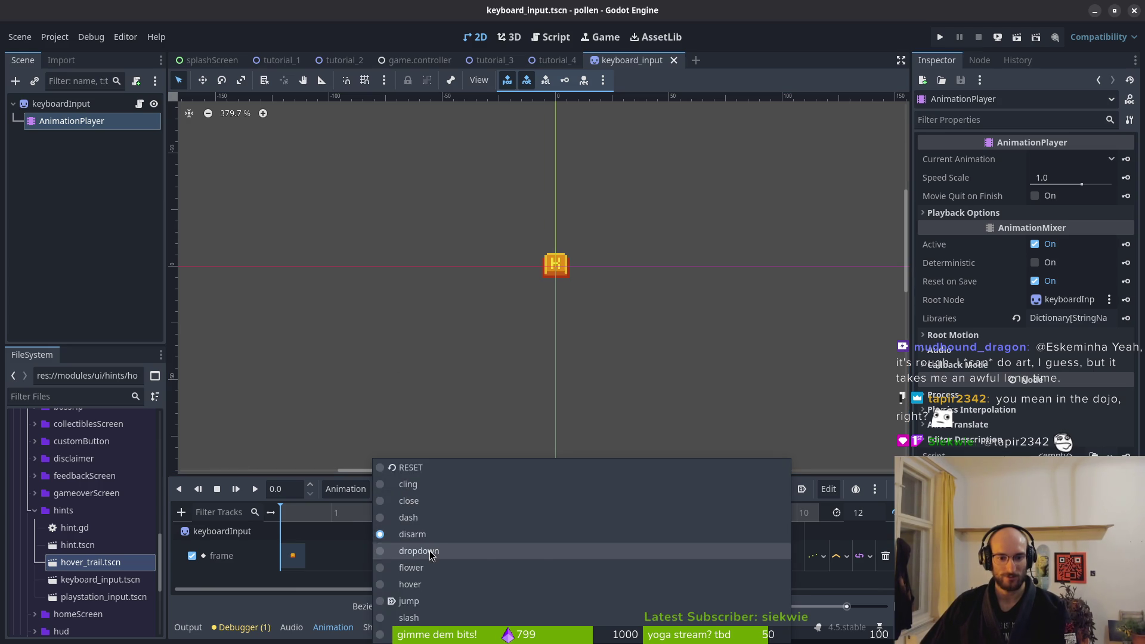
click(419, 552)
click(594, 558)
click(551, 563)
click(406, 489)
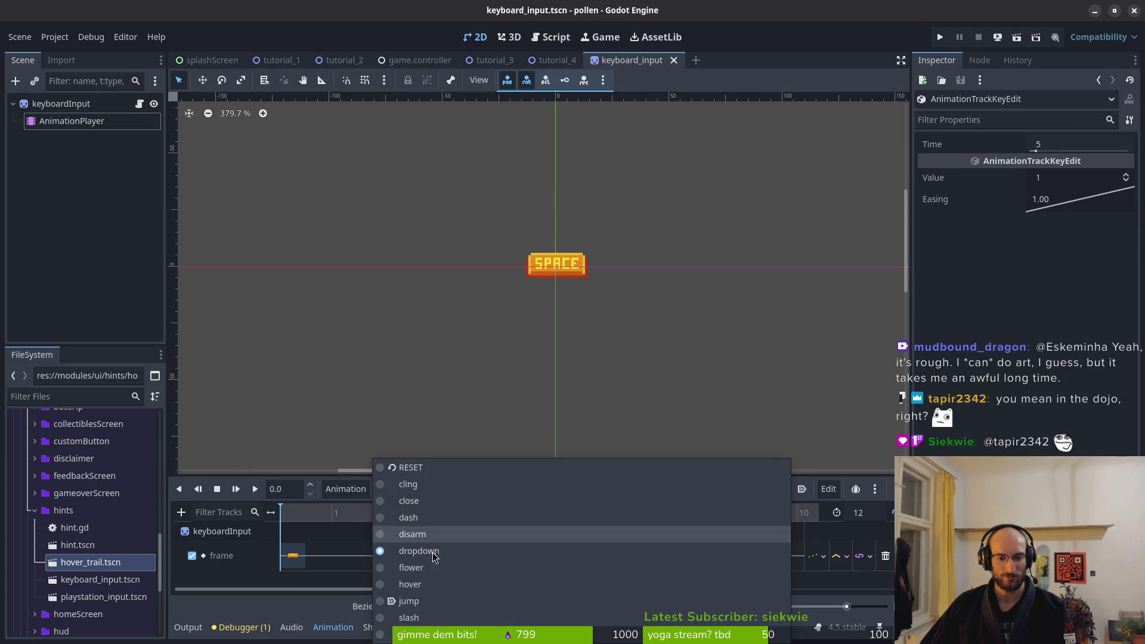
click(405, 569)
click(293, 555)
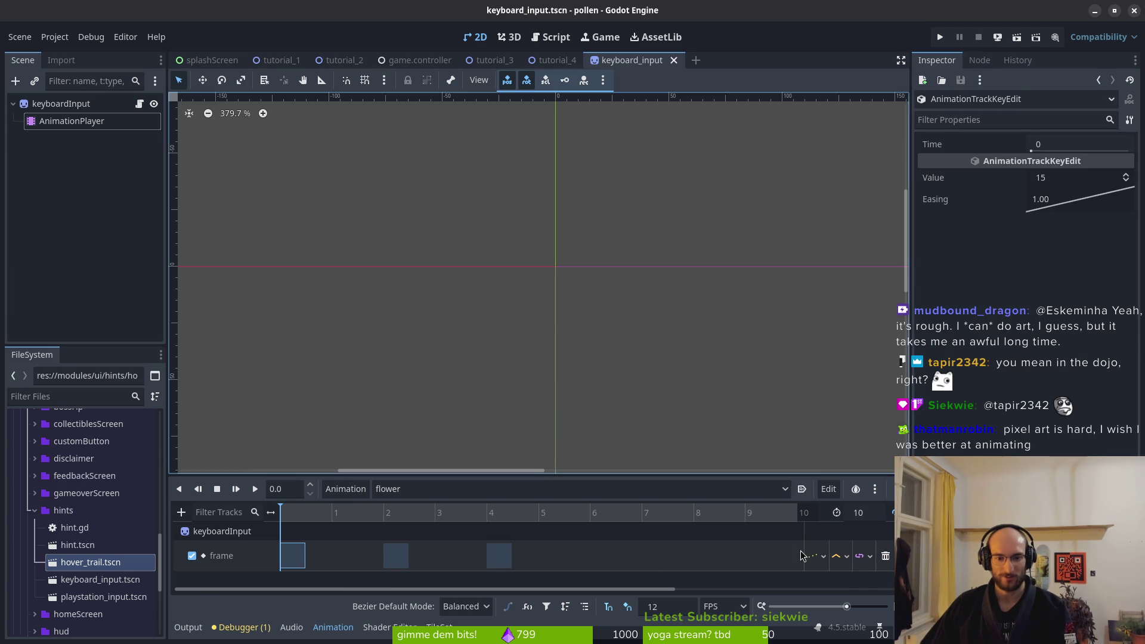
Replace flower's frame track with a new one keyed from keyboardInput's Frame property
click(887, 556)
click(61, 104)
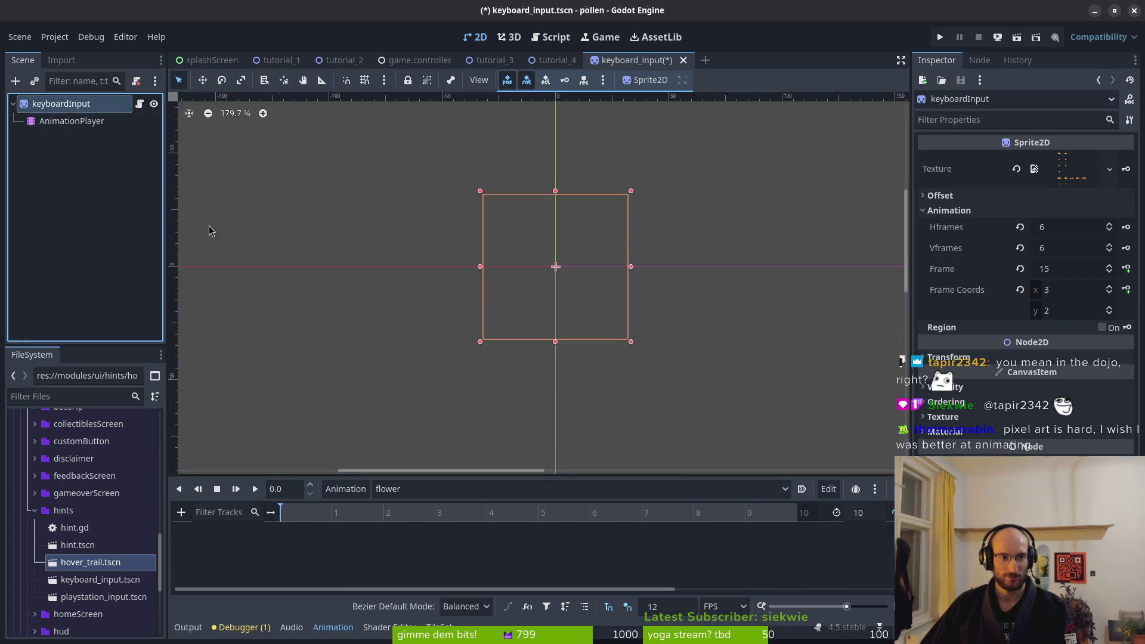
click(1113, 275)
scroll(1113, 275, up, 5)
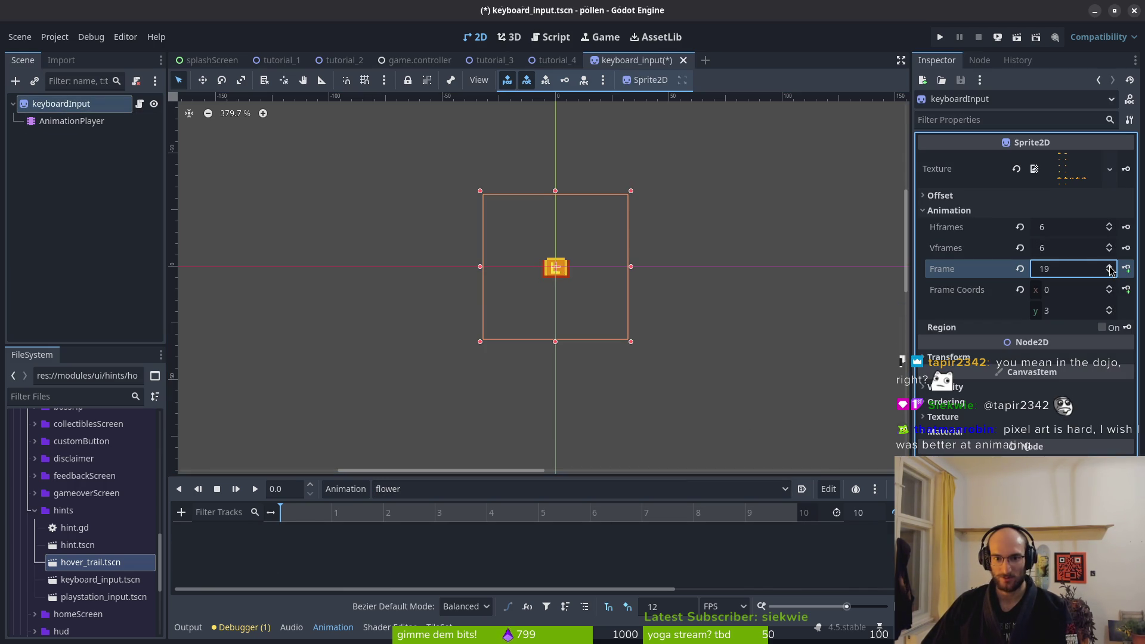
scroll(1113, 274, down, 1)
click(1127, 268)
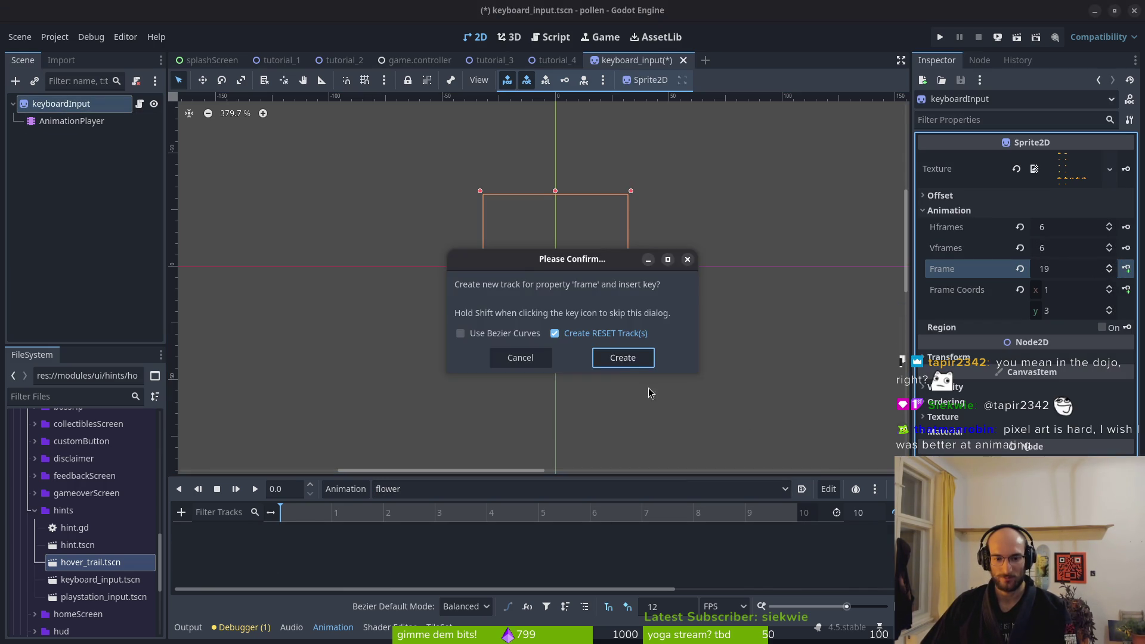
click(633, 357)
scroll(1113, 271, up, 1)
click(1127, 268)
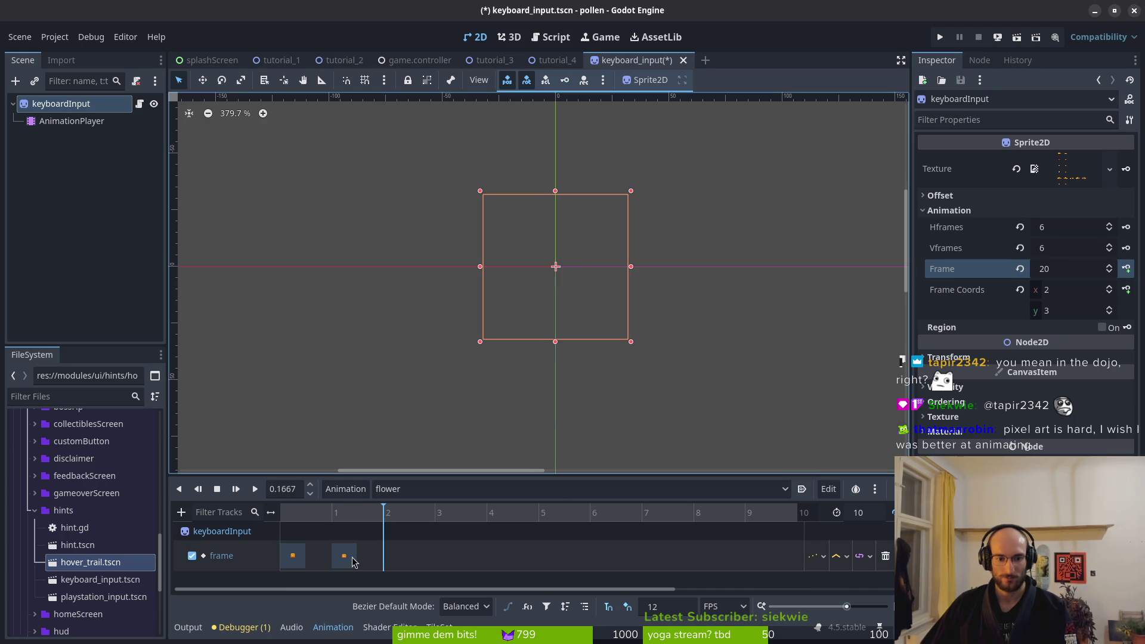
key(ctrl+s)
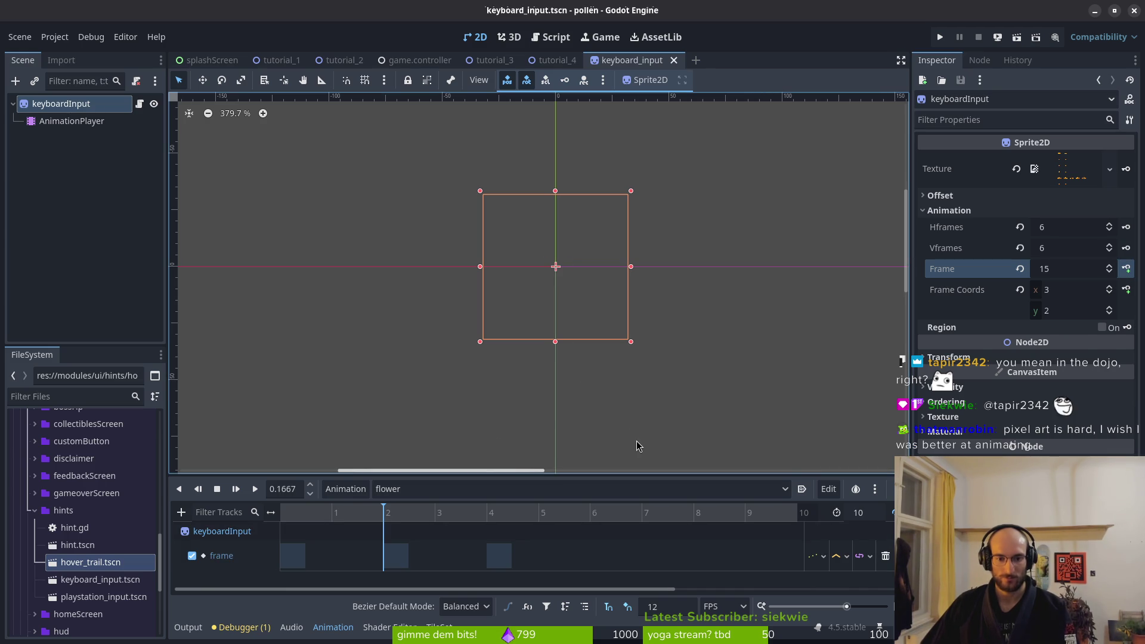
key(ctrl+z)
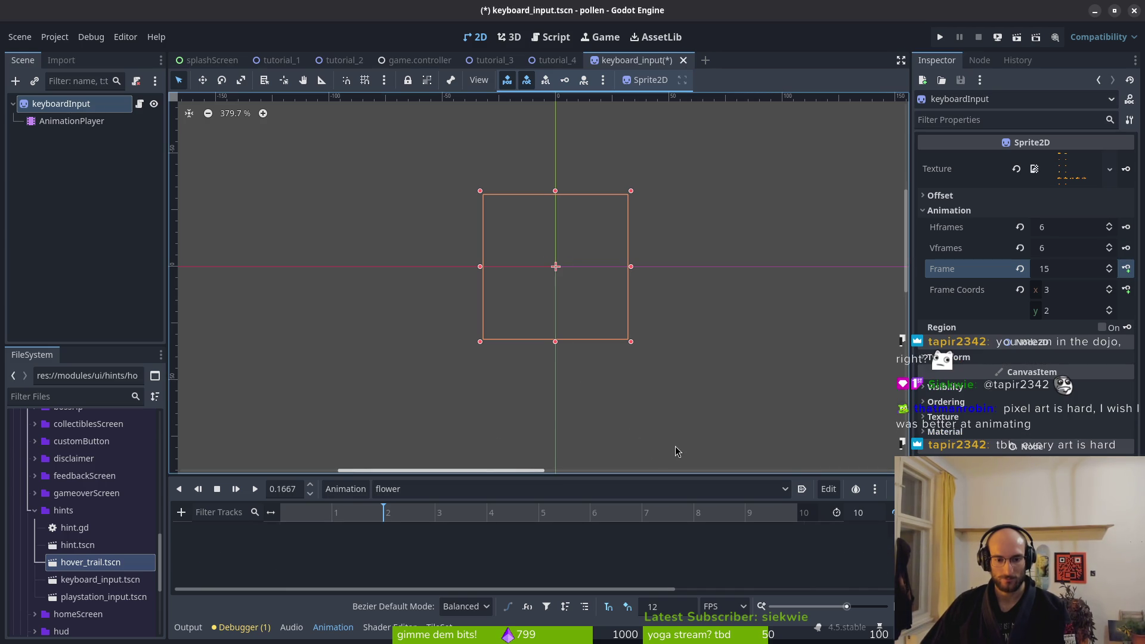
Duplicate the first frame key to frames 2 and 4, then save the keyboard input scene
click(292, 556)
key(ctrl+d)
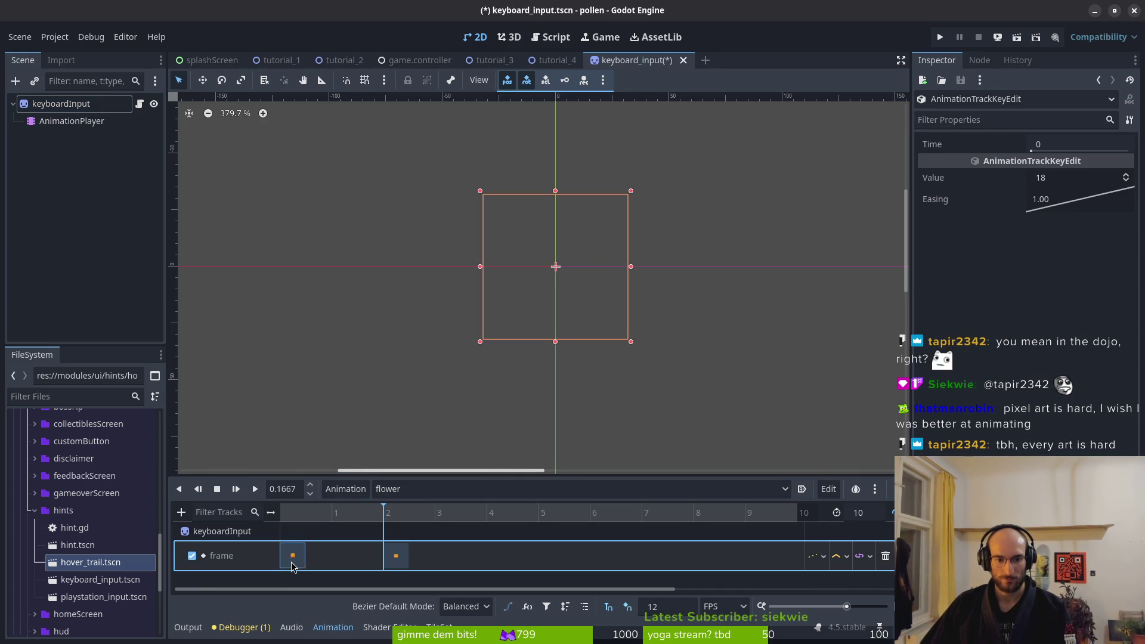
click(492, 513)
key(ctrl+d)
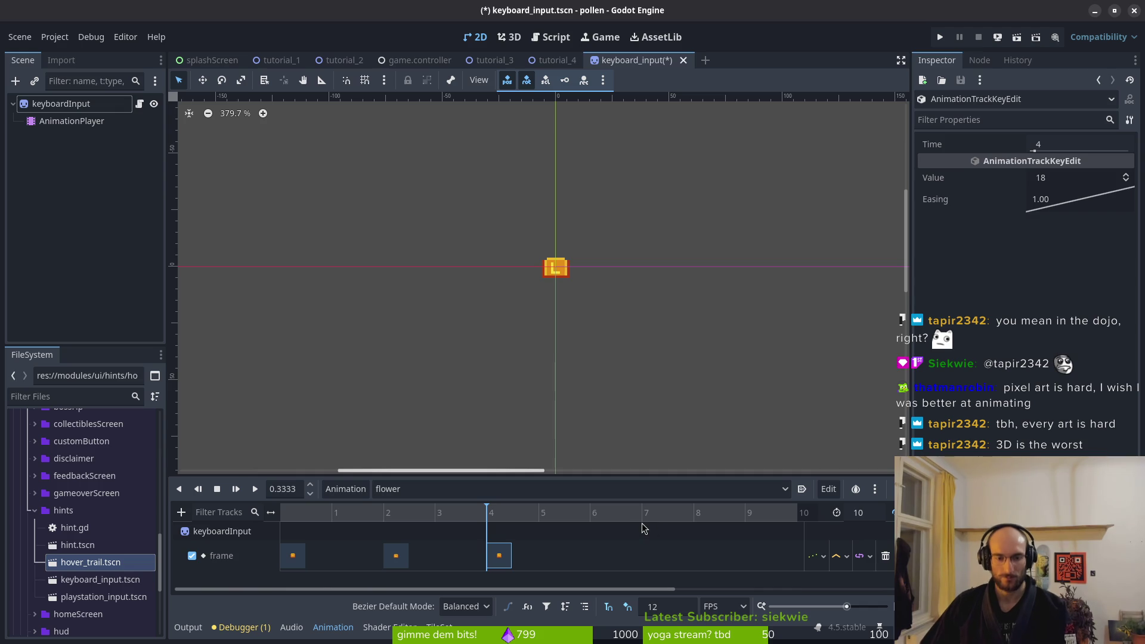
key(ctrl+s)
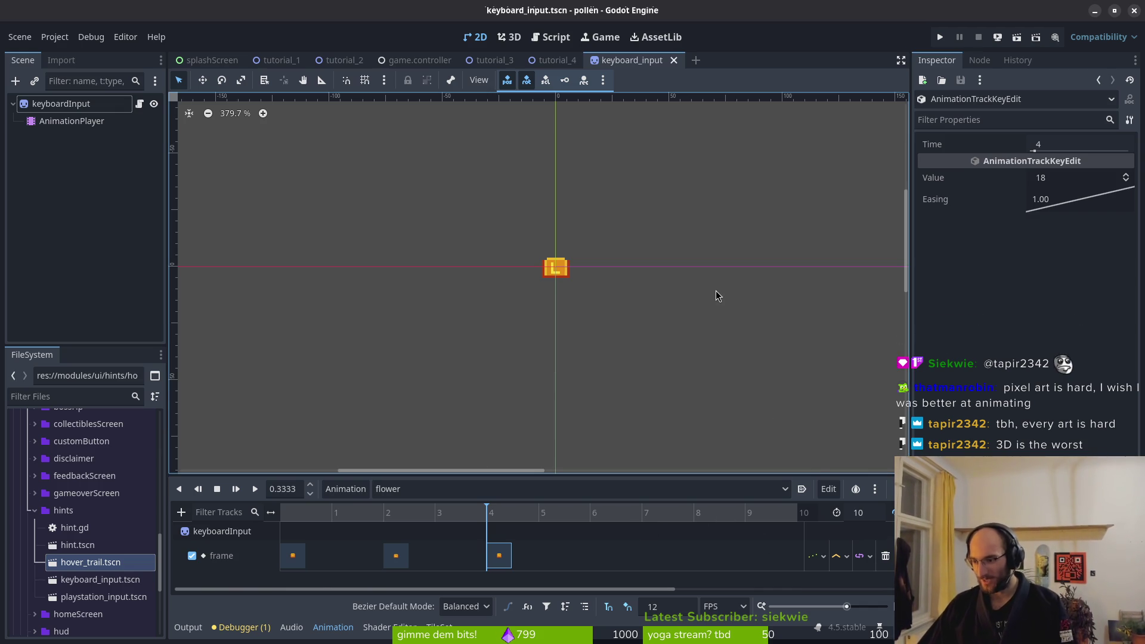
key(ctrl+s)
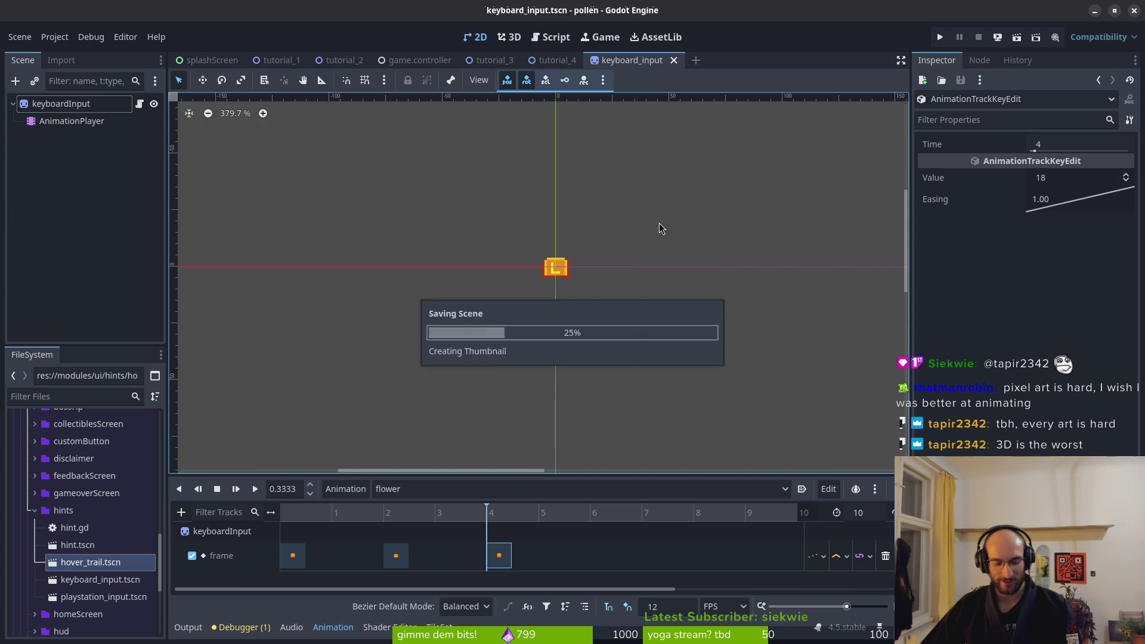
Switch to the hover animation
scroll(557, 309, up, 3)
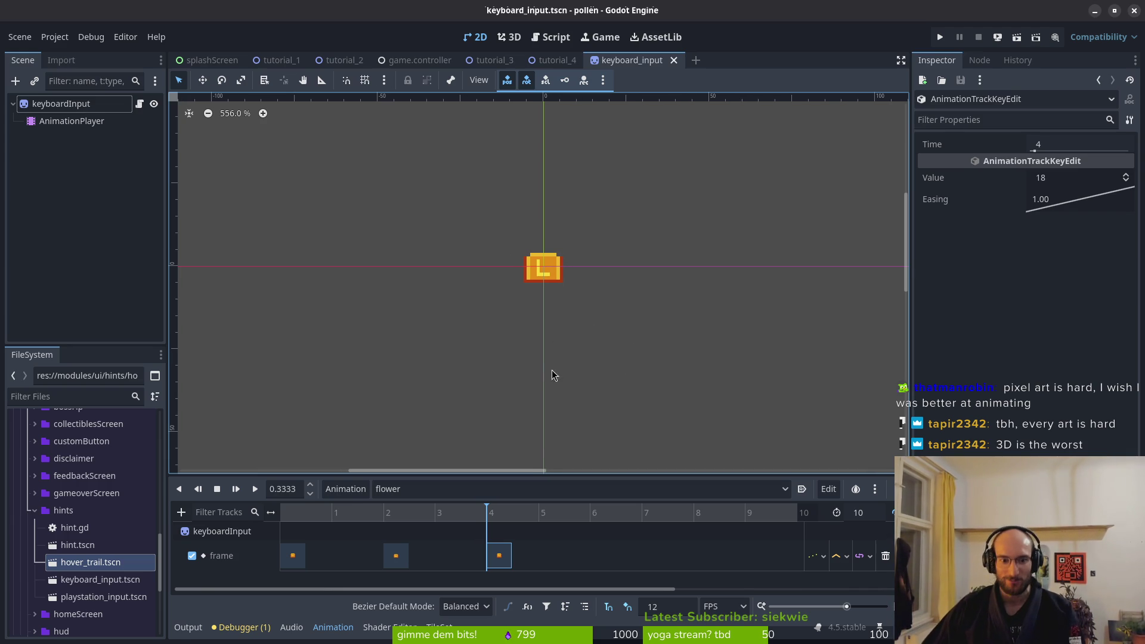
click(442, 490)
click(439, 585)
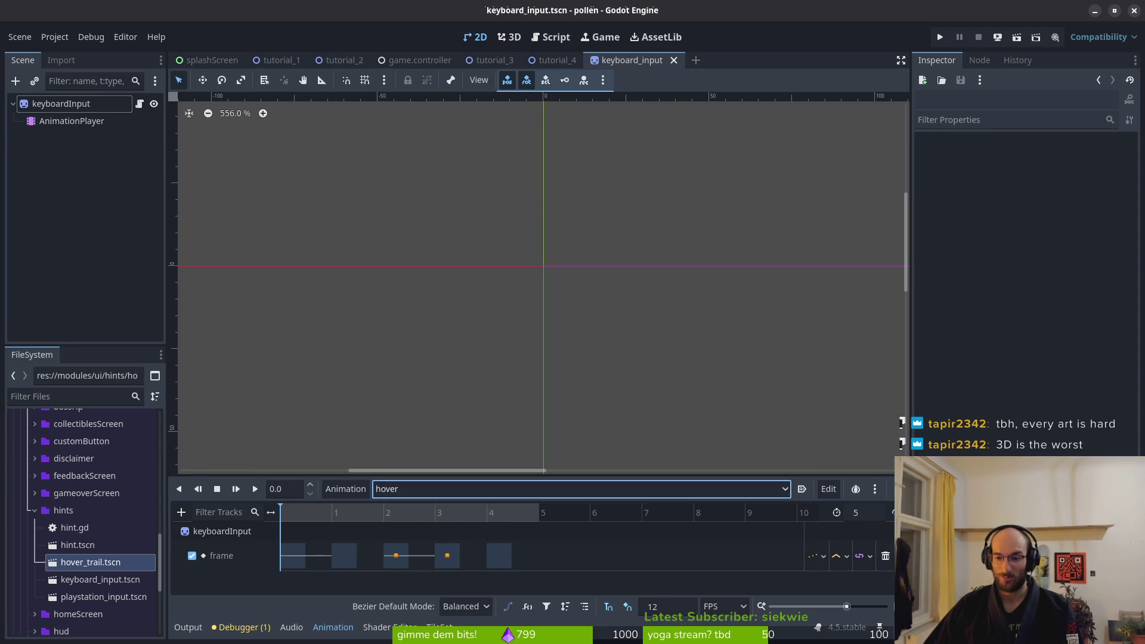
Delete the hover animation's frame track and set the keyboardInput sprite's frame to 7
click(885, 556)
click(55, 121)
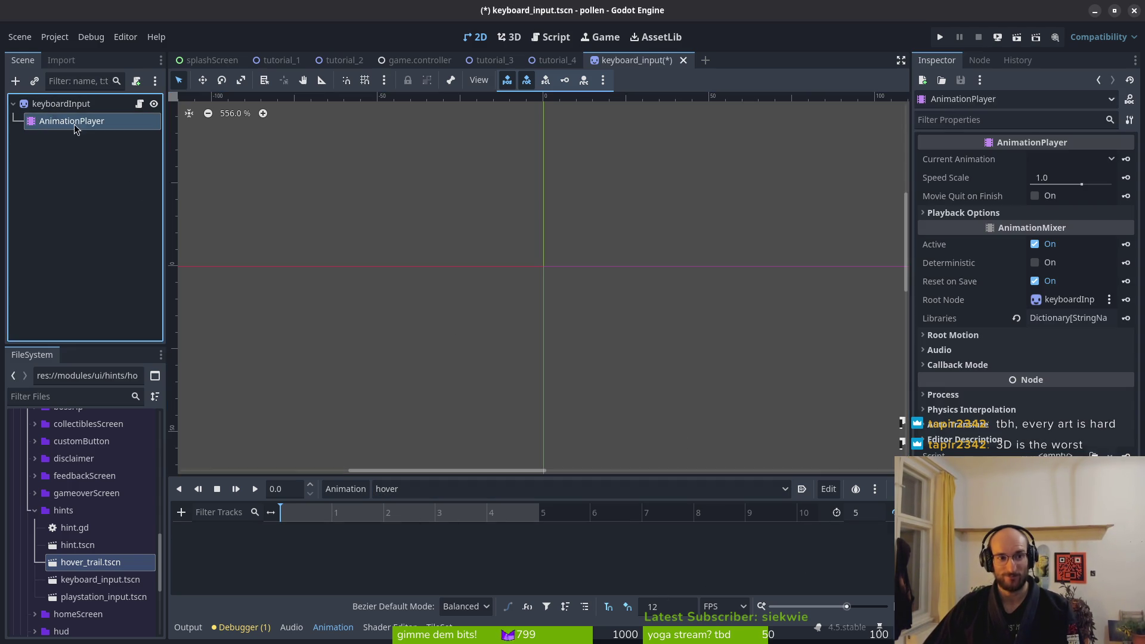
click(84, 107)
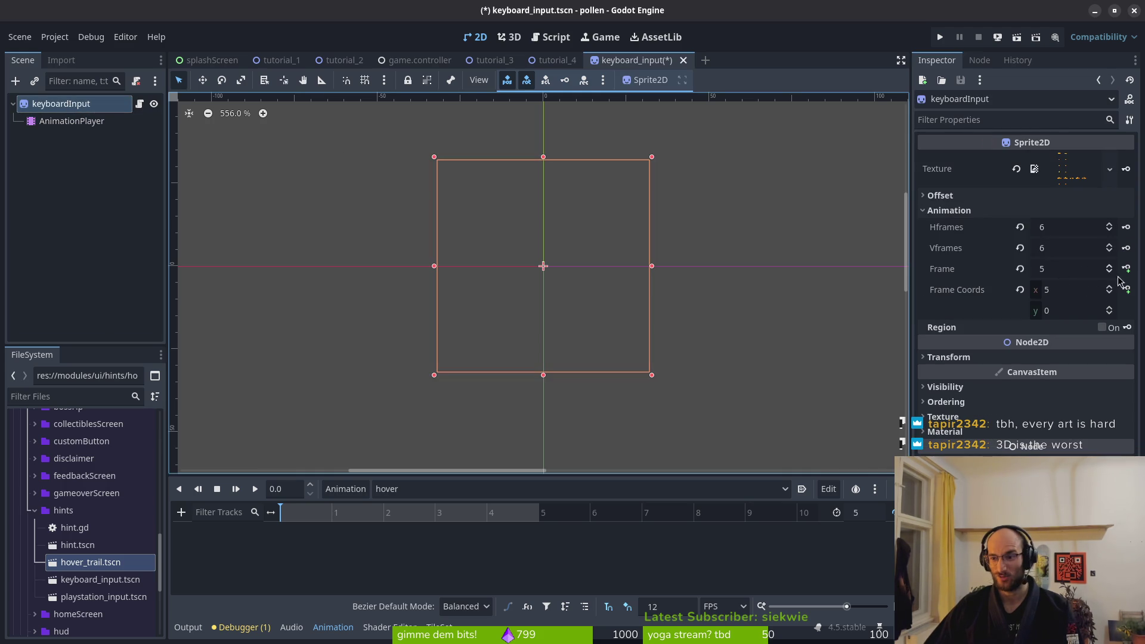
click(1110, 266)
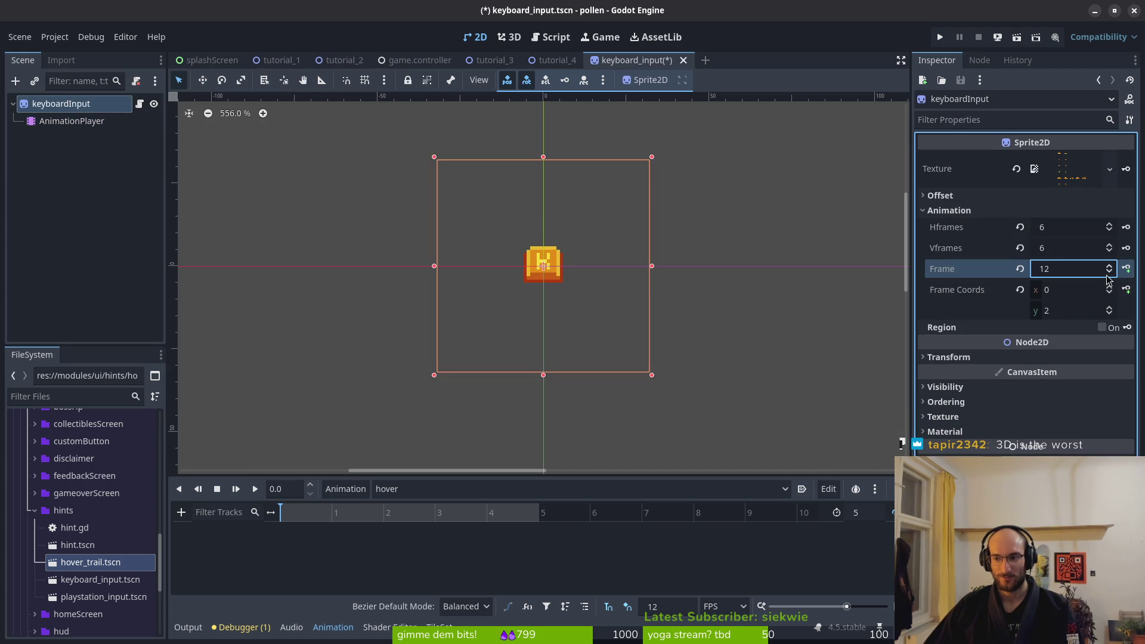
click(1109, 273)
click(1110, 273)
click(1110, 274)
click(1110, 274)
click(1110, 274)
Key sprite frame 7 into hover on a new frame track and add a second key
click(1126, 268)
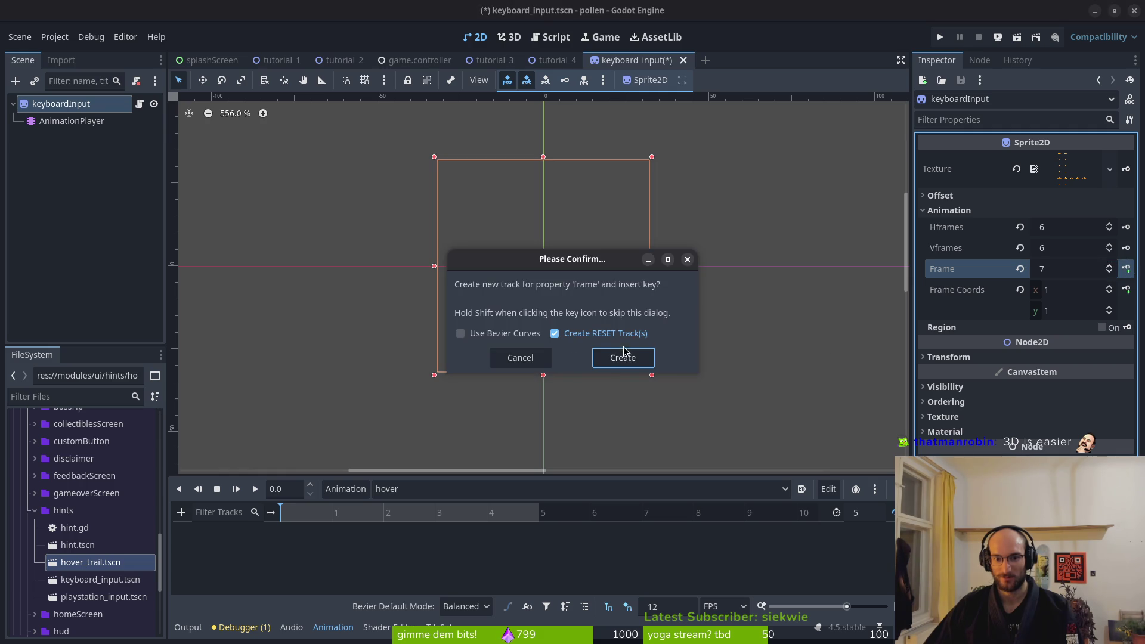
click(626, 358)
click(382, 513)
click(1127, 268)
drag(395, 556, 344, 556)
click(385, 521)
click(510, 305)
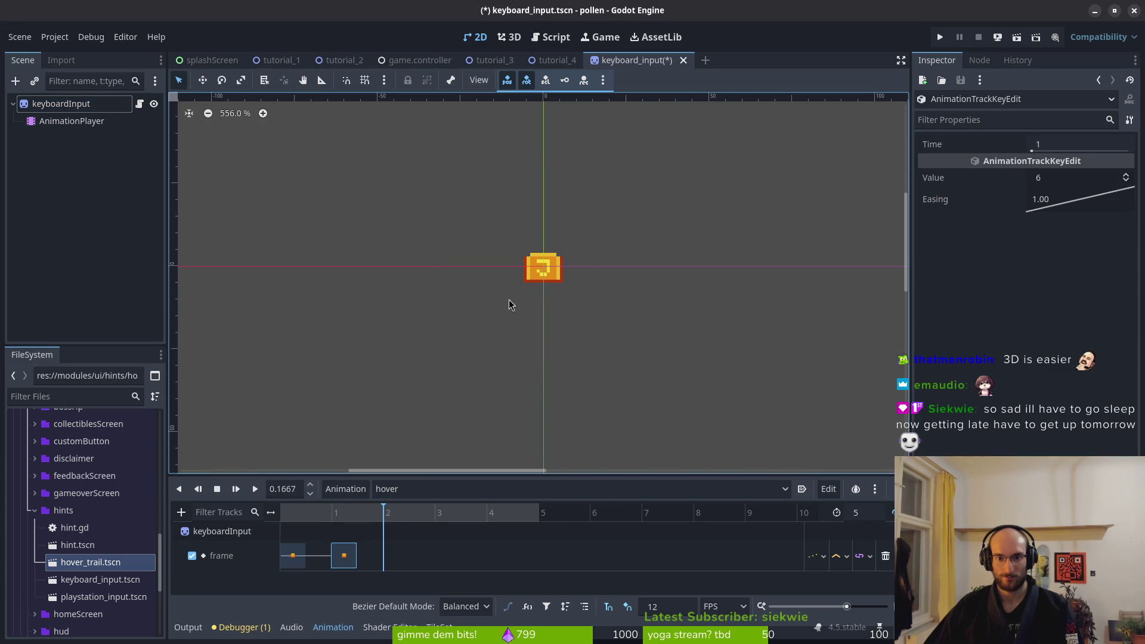
Set the second key's value to 7 and move it to frame 2
click(292, 556)
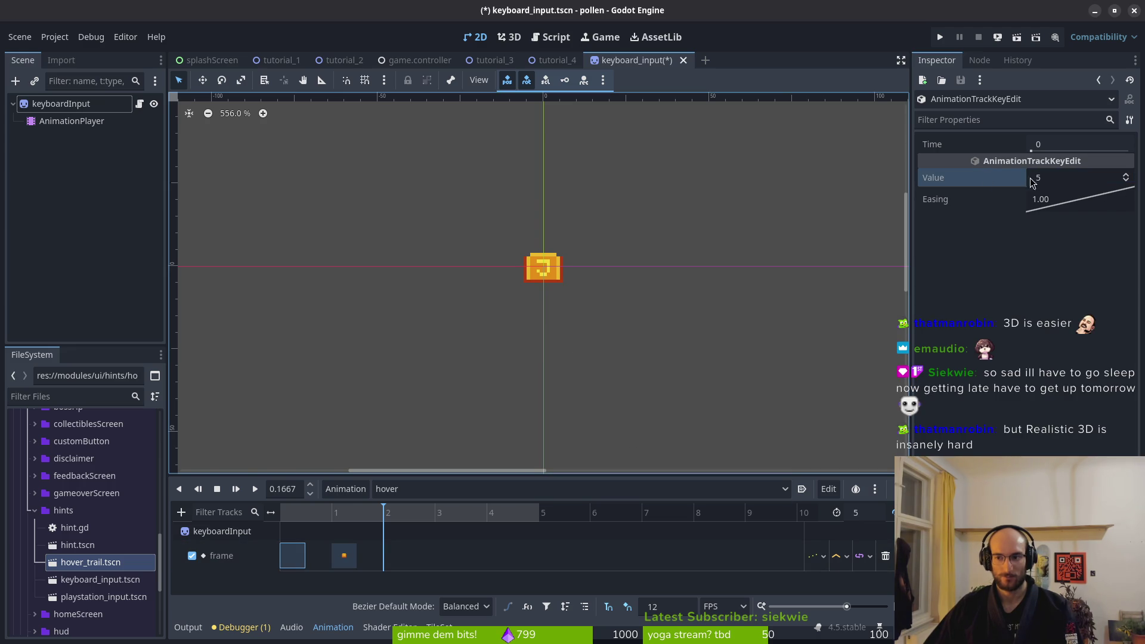
click(343, 556)
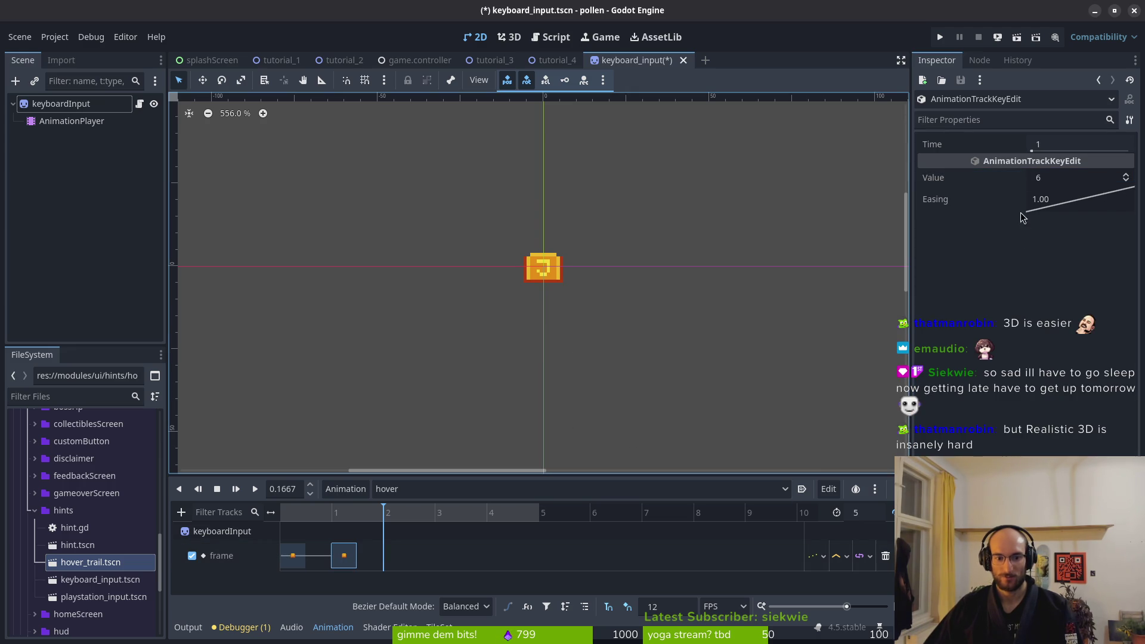
click(1126, 175)
click(332, 524)
mouse_move(388, 523)
mouse_down()
mouse_move(413, 524)
mouse_move(281, 521)
mouse_move(370, 517)
mouse_up()
click(385, 557)
drag(352, 559, 404, 561)
Duplicate the key to frame 3 and save the scene
click(442, 549)
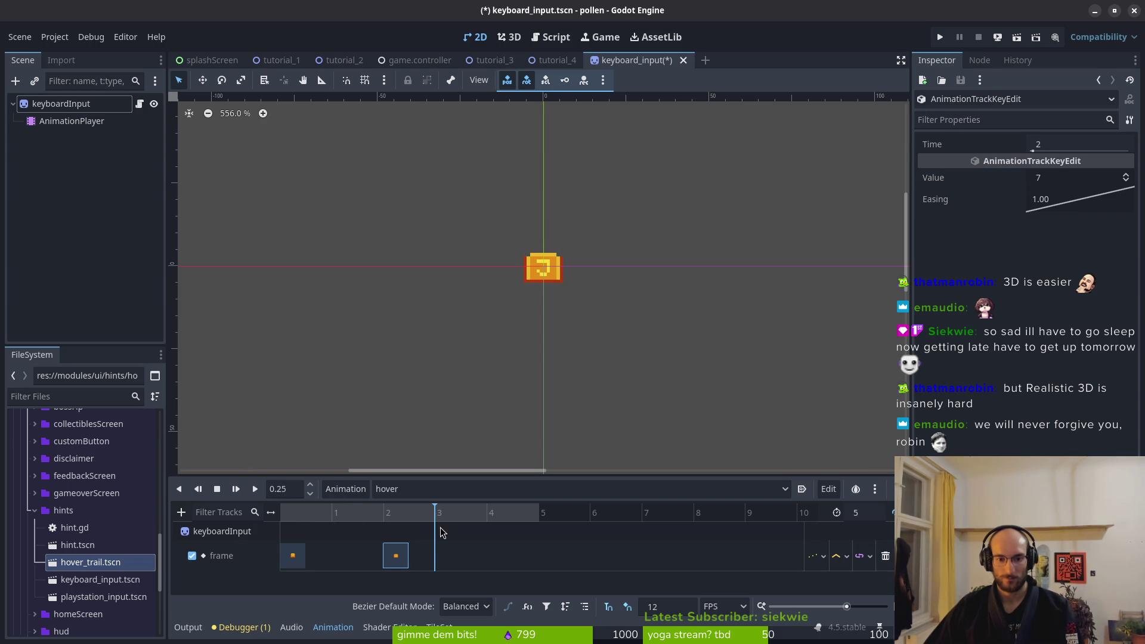
key(ctrl+d)
key(ctrl+s)
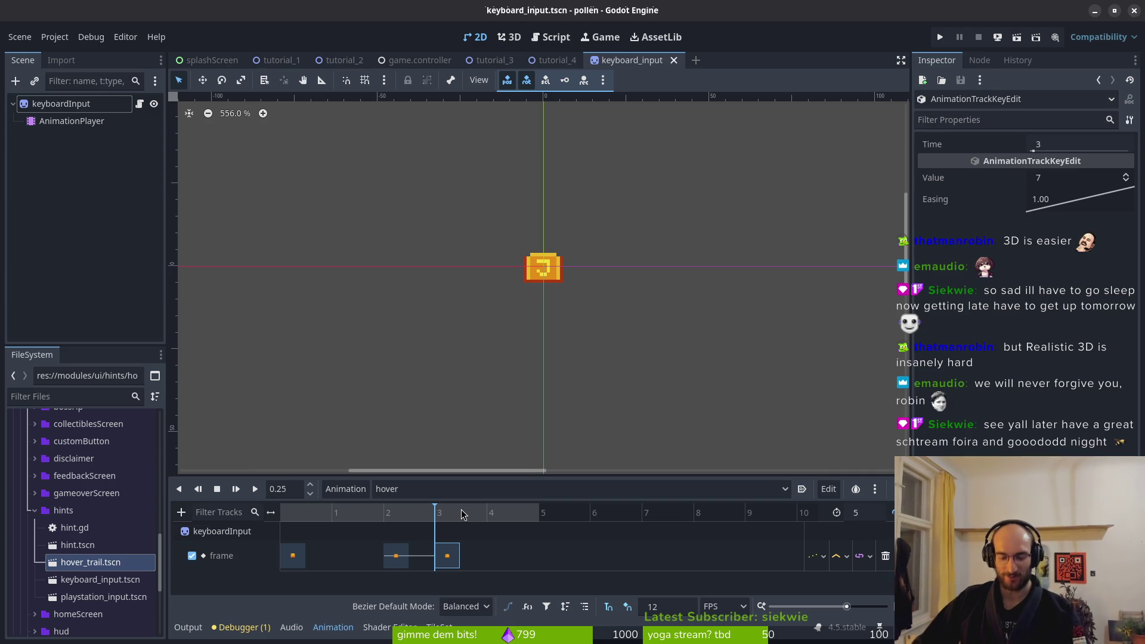
key(ctrl+s)
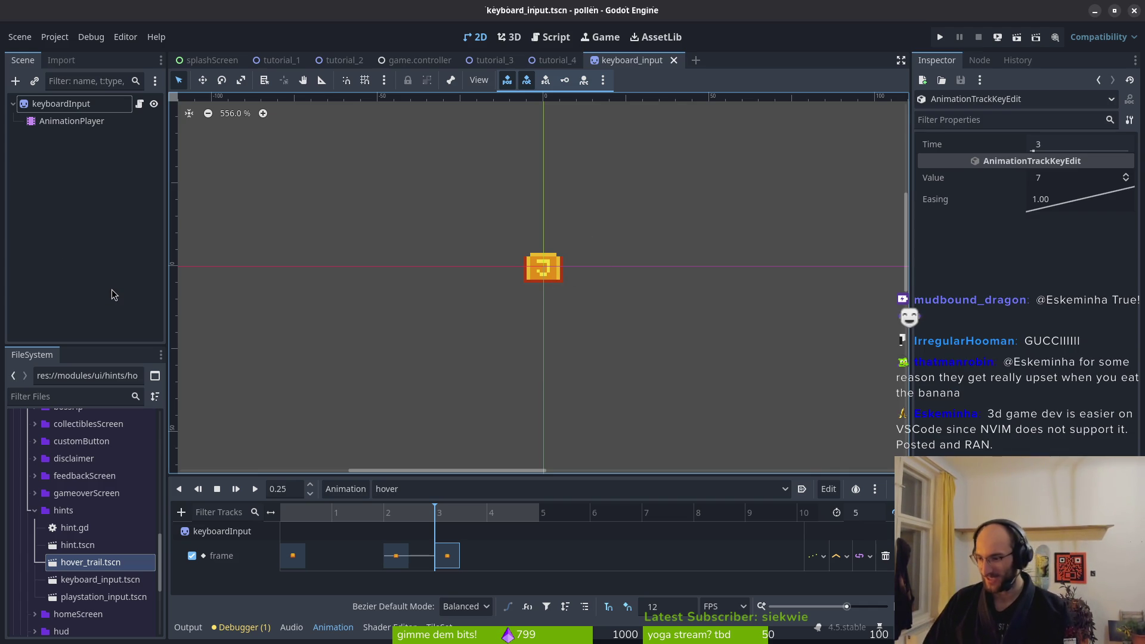
click(439, 495)
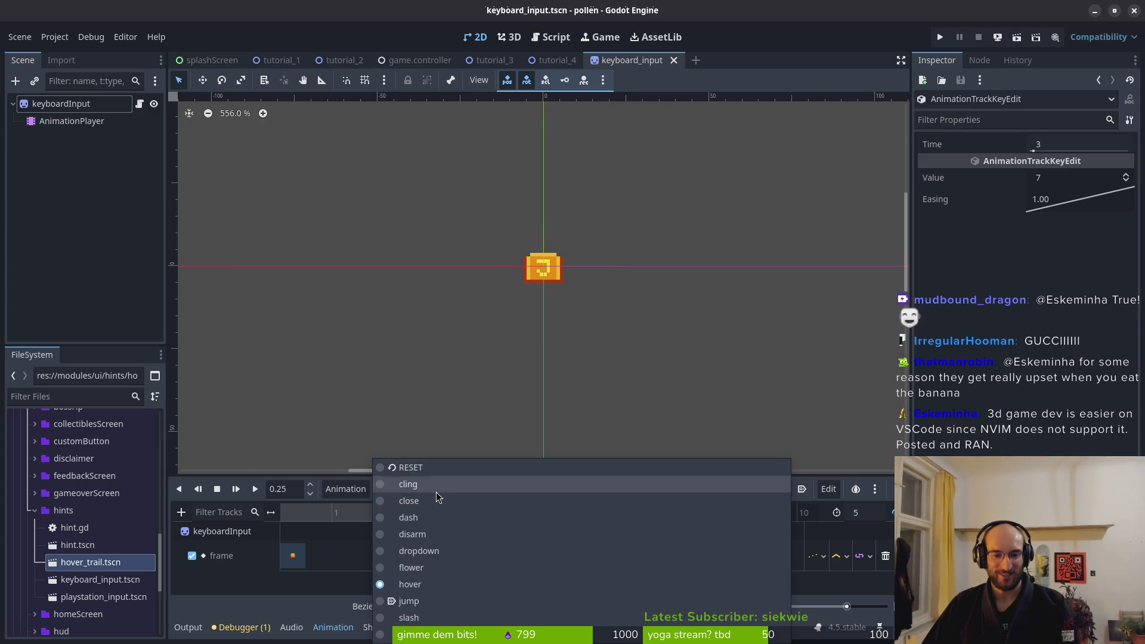
Switch to the slash animation and set its frame-4 key to sprite 7
click(418, 601)
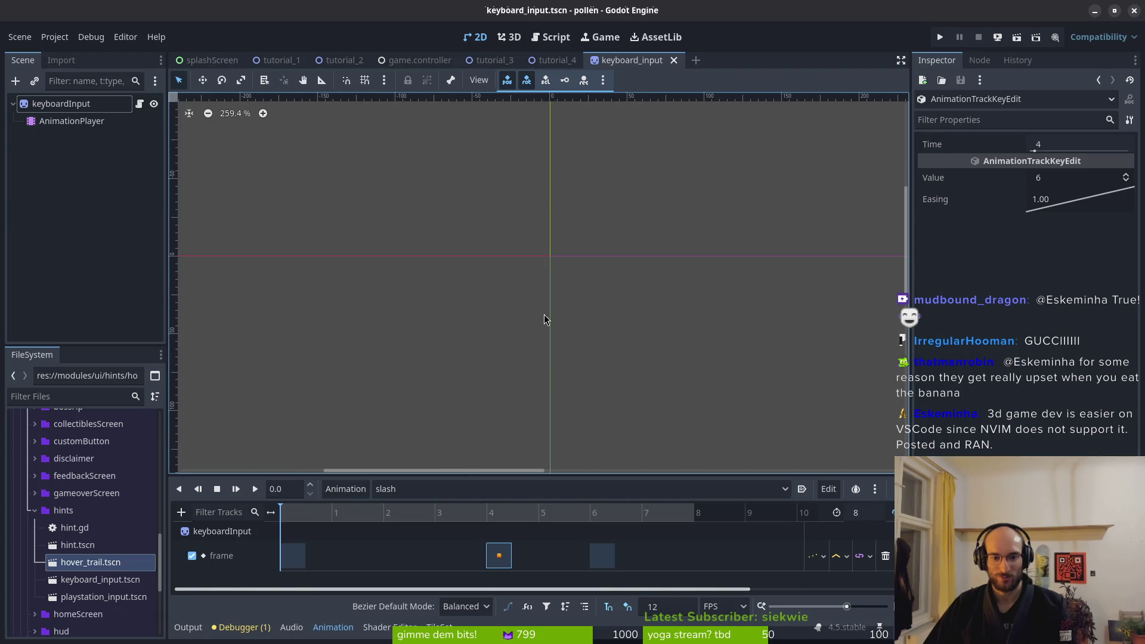
click(488, 512)
scroll(522, 279, up, 2)
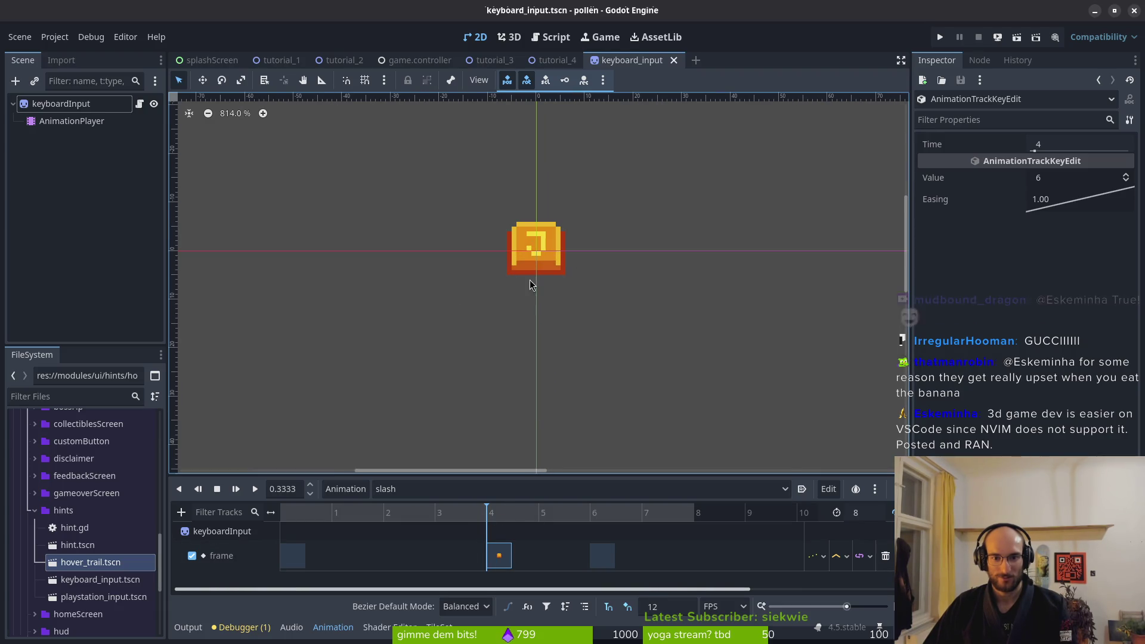
click(604, 558)
click(500, 556)
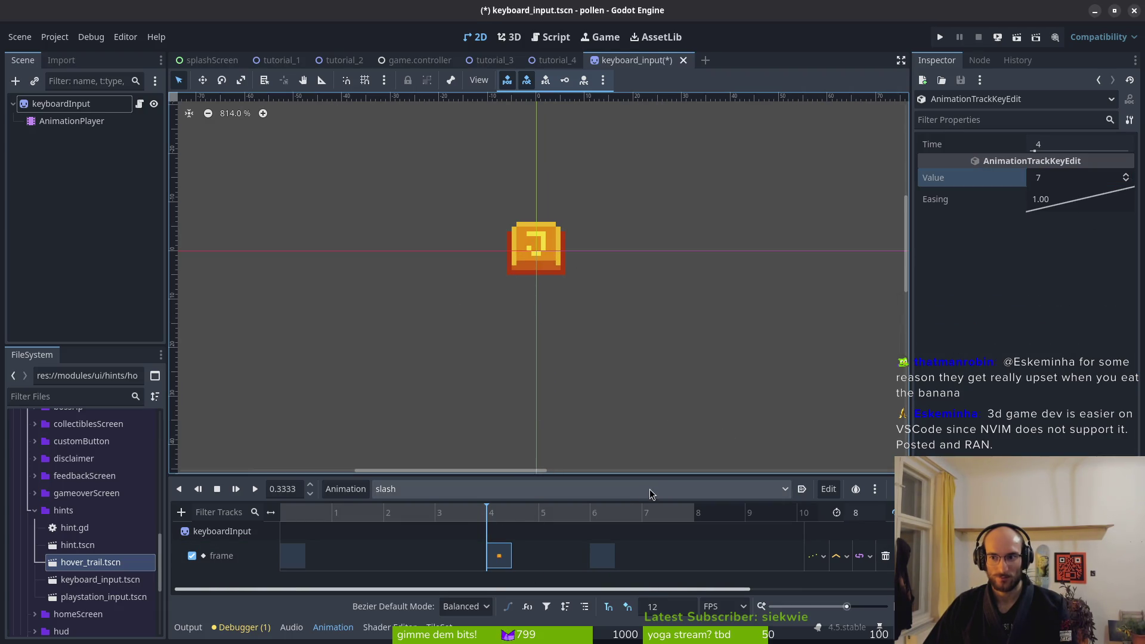
mouse_move(499, 512)
mouse_down()
mouse_move(481, 519)
mouse_move(500, 514)
mouse_up()
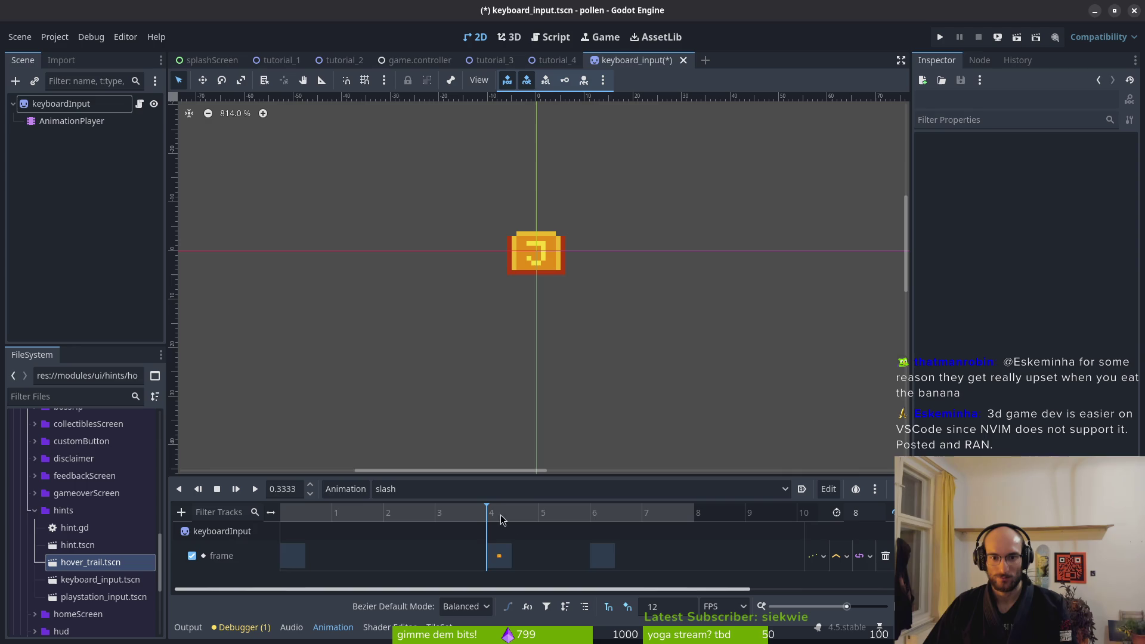
click(599, 545)
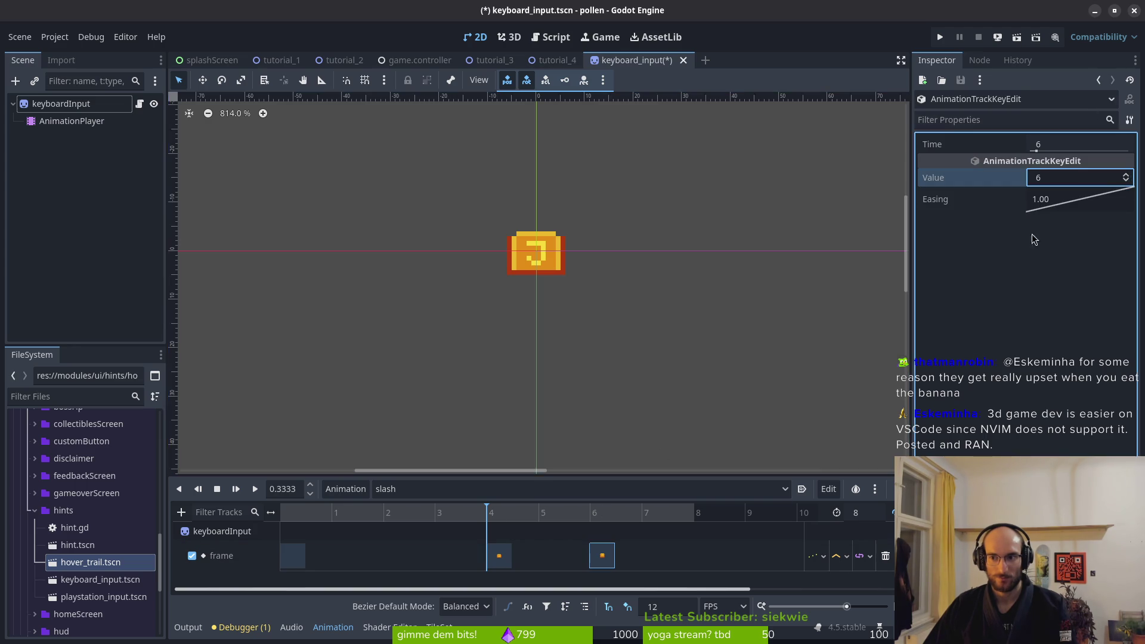
Set the frame-0 key to sprite 6, preview slash, and save the scene
click(308, 563)
click(298, 557)
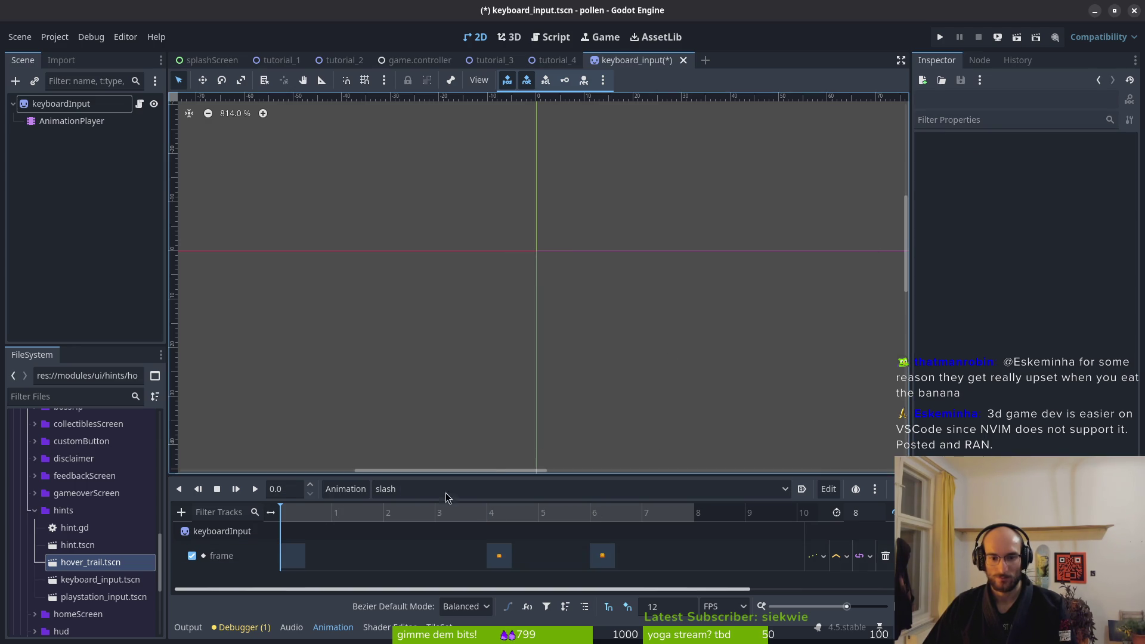
click(1126, 177)
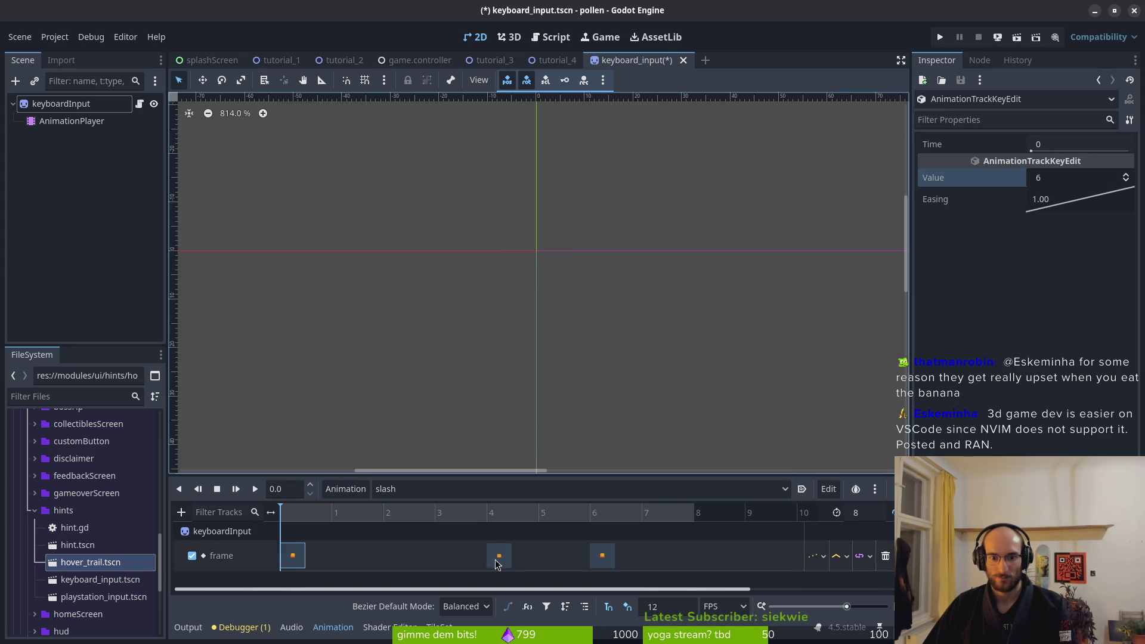
click(255, 490)
key(ctrl+s)
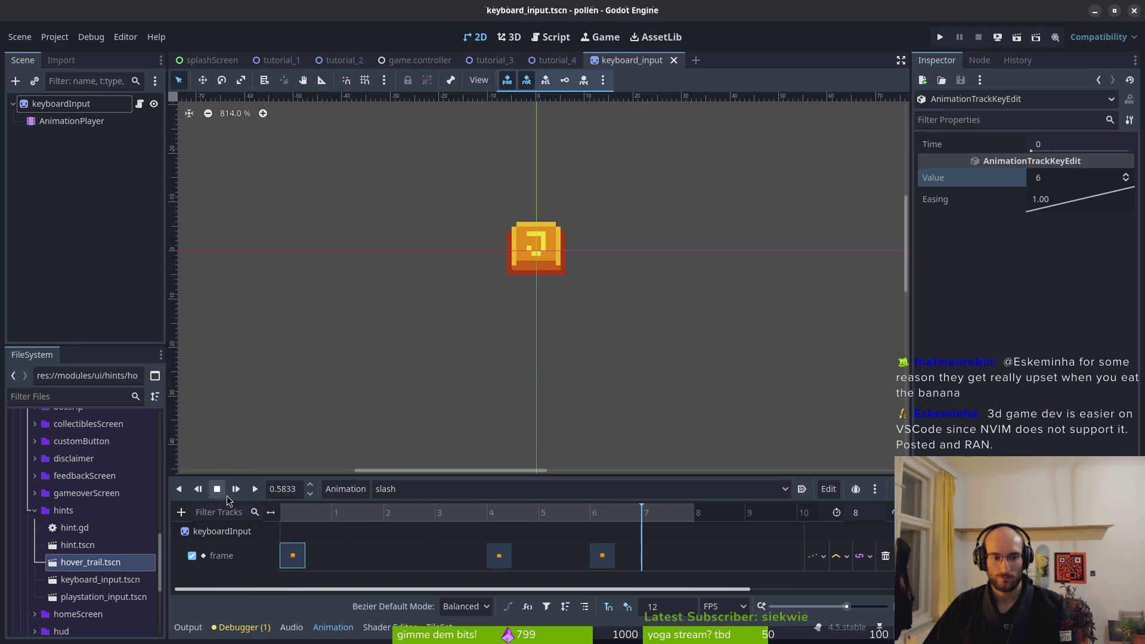
click(454, 489)
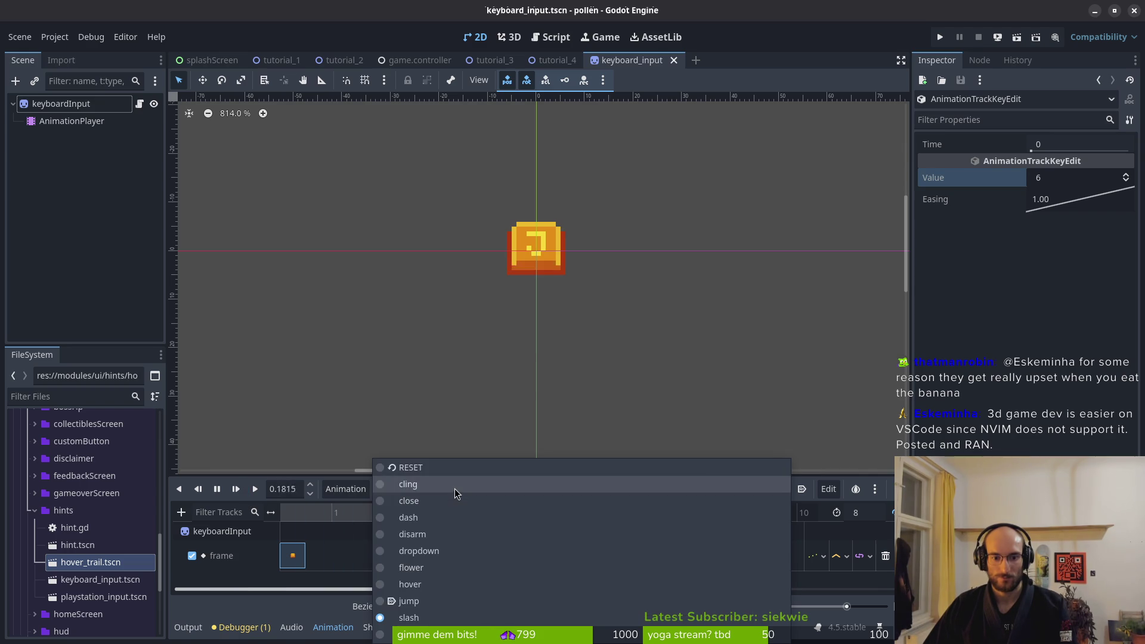
Set the smash animation's frame-4 key to sprite 13
click(412, 634)
click(499, 555)
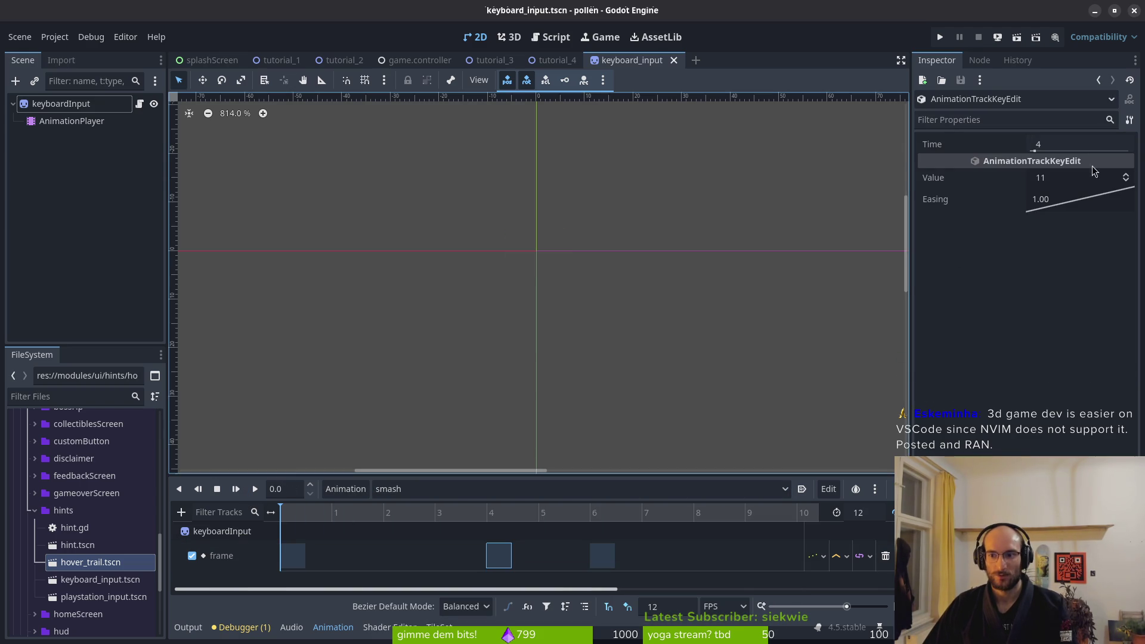
click(1127, 177)
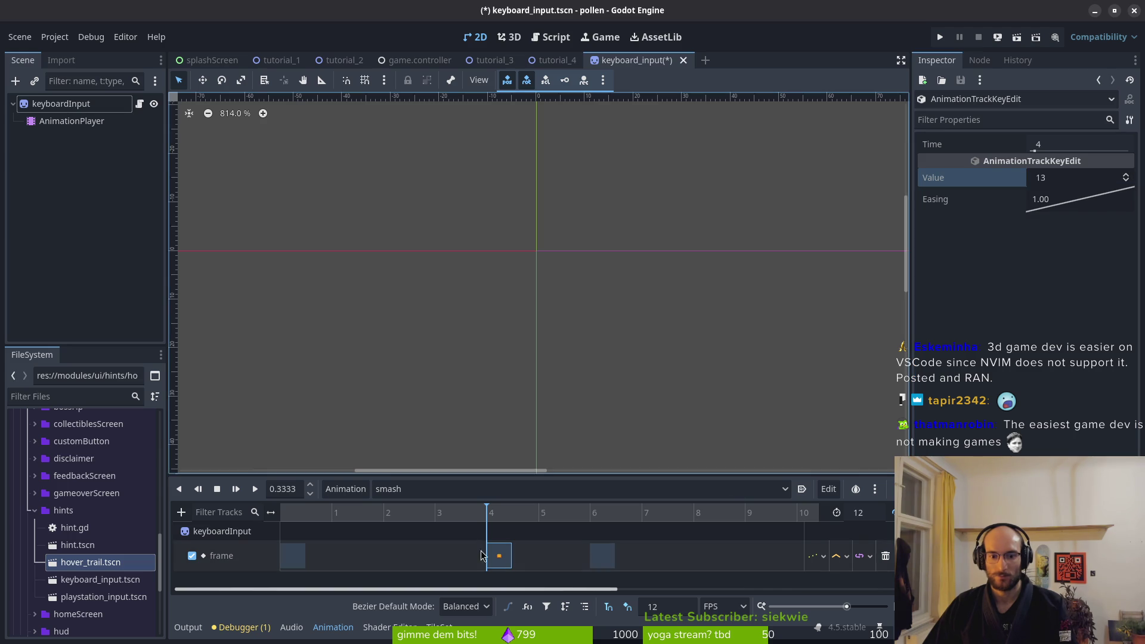
click(435, 517)
click(494, 516)
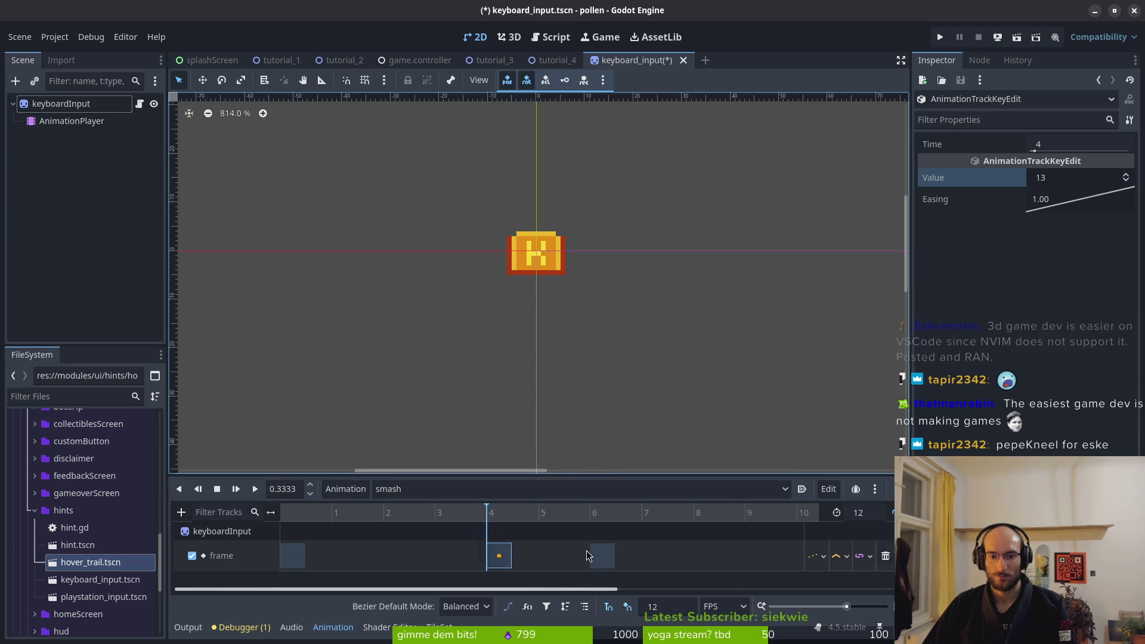
Set the frame-0 key to sprite 12, save, and switch back to slash
click(601, 555)
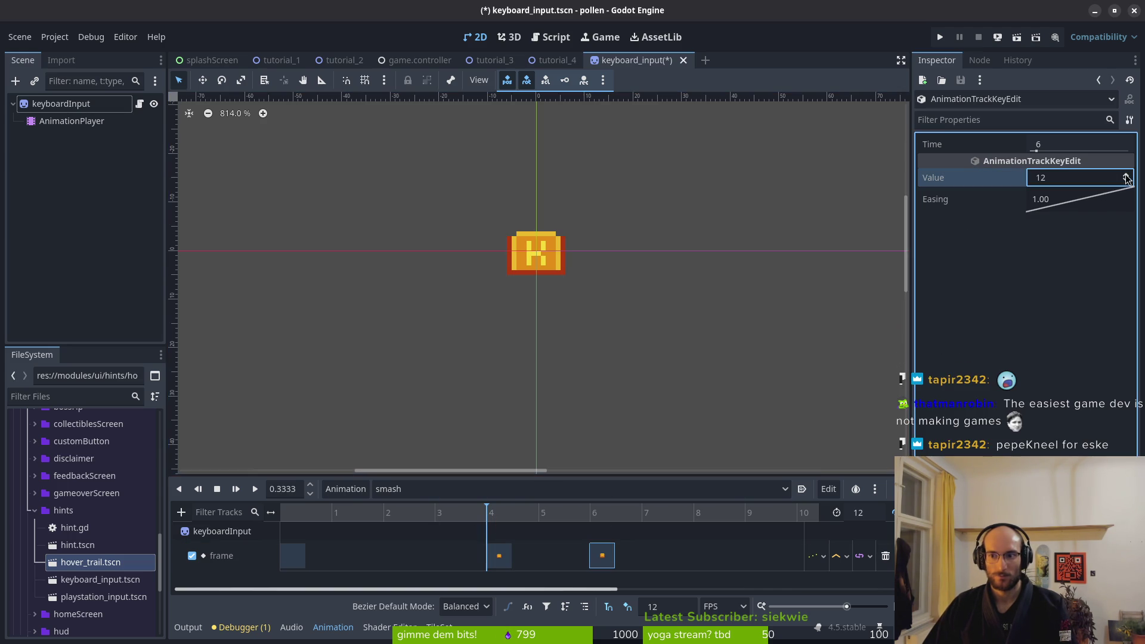
click(293, 556)
drag(1130, 181, 1131, 173)
key(ctrl+s)
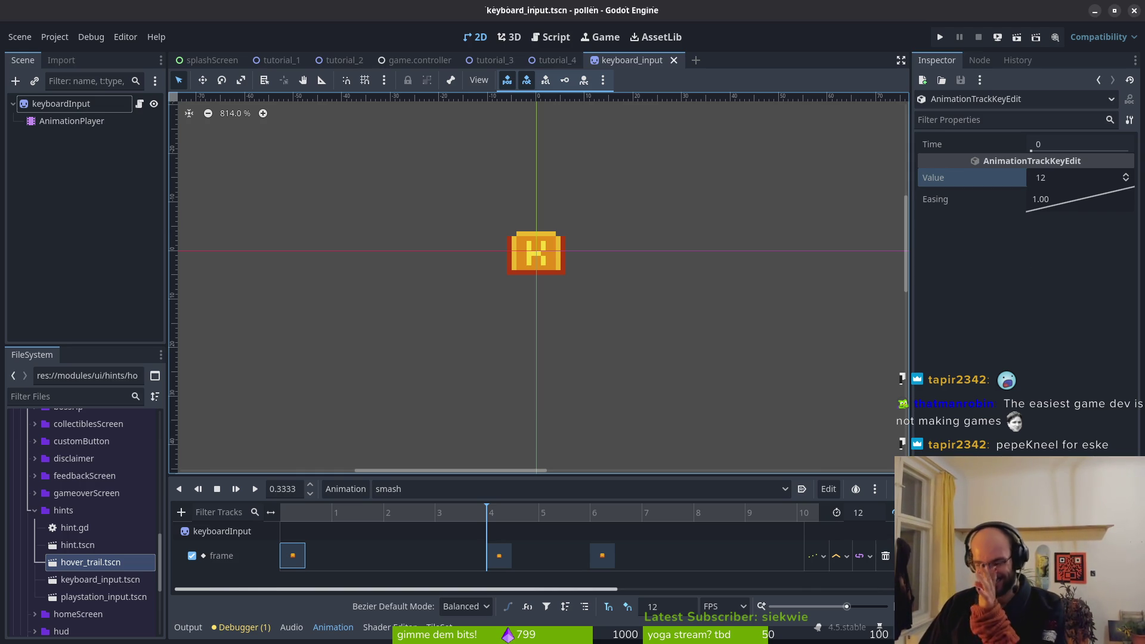
scroll(564, 284, down, 1)
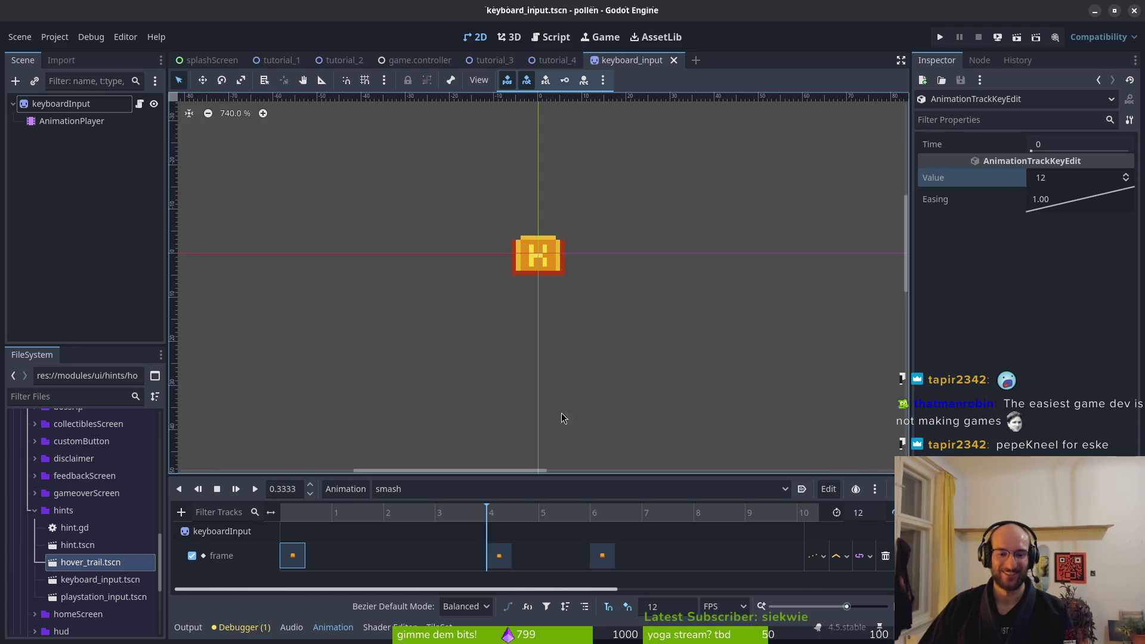
click(445, 493)
click(429, 604)
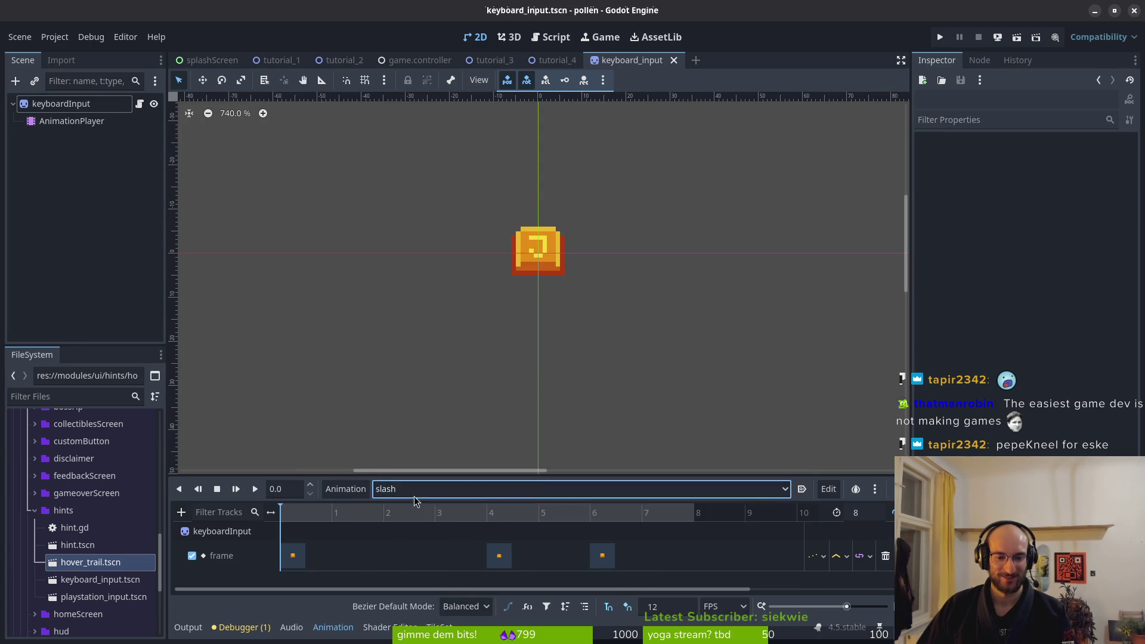
Preview the jump, hover, flower and dropdown animations in turn
click(447, 489)
click(459, 601)
click(450, 491)
click(448, 583)
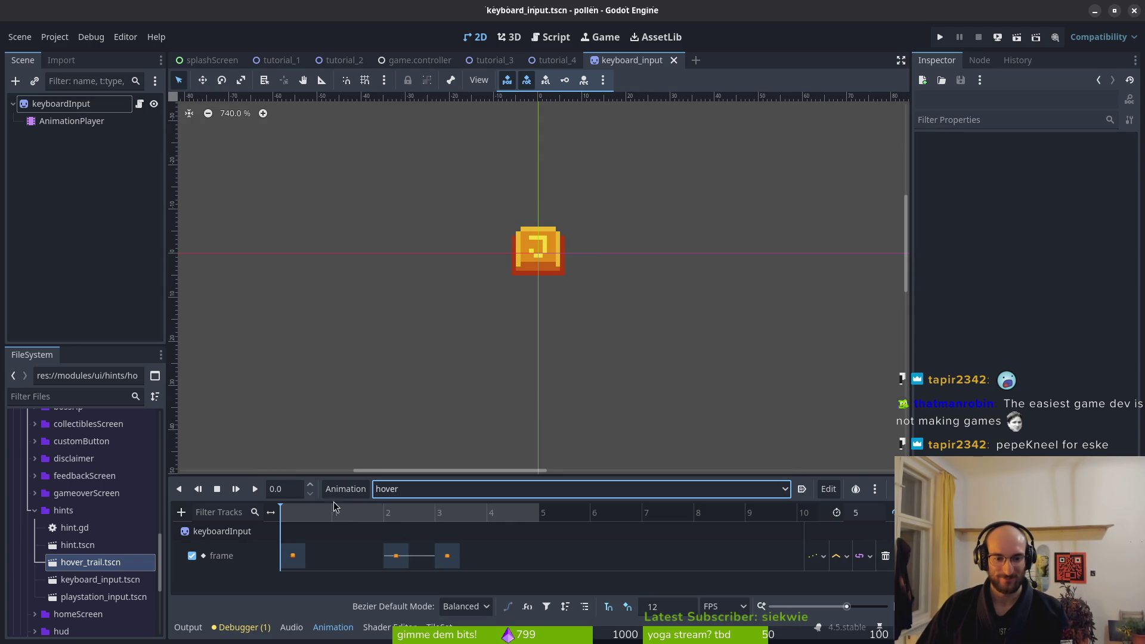
click(432, 493)
click(445, 574)
click(450, 491)
click(448, 551)
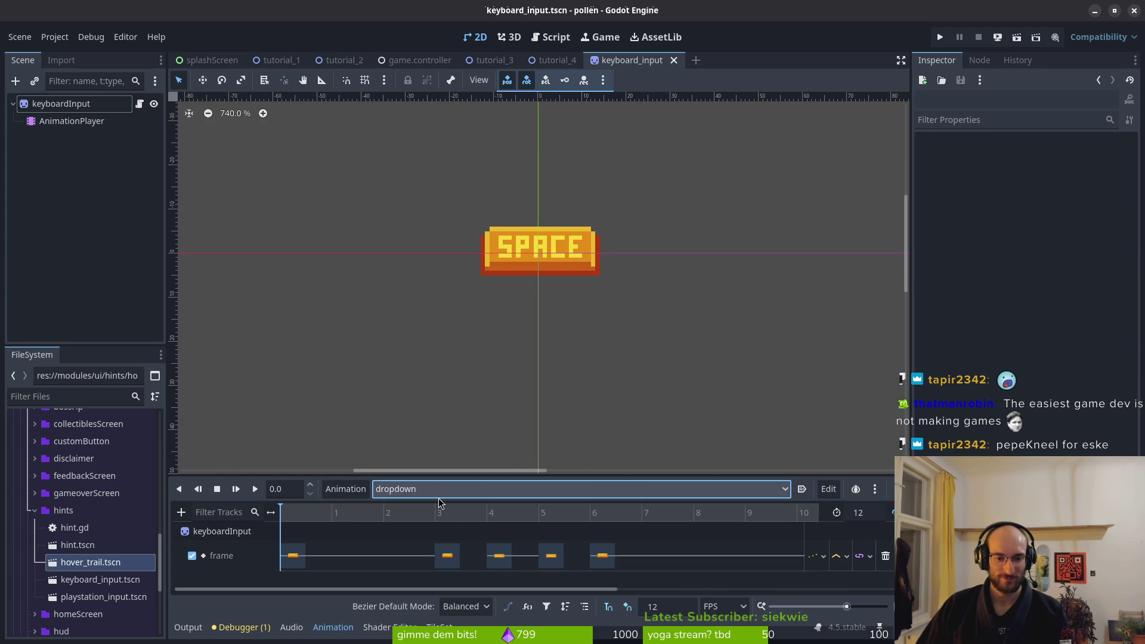
click(254, 489)
Play the disarm, dash, close and cling animations one after another
click(438, 490)
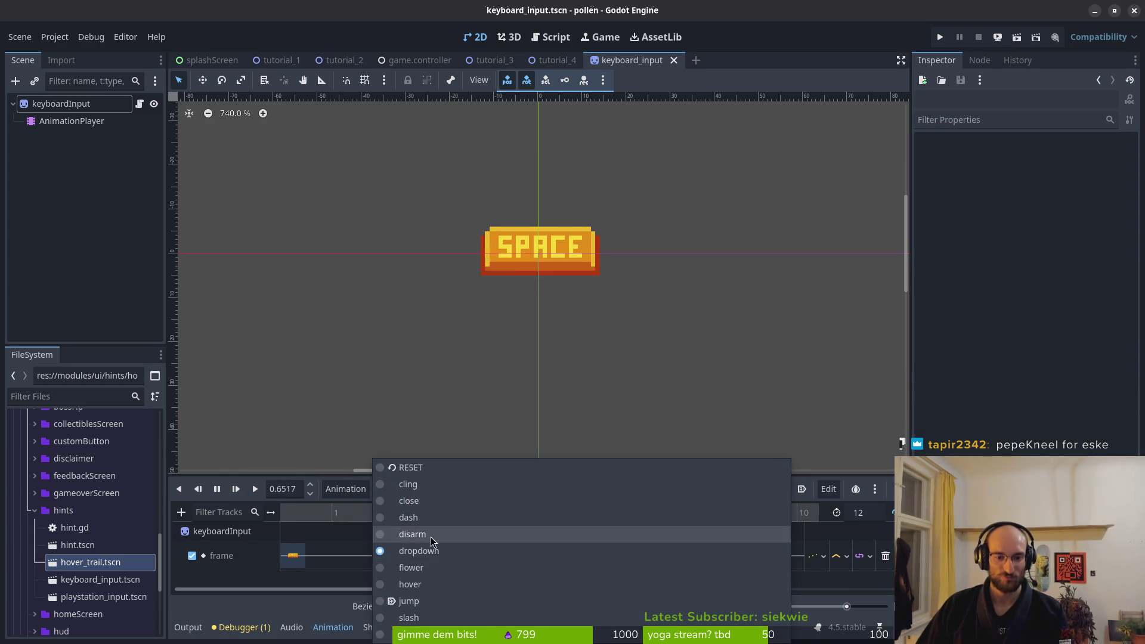
click(431, 536)
click(255, 489)
click(409, 490)
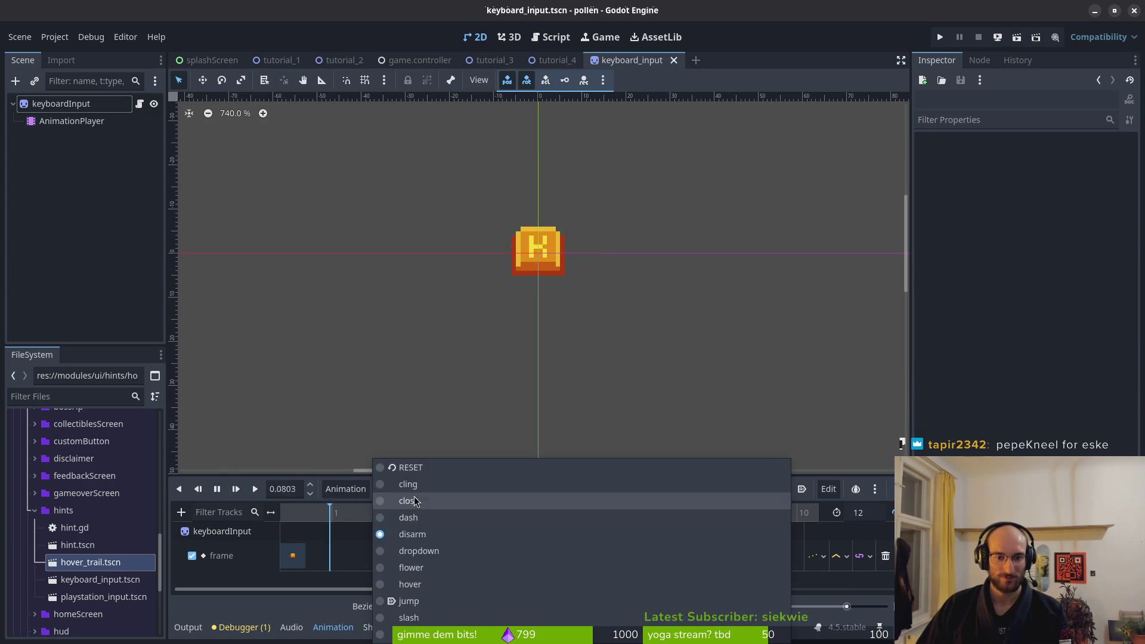
click(420, 519)
click(255, 489)
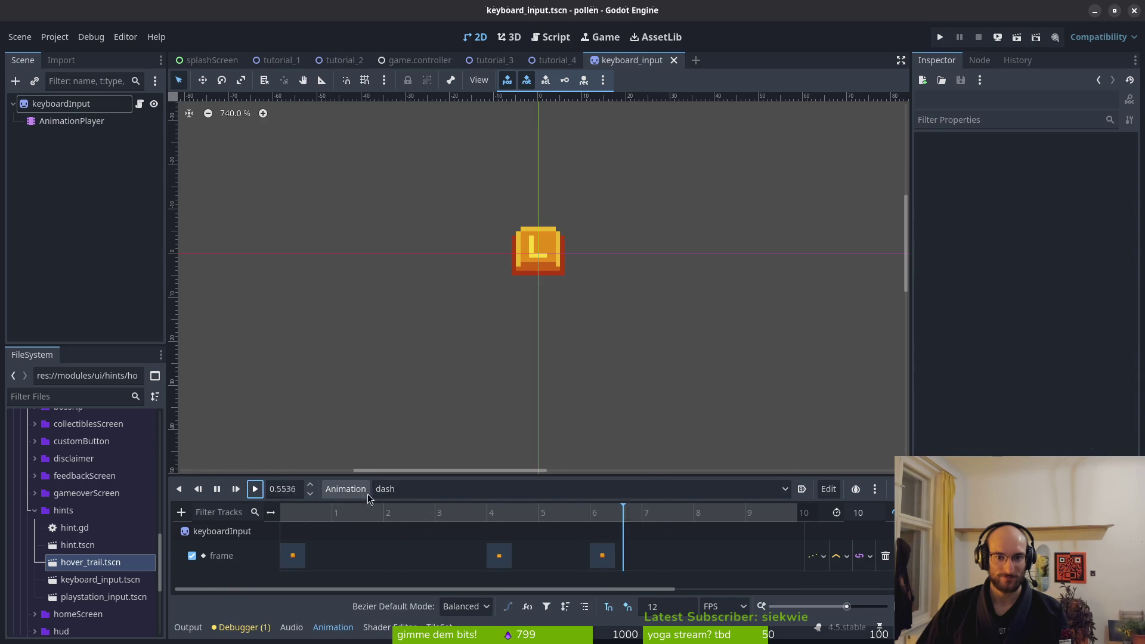
click(433, 488)
click(427, 506)
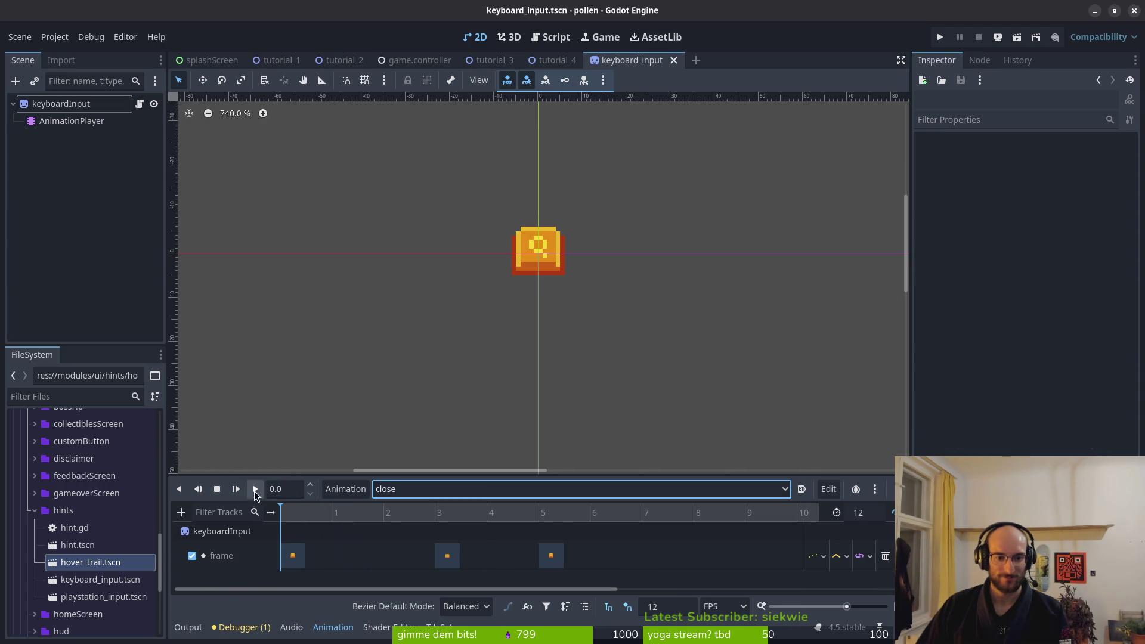
click(254, 492)
click(442, 488)
click(413, 493)
click(256, 490)
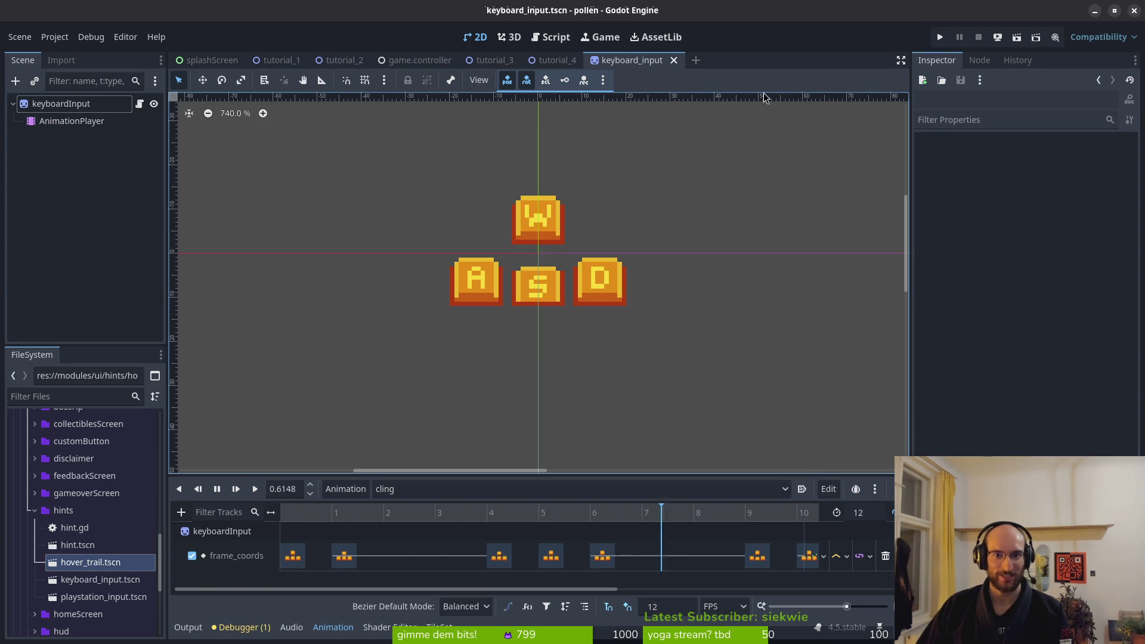
key(alt+shift+o)
Quick-open the playstation_input.tscn scene
text(polaysta)
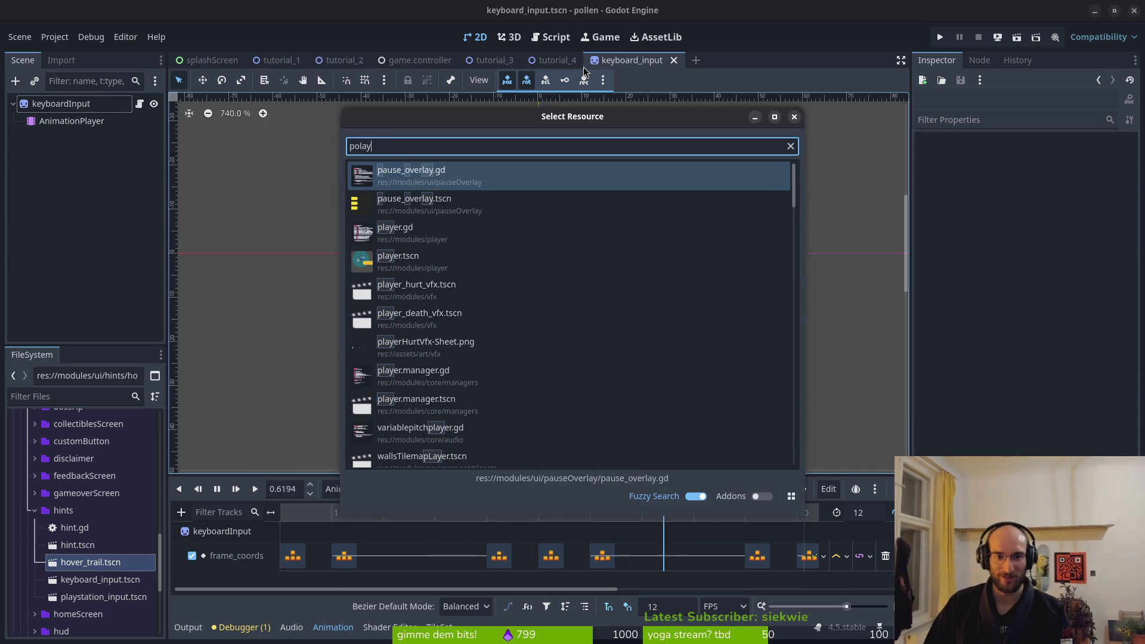
key(BackSpace)
key(BackSpace)
key(BackSpace)
text(laystat)
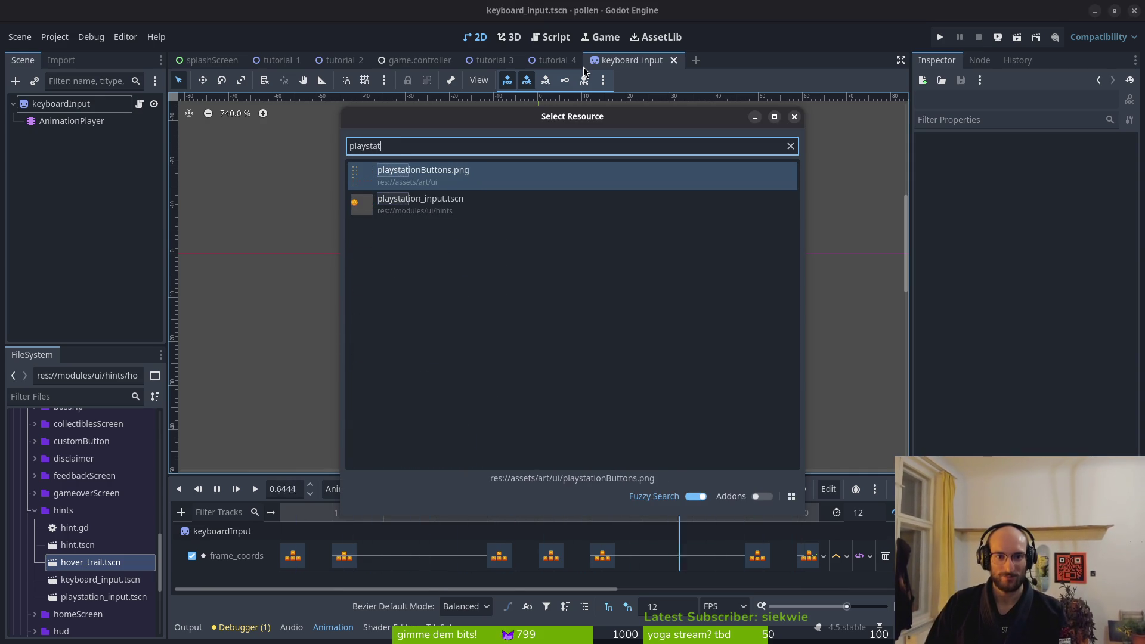
key(Down)
key(Return)
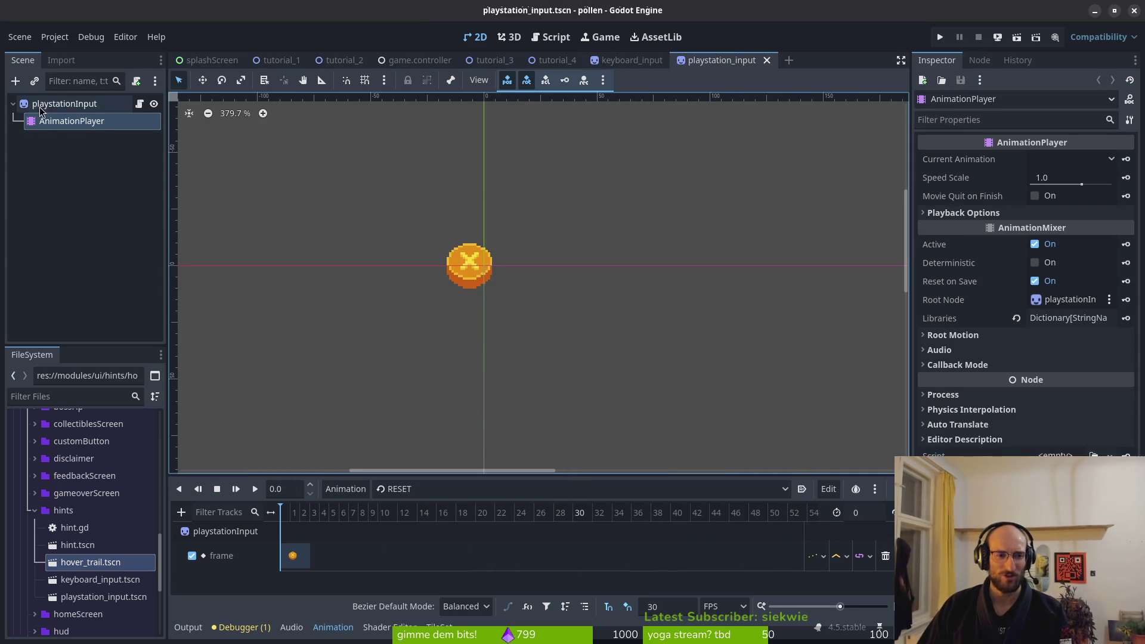
Set the playstationInput sprite's Hframes to 6
click(65, 103)
click(1085, 227)
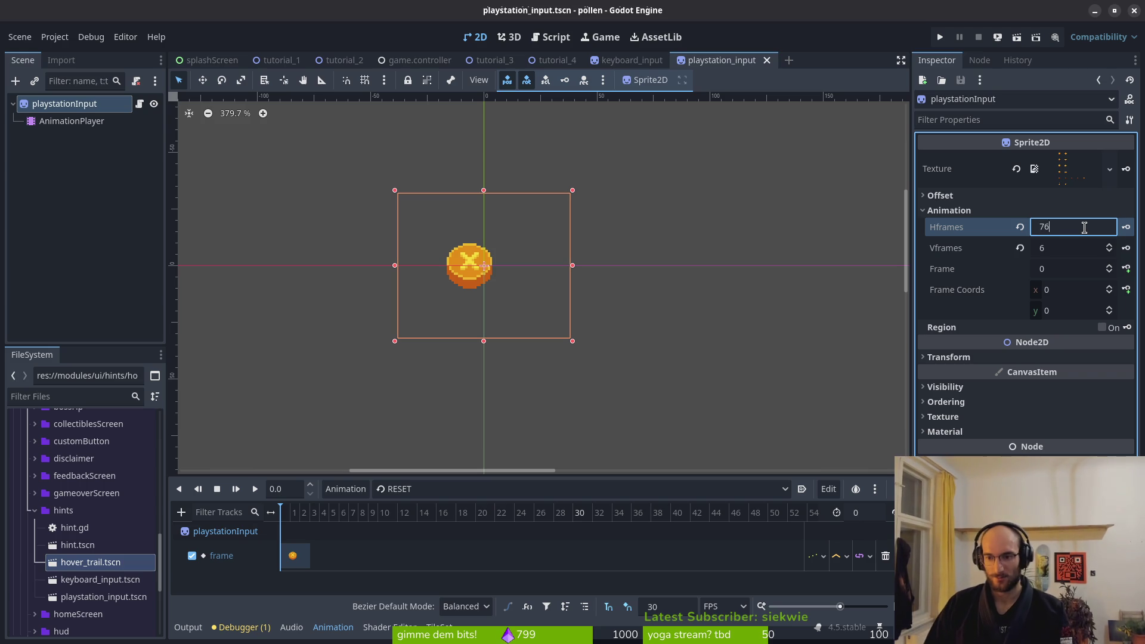
text(6)
key(Return)
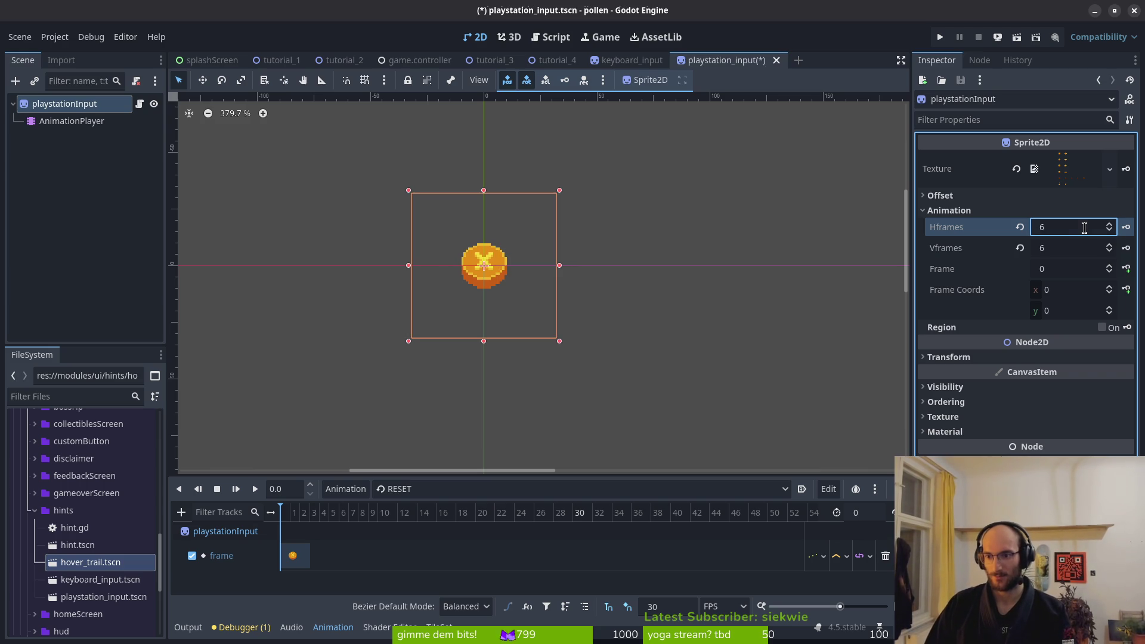
Select the cling animation and compare it with keyboard_input's cling at frame 1
click(429, 488)
click(409, 484)
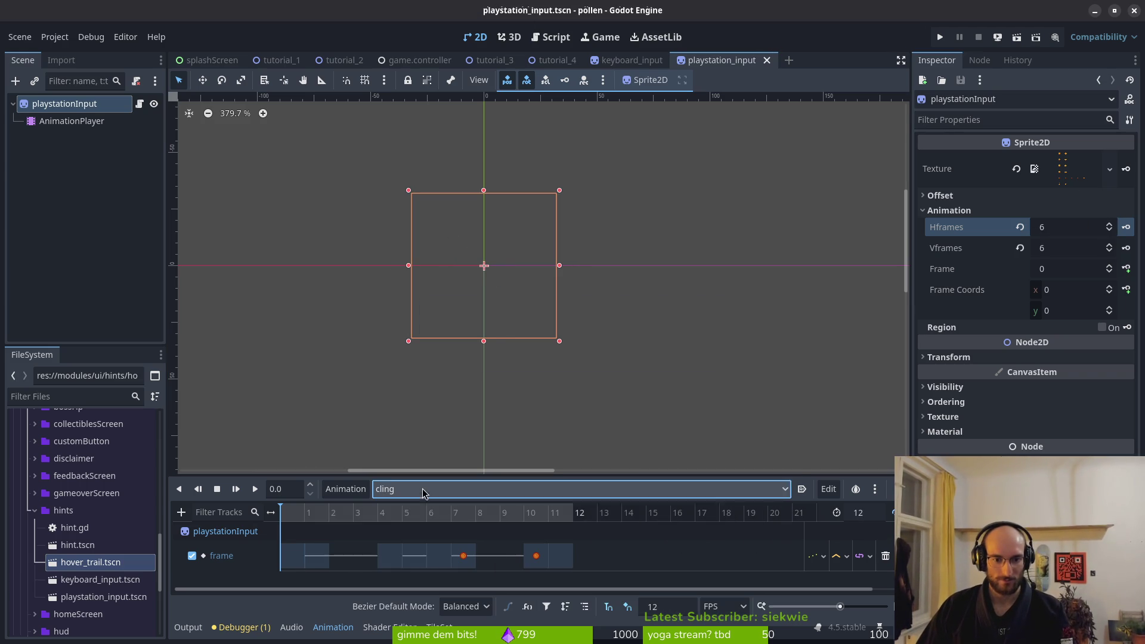
click(631, 60)
click(81, 122)
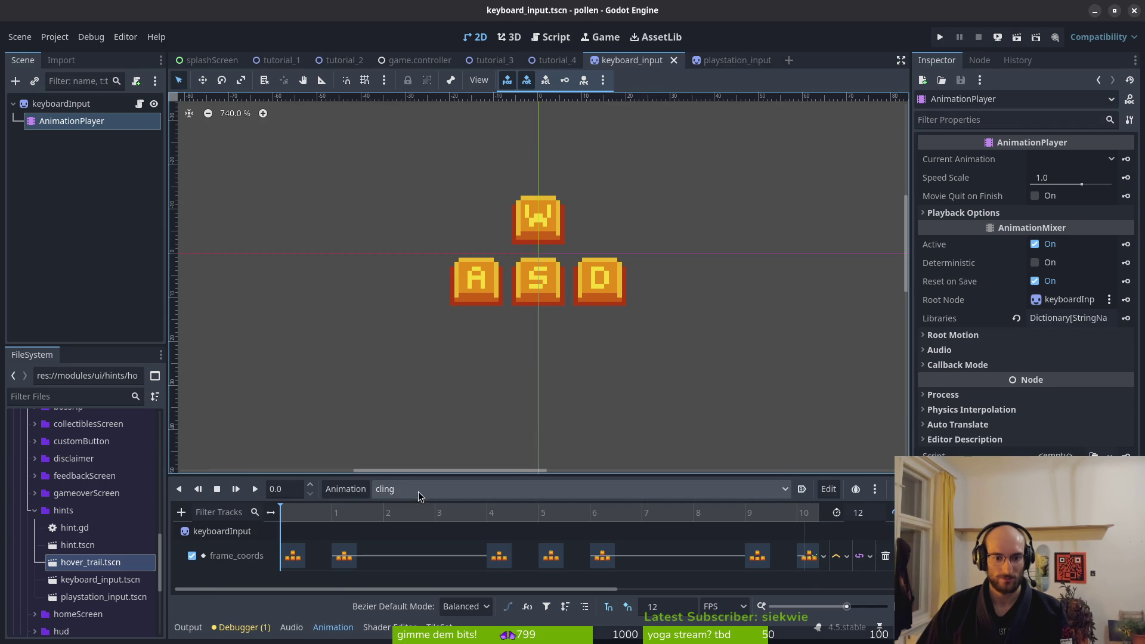
click(335, 518)
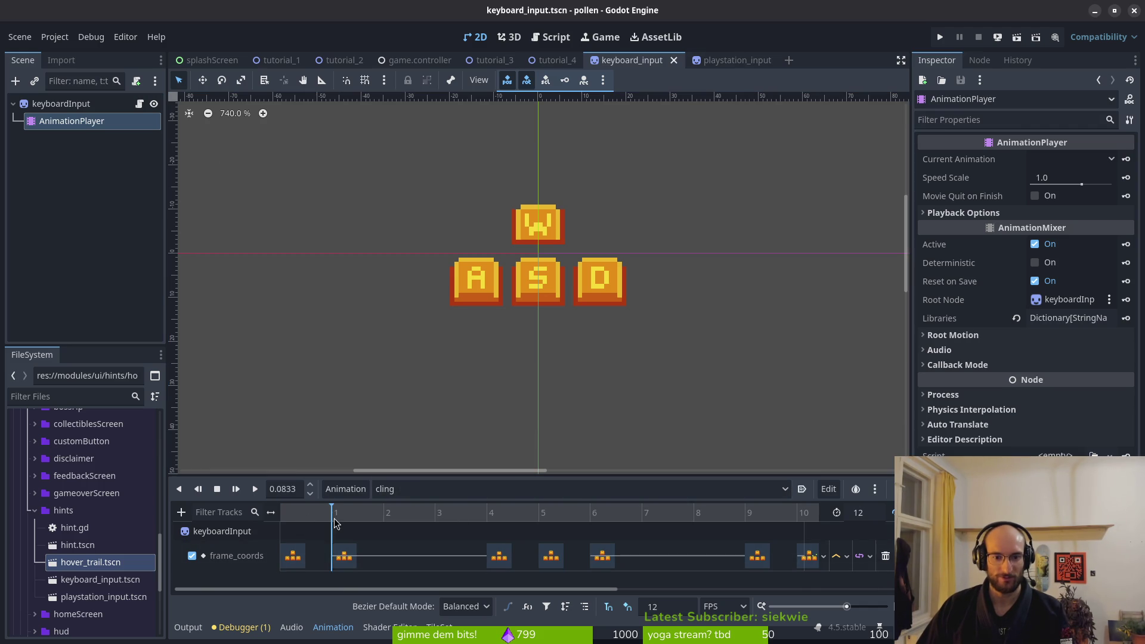
click(725, 60)
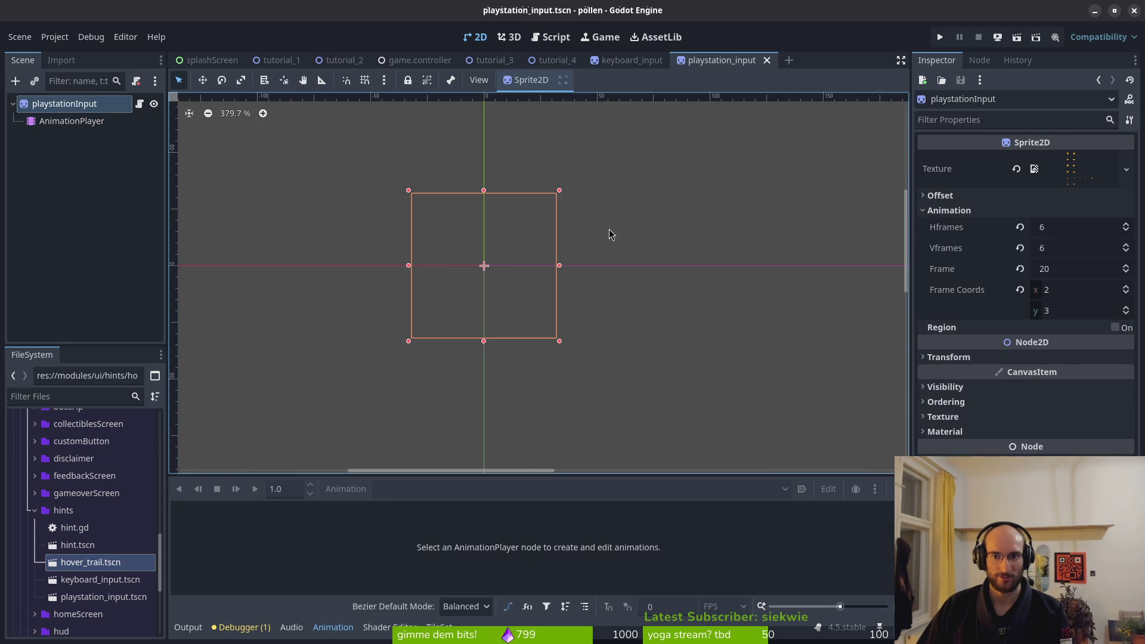
Undo an accidental frame-track deletion and raise the frame-0 key's sprite index
click(71, 121)
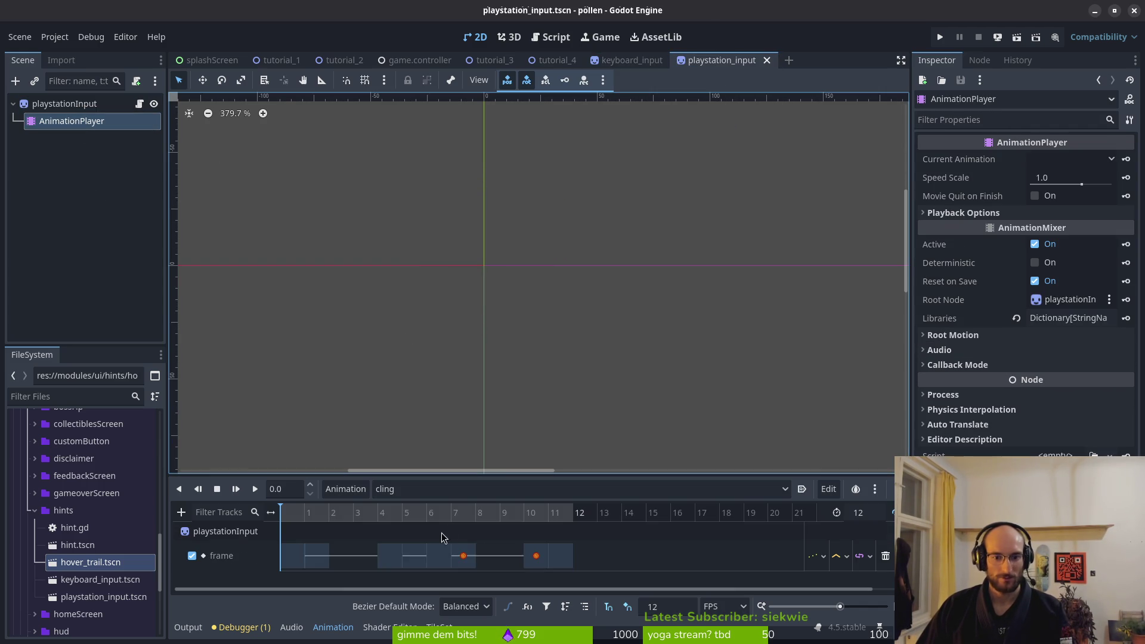
click(464, 556)
click(293, 556)
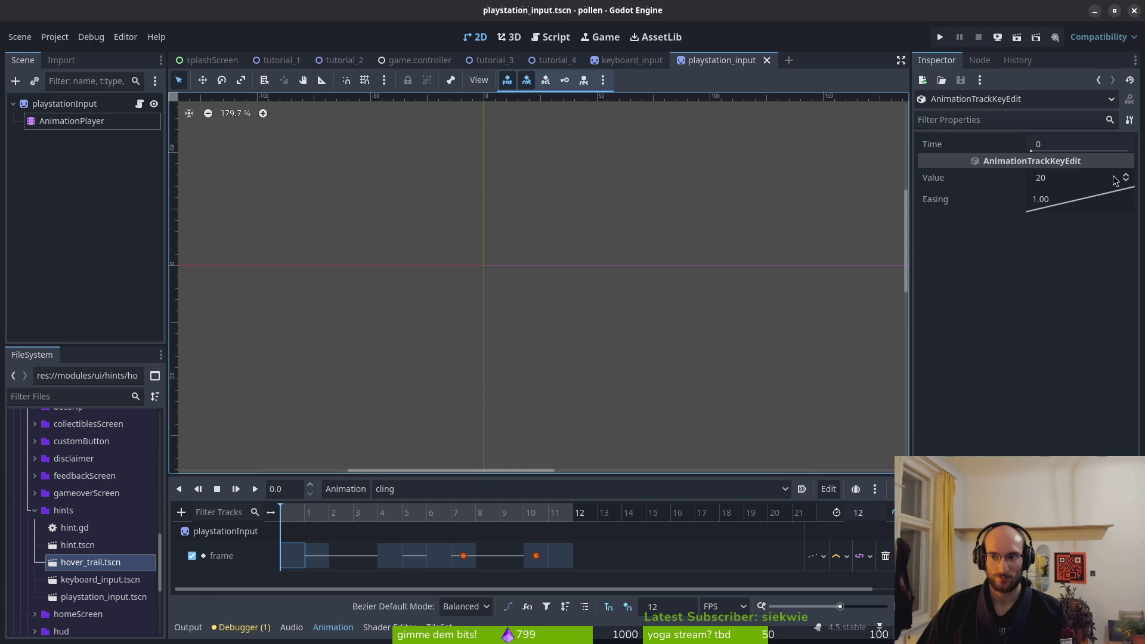
click(886, 556)
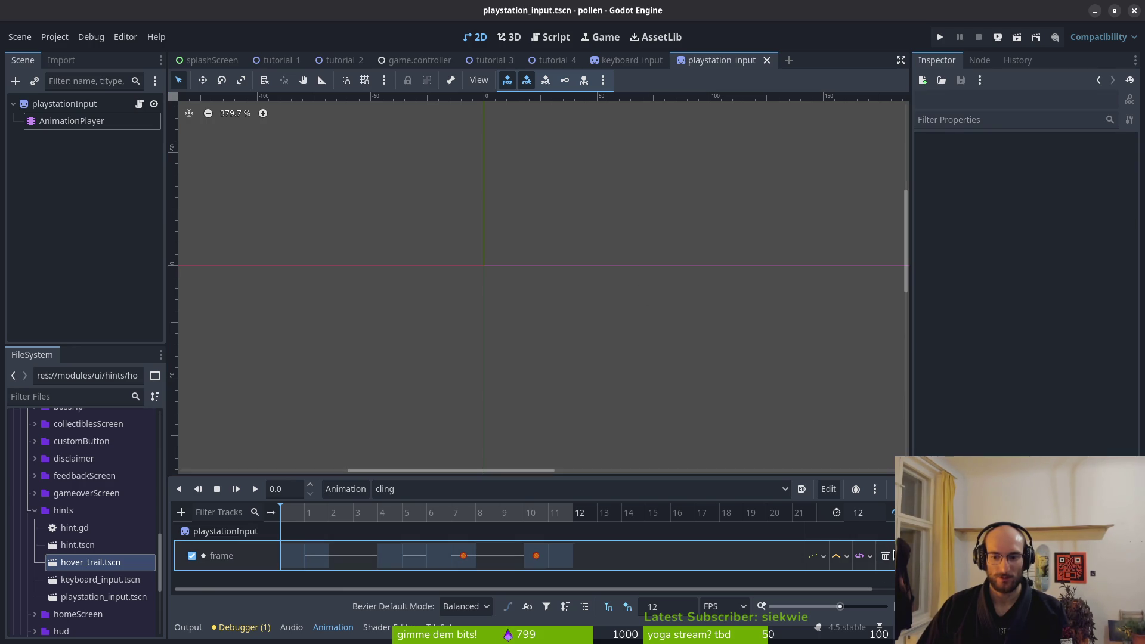
key(ctrl+z)
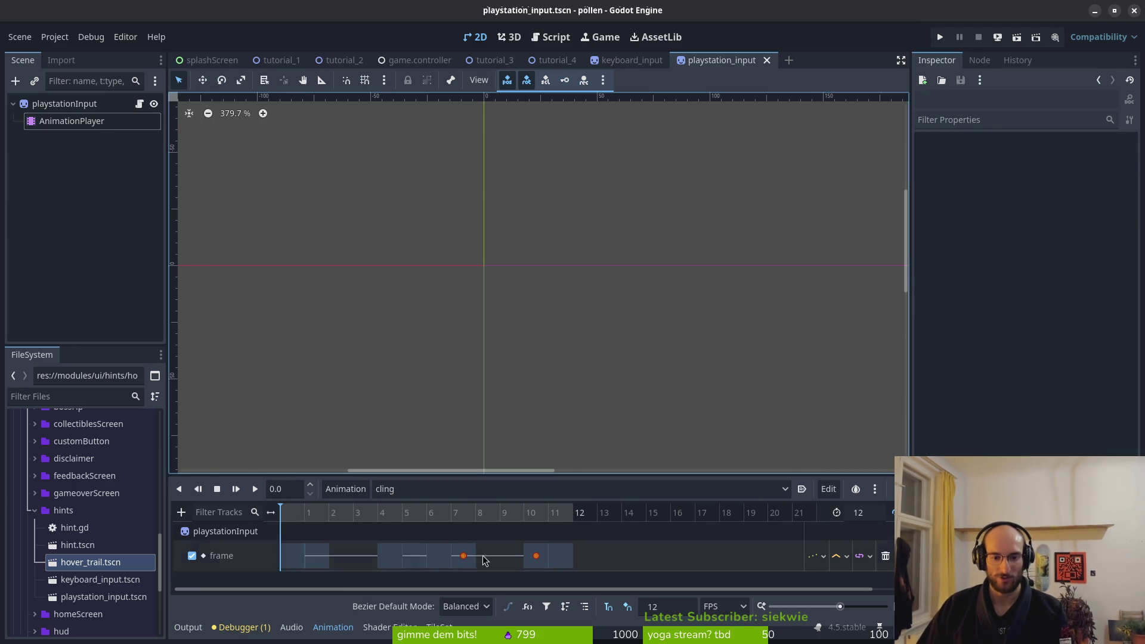
click(298, 558)
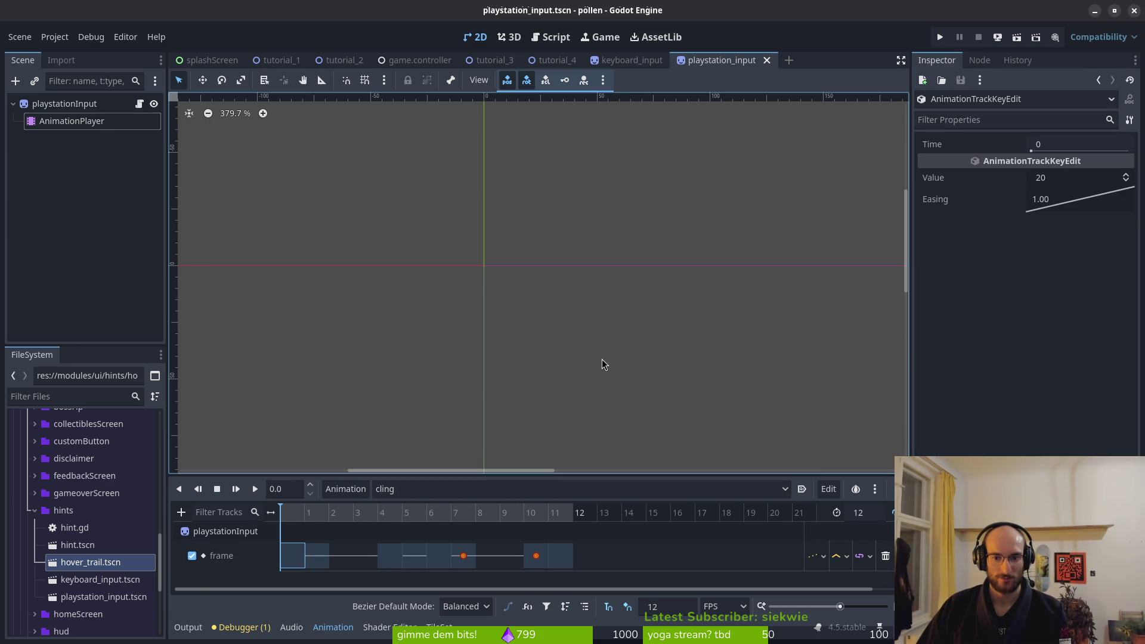
click(1126, 176)
click(1126, 176)
click(651, 431)
click(284, 519)
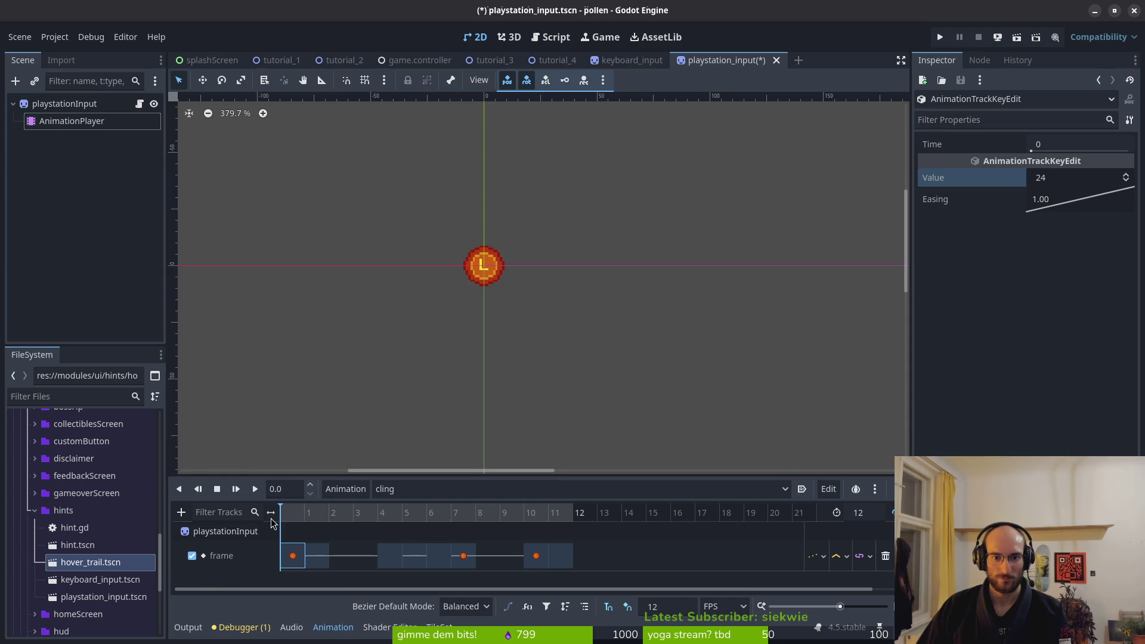
Raise the frame-1 key's sprite index to 26 and save
click(316, 556)
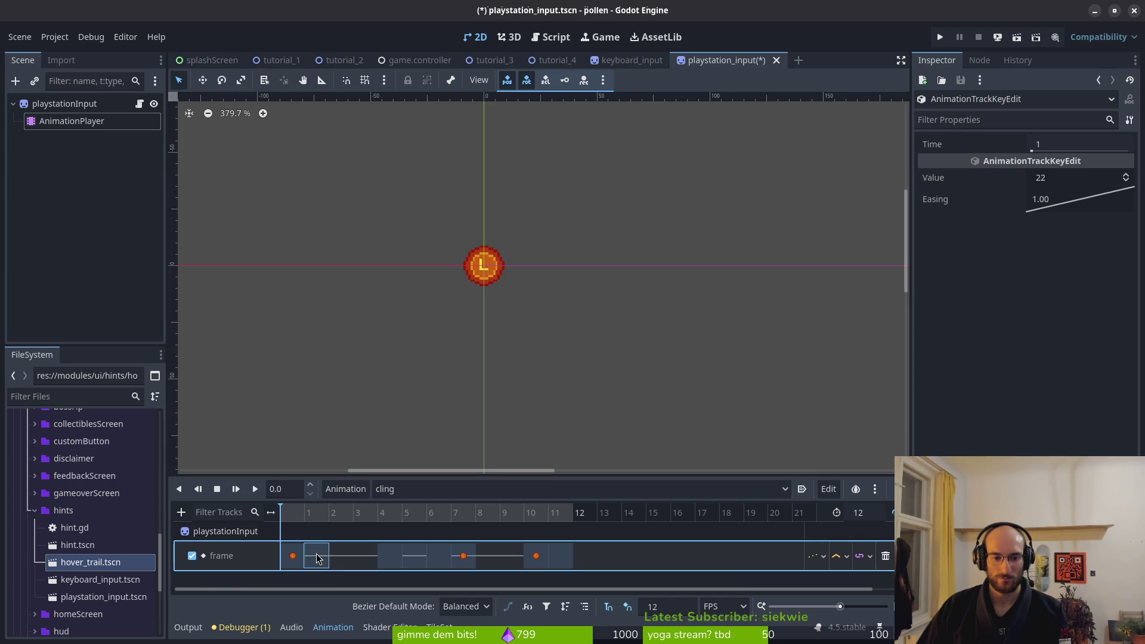
click(1128, 176)
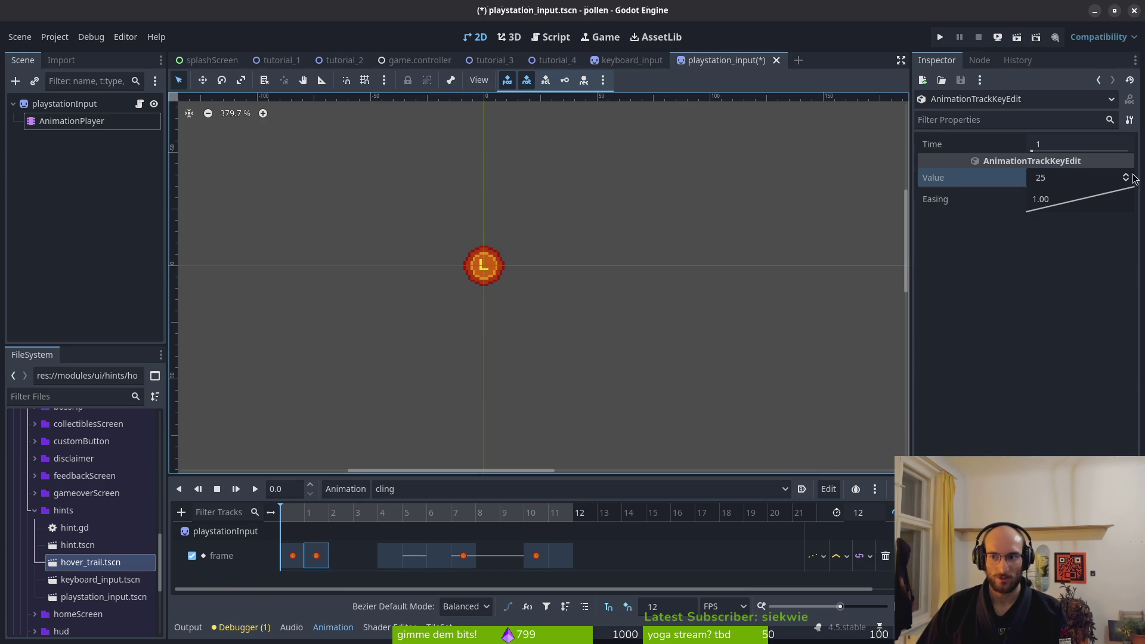
click(1128, 176)
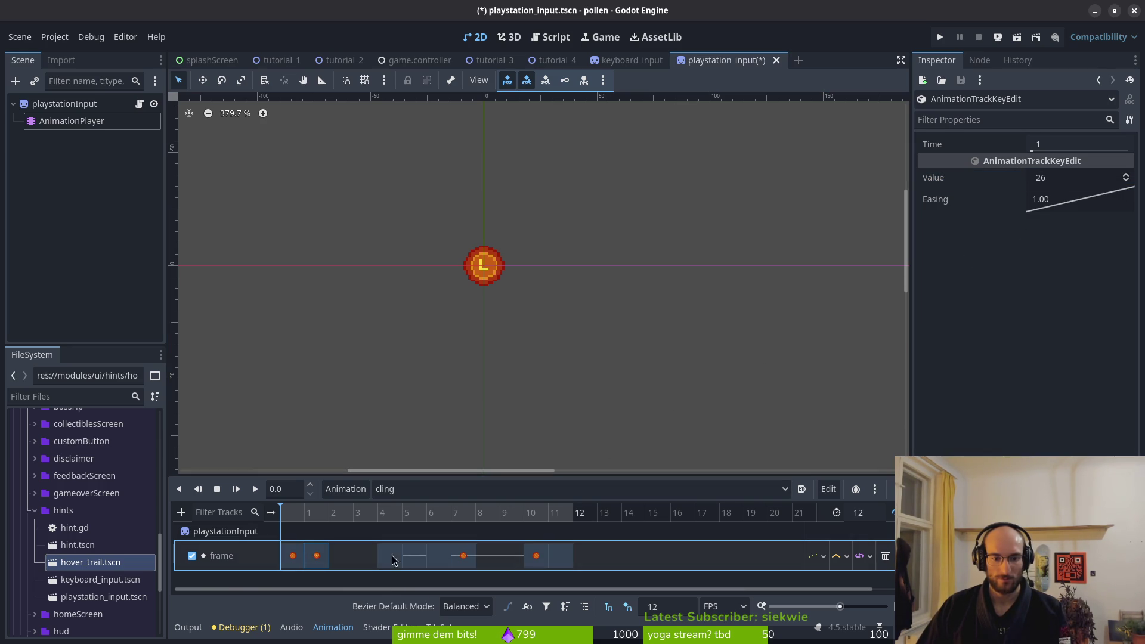
click(384, 523)
click(416, 557)
key(ctrl+s)
Duplicate a key to frame 5, delete the frame-6 key, raise frame 7's sprite, and save
click(293, 556)
click(414, 520)
key(ctrl+d)
click(438, 556)
key(Delete)
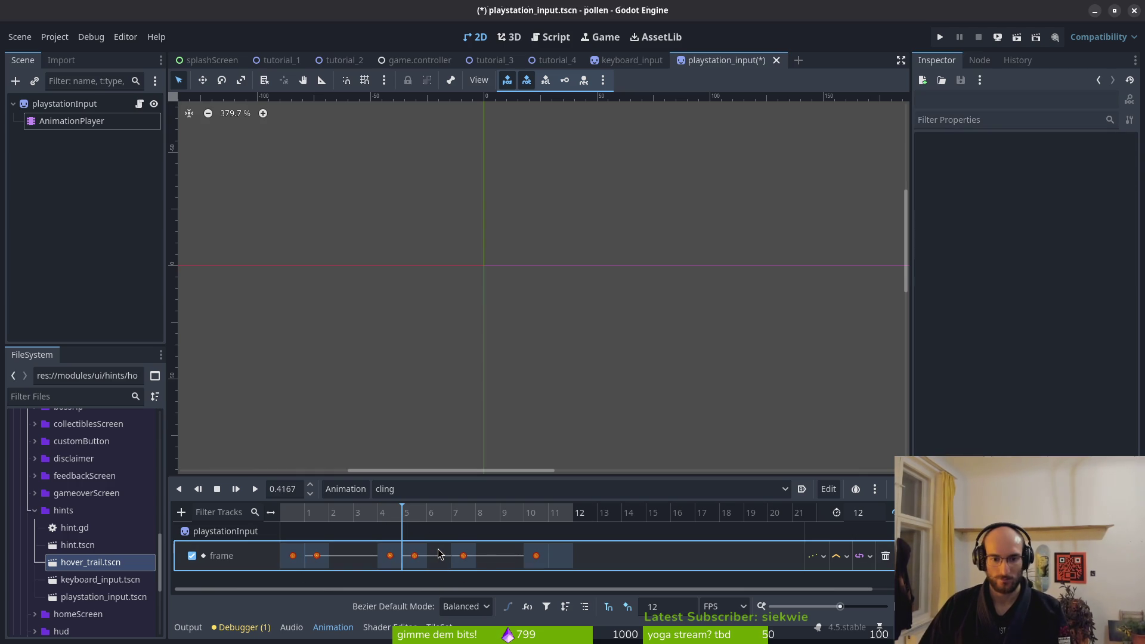
click(463, 556)
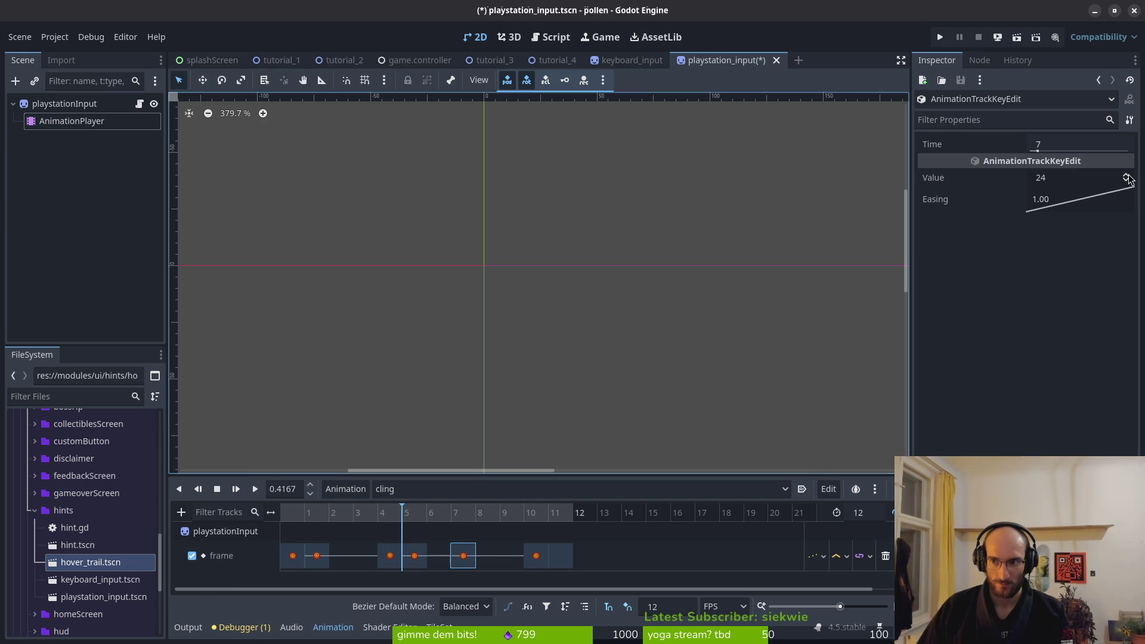
click(1128, 177)
key(ctrl+s)
Copy the frame-5 key to frame 11, delete the frame-10 key, save, and play cling
click(537, 556)
click(414, 555)
click(552, 525)
key(ctrl+d)
click(536, 556)
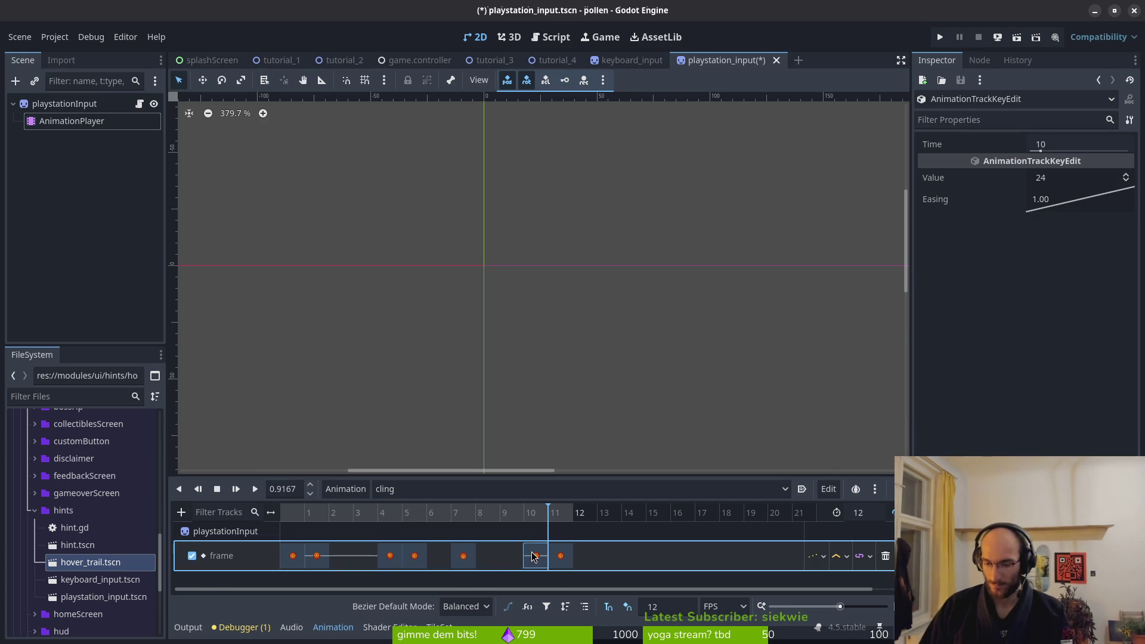
key(Delete)
key(ctrl+s)
click(255, 490)
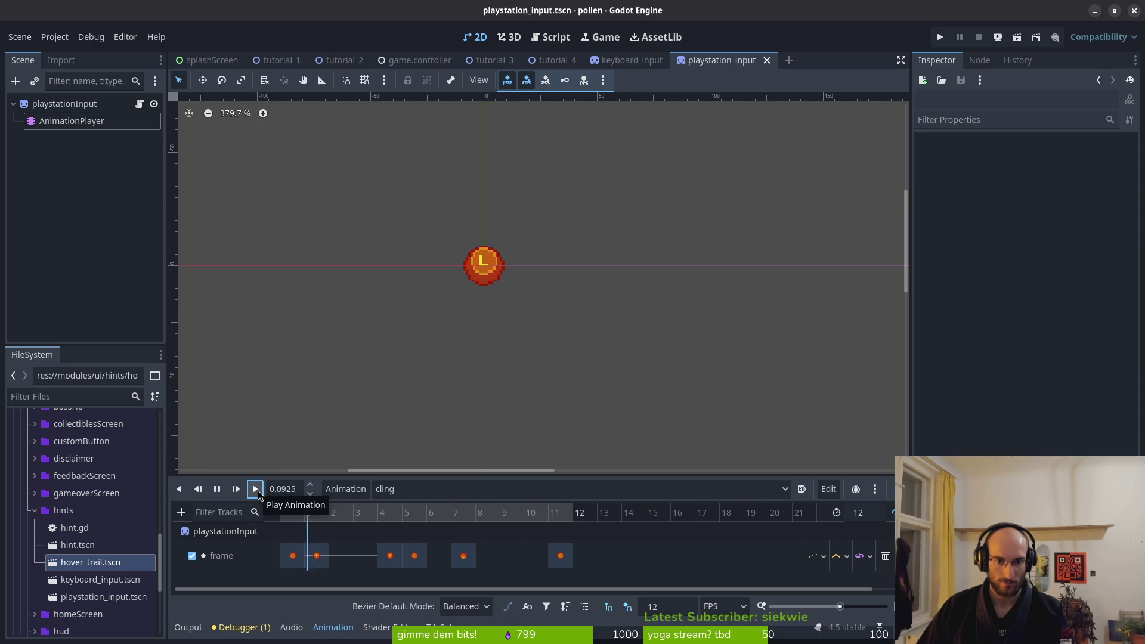
click(402, 488)
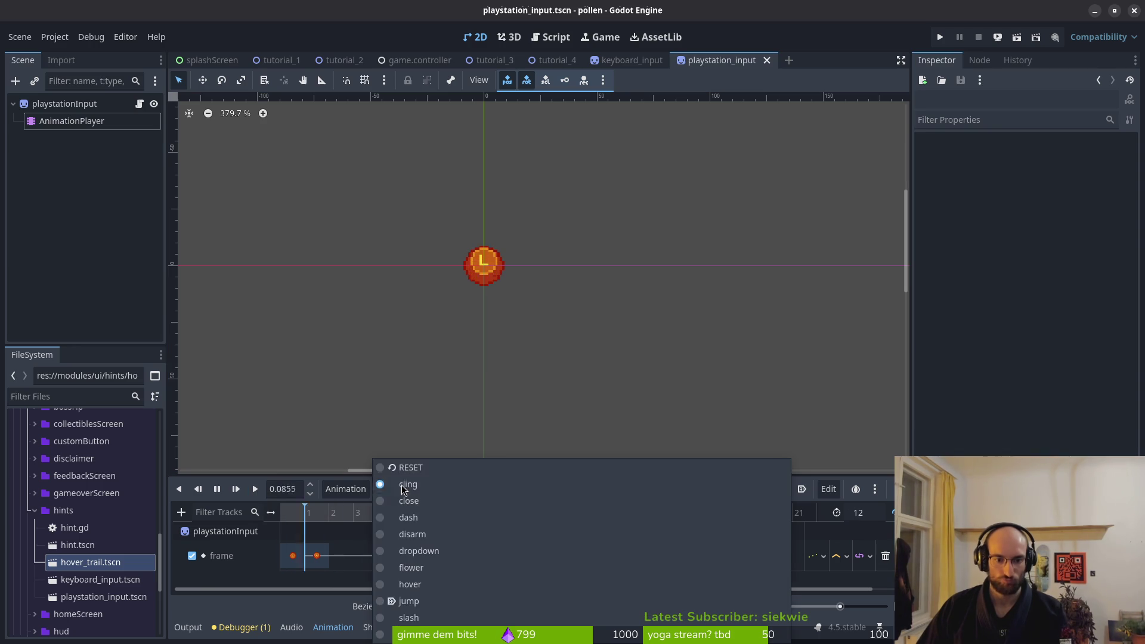
Raise the close animation's sprite values at frames 0, 3 and 5, then save and preview it
click(426, 495)
click(293, 555)
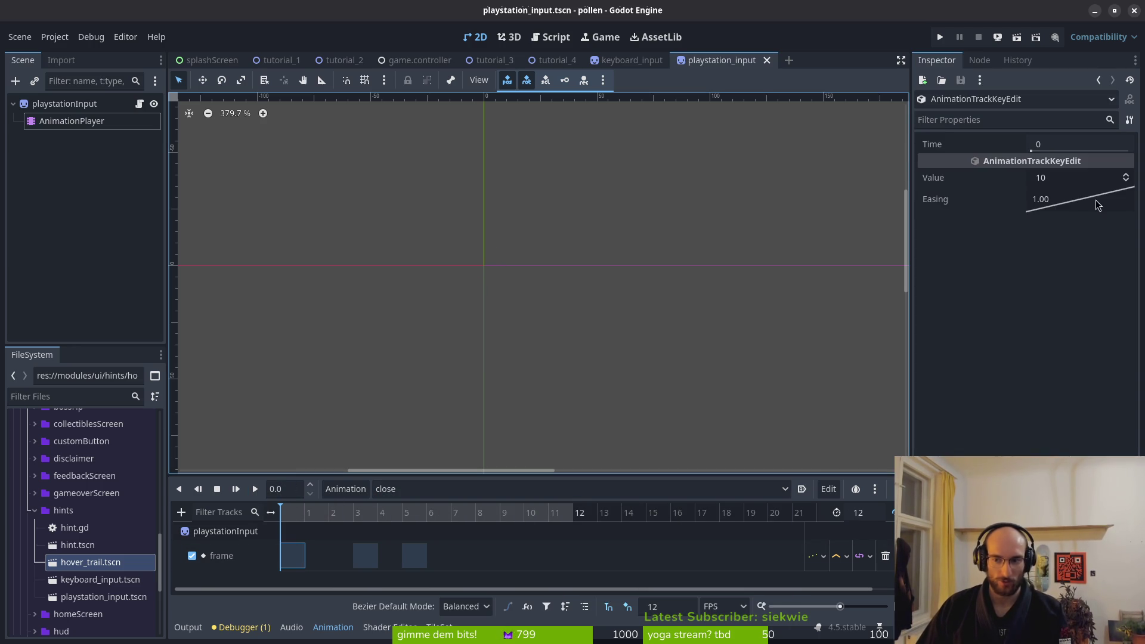
click(1126, 176)
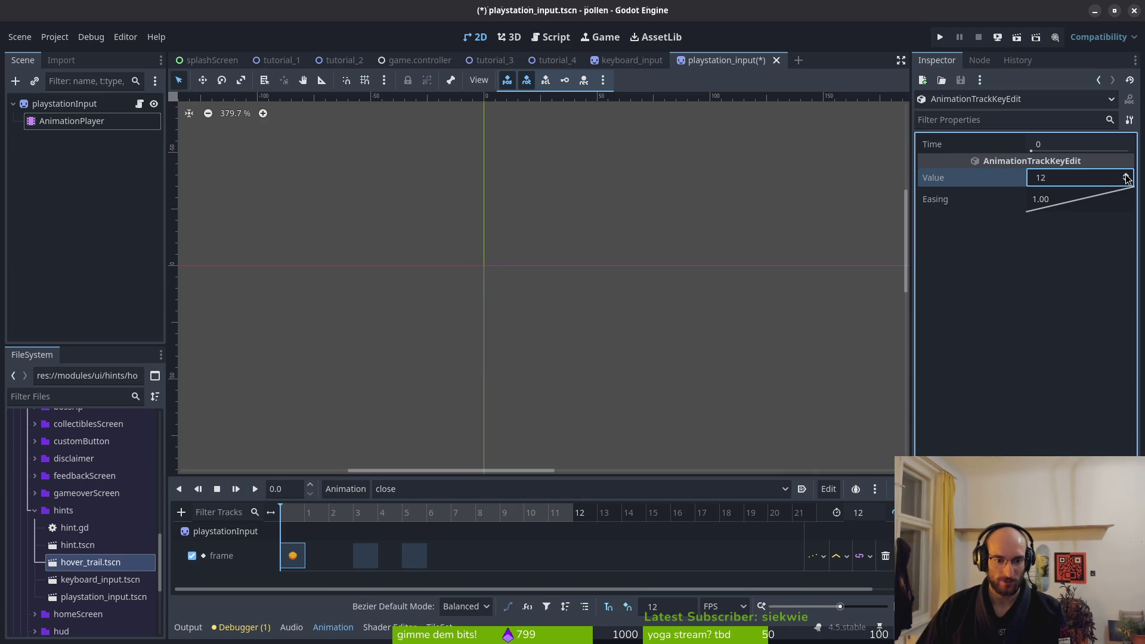
click(365, 556)
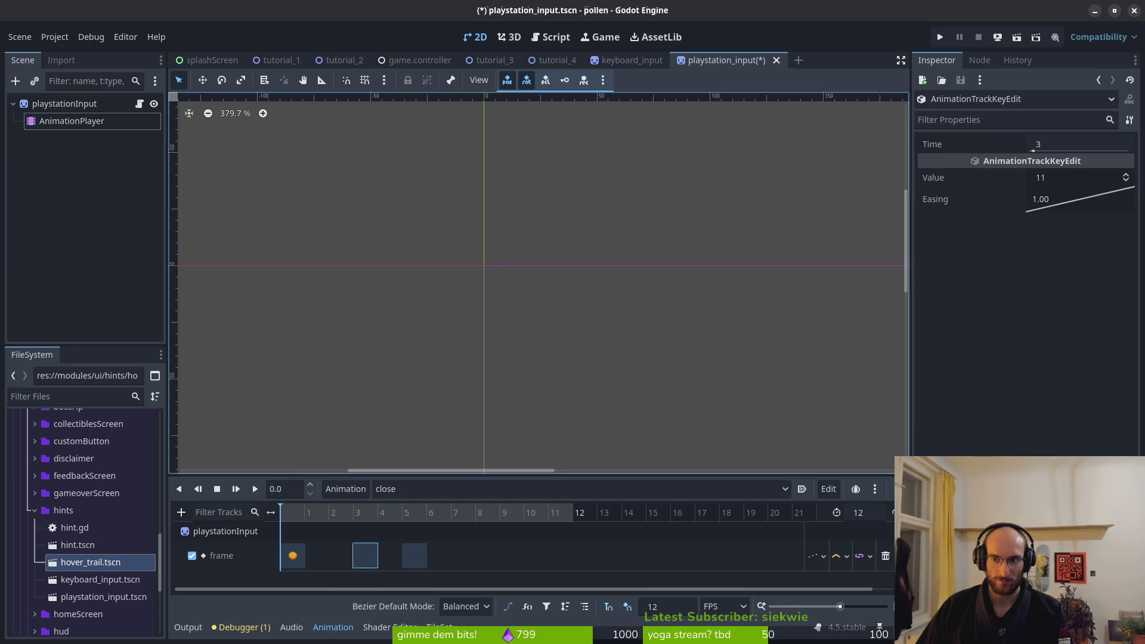
click(1126, 176)
click(414, 556)
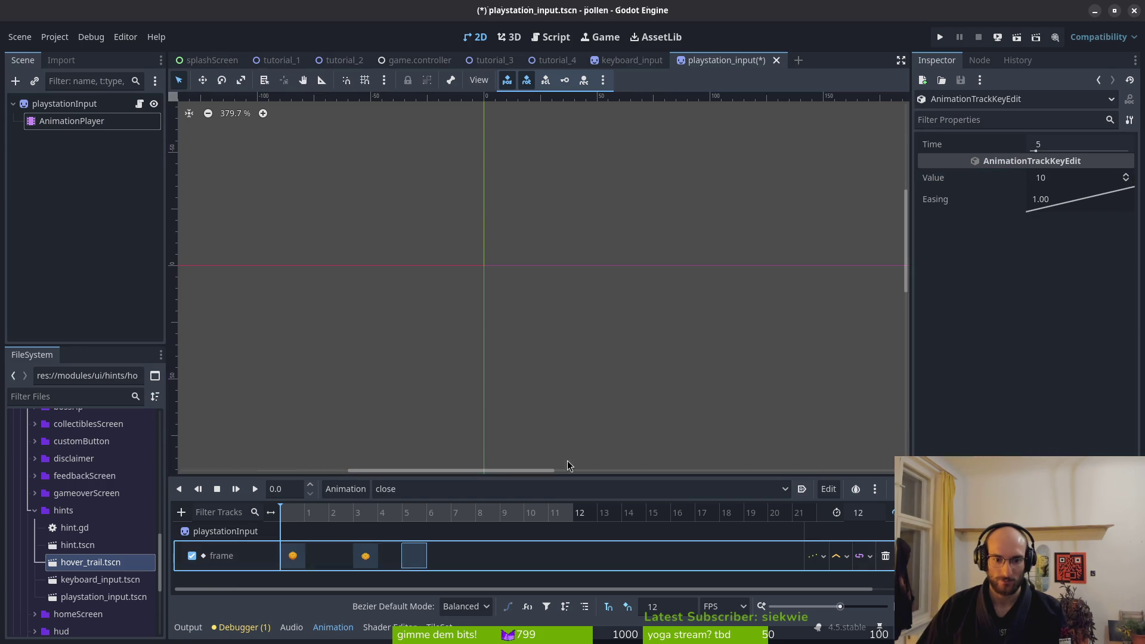
click(1126, 178)
key(ctrl+s)
click(255, 489)
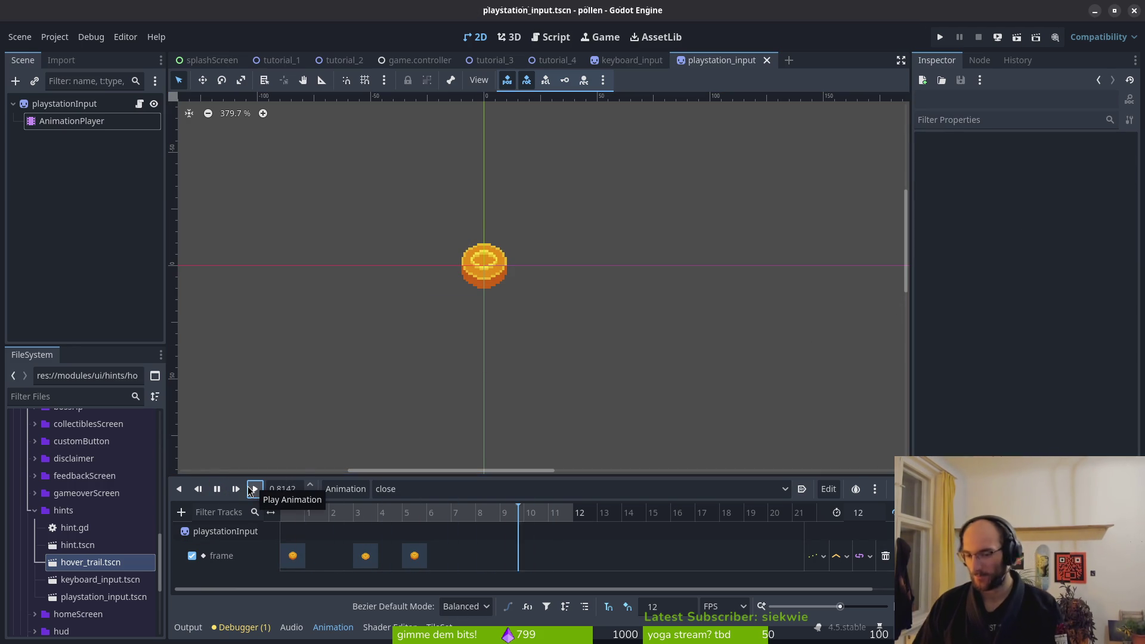
key(ctrl+s)
Retarget the dash keys at frames 0, 4 and 6 to PlayStation sprites, with frame 6 set to 18
click(477, 495)
click(408, 525)
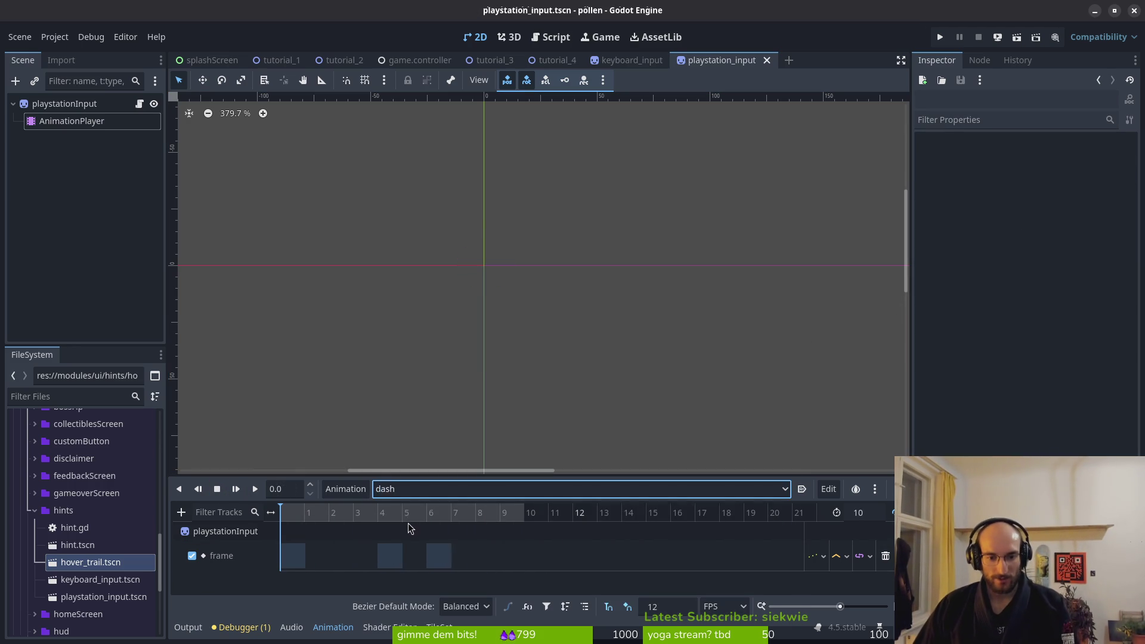
click(293, 556)
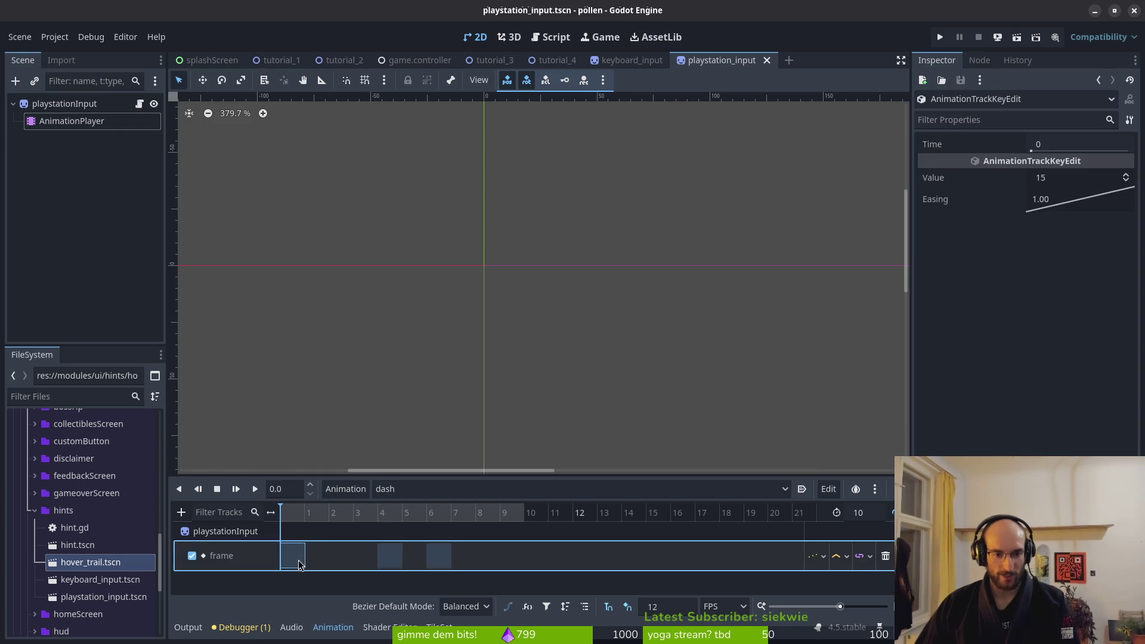
click(1127, 176)
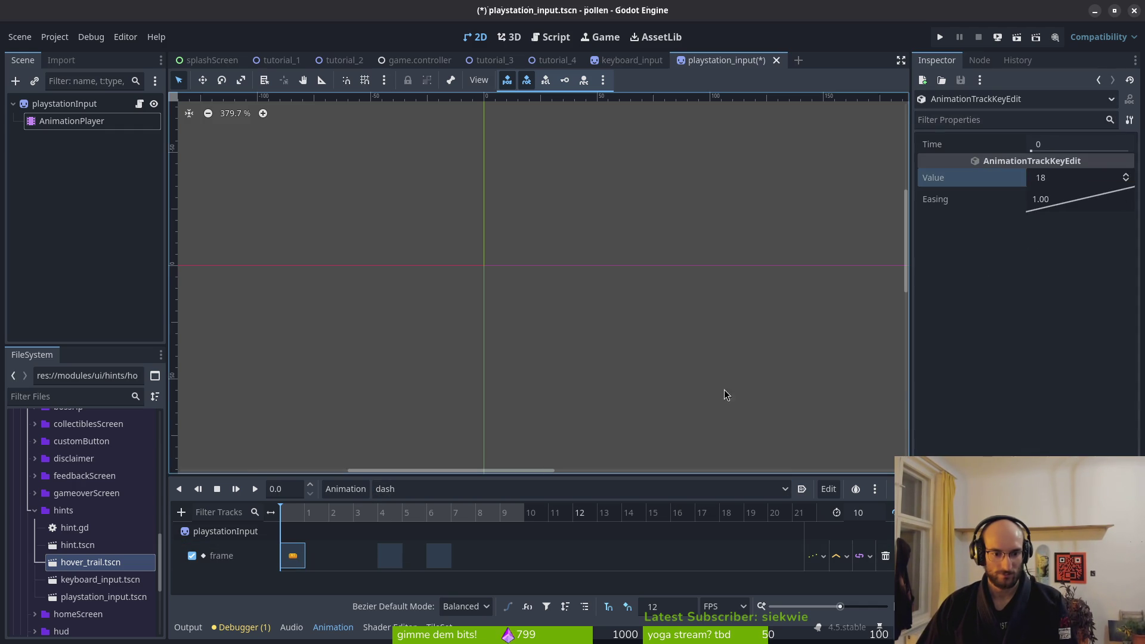
click(379, 557)
click(391, 558)
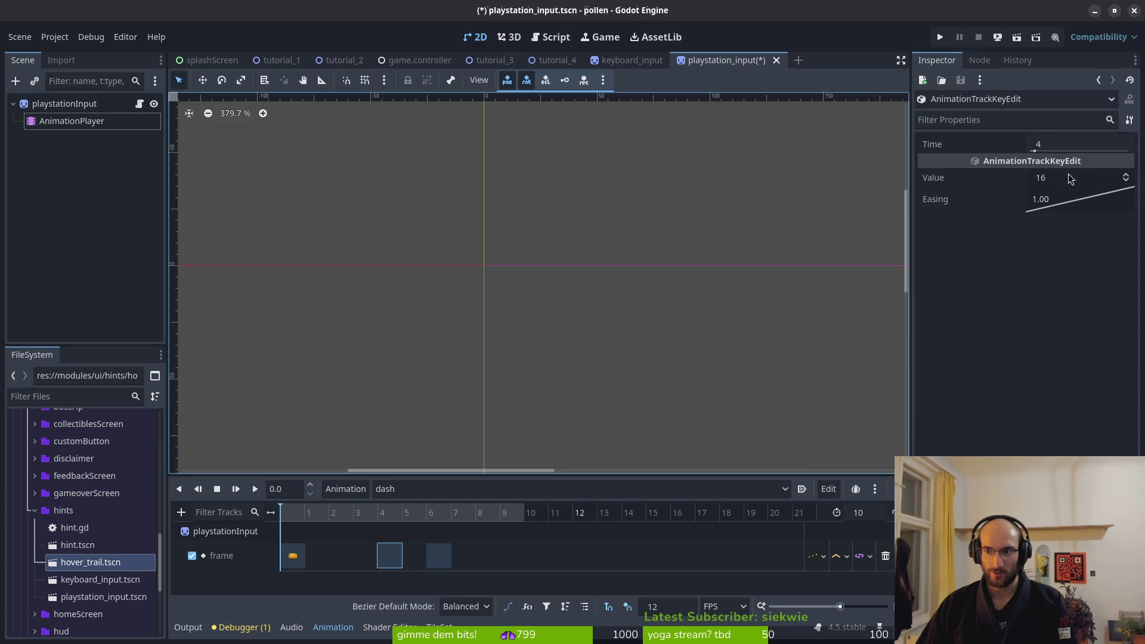
click(1128, 176)
click(1127, 176)
click(1127, 176)
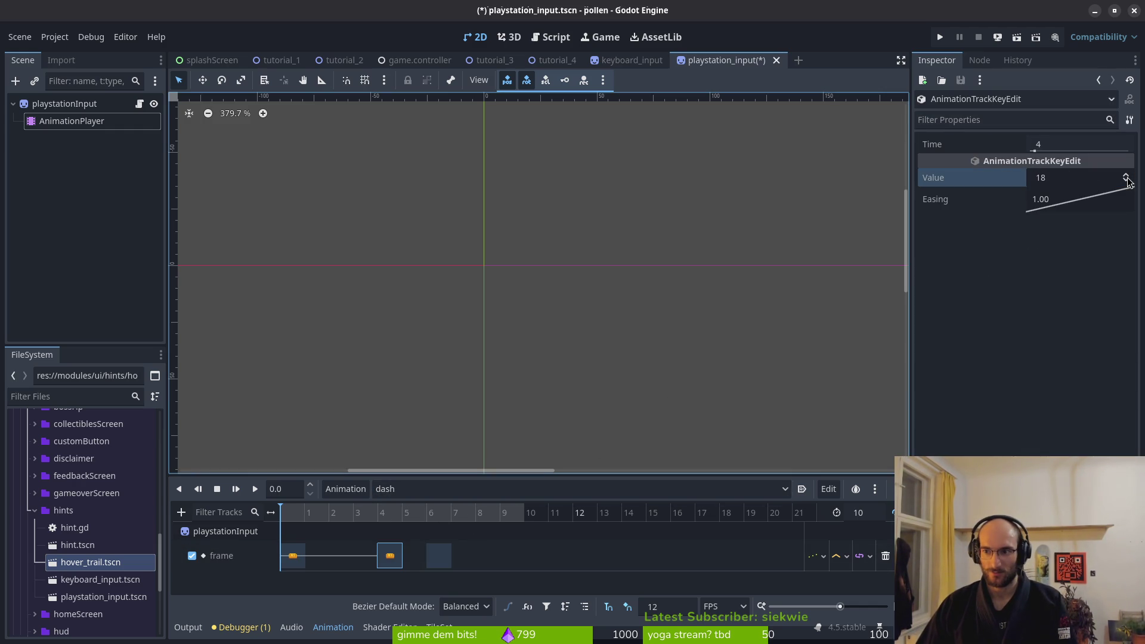
click(440, 555)
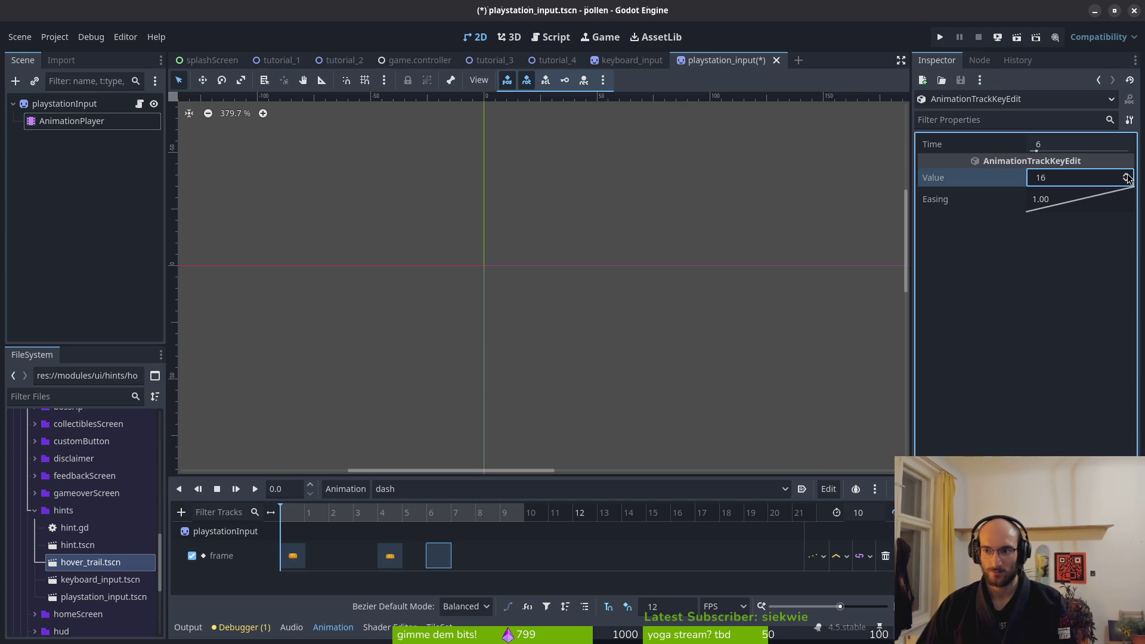
click(1127, 180)
key(ctrl+s)
click(255, 489)
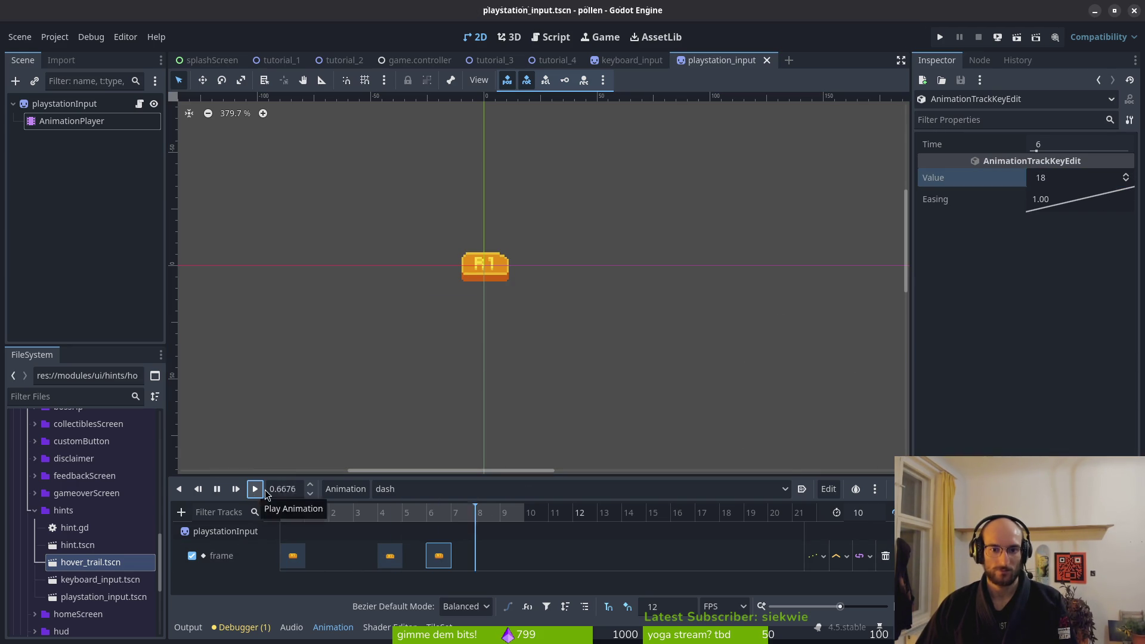
Set the disarm animation's frame-0 key value to 12, check its frame 4 and 6 keys, and save
click(445, 489)
click(435, 535)
click(293, 556)
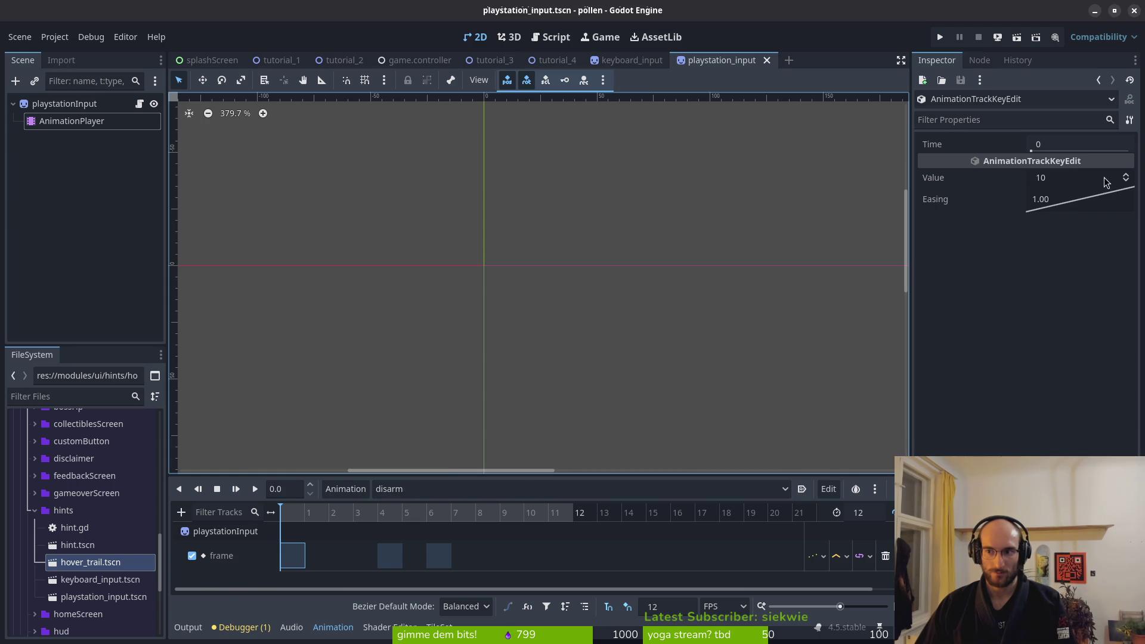
double_click(1127, 177)
click(389, 556)
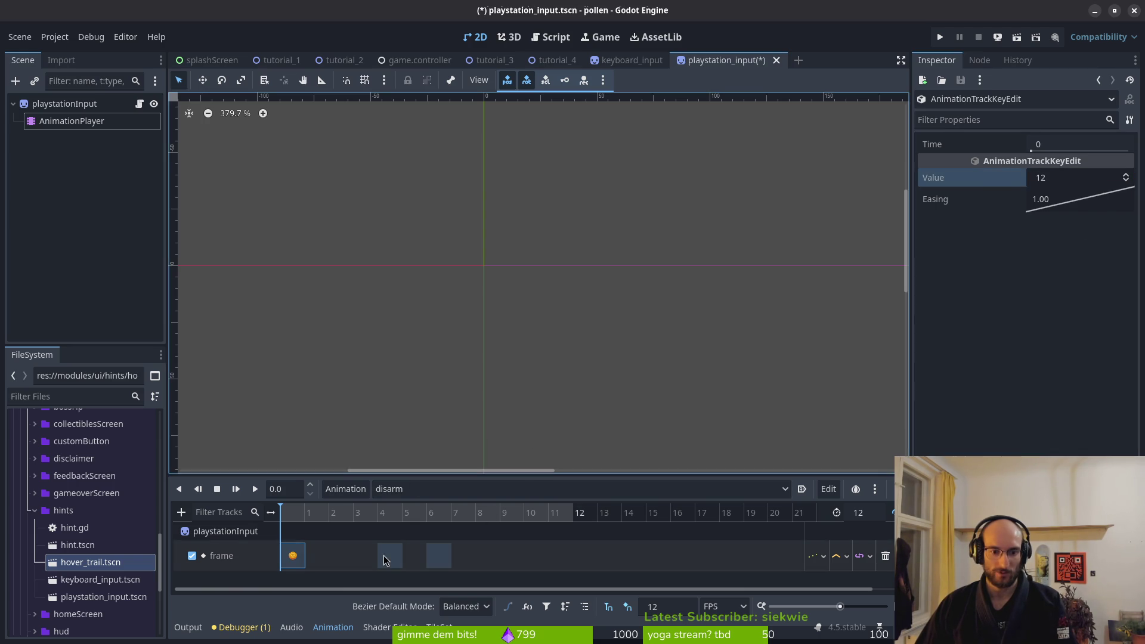
click(438, 556)
key(ctrl+s)
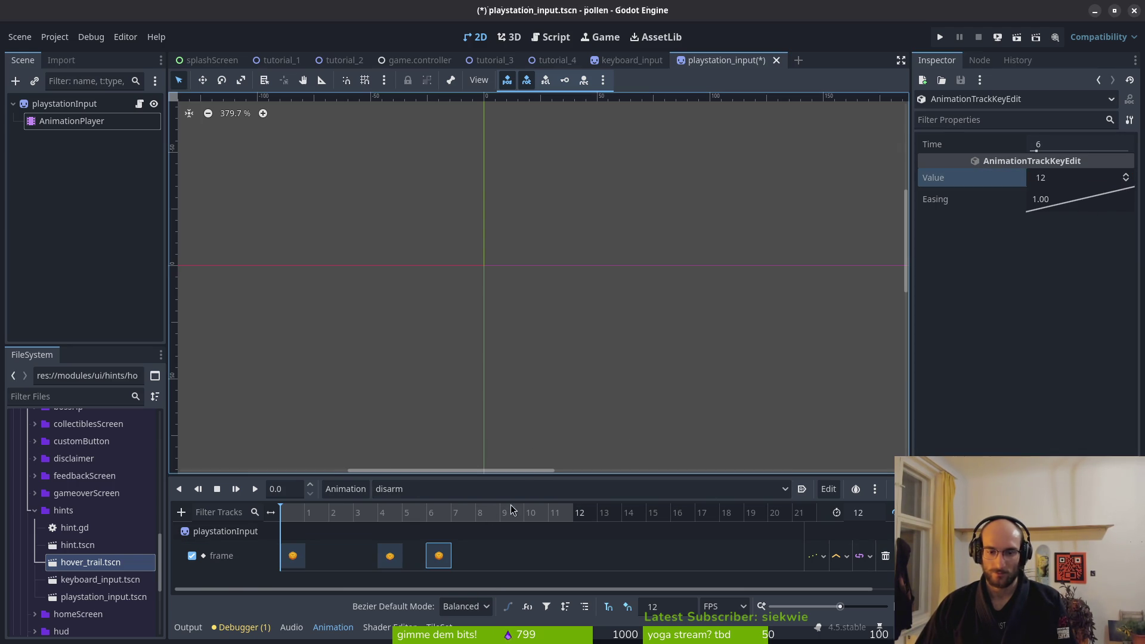
Cut the dropdown frame track down to keys at 0, 4 and 6 and save
click(435, 489)
click(437, 558)
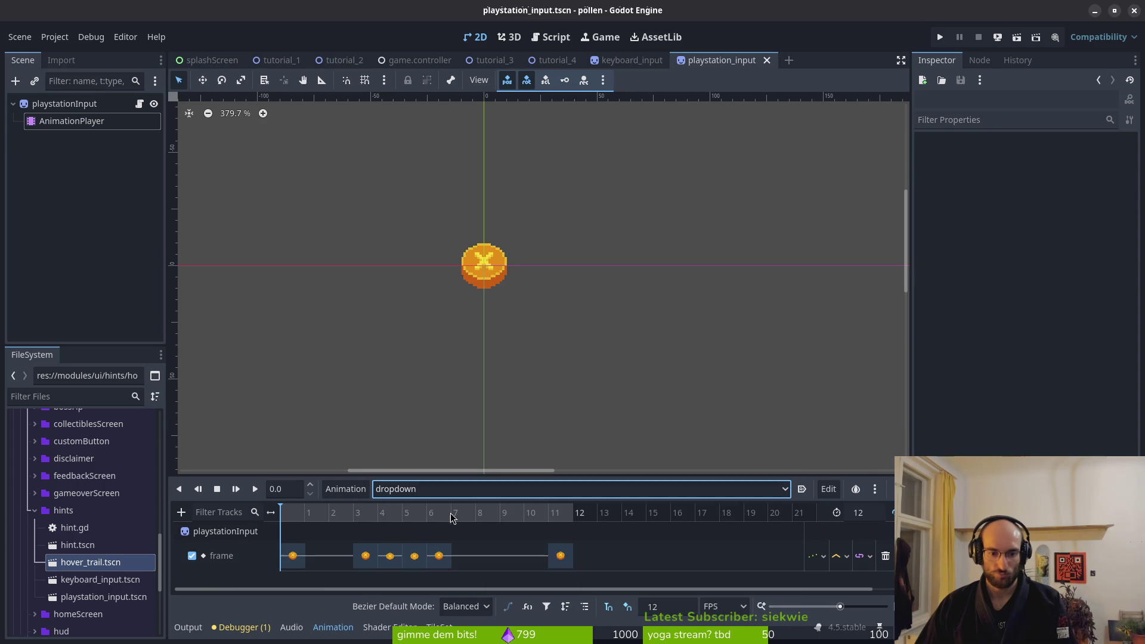
click(256, 490)
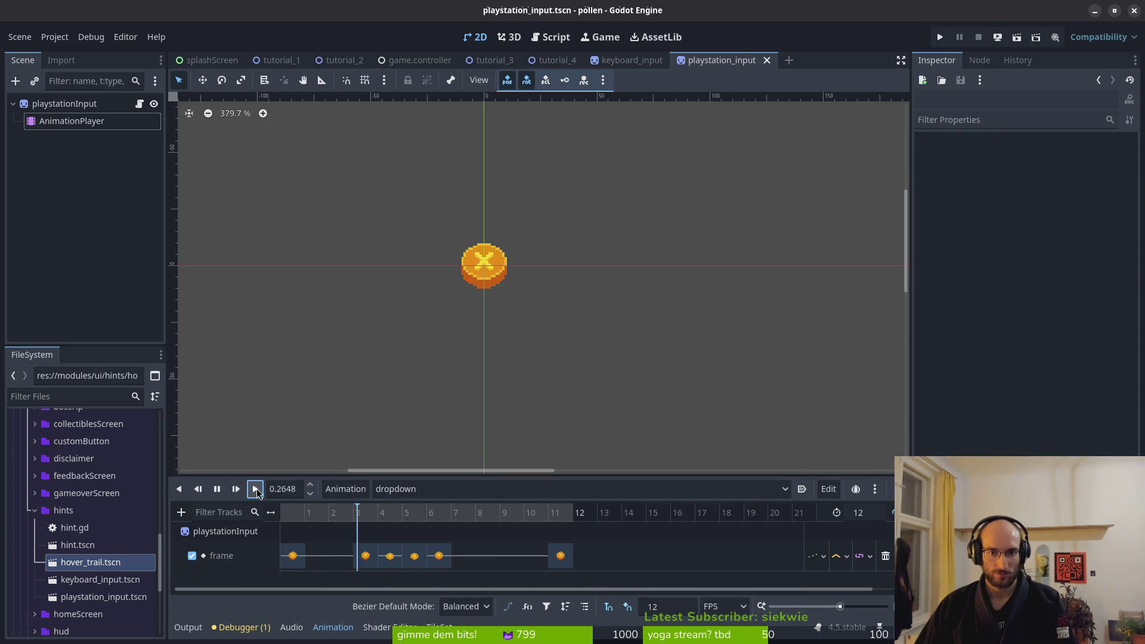
click(366, 558)
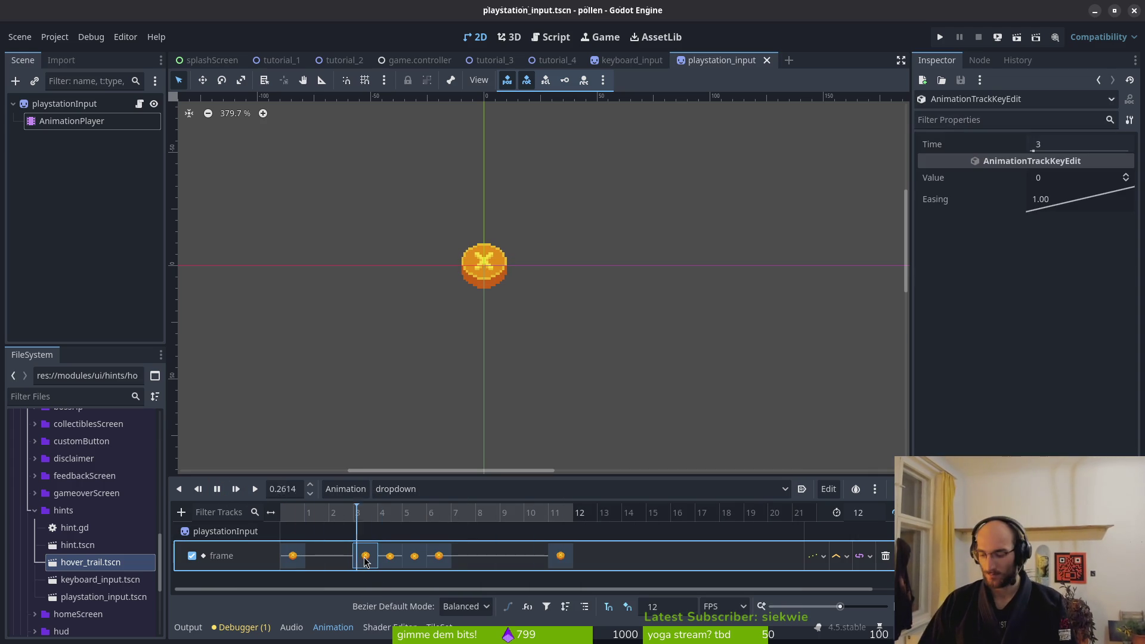
drag(365, 557, 417, 556)
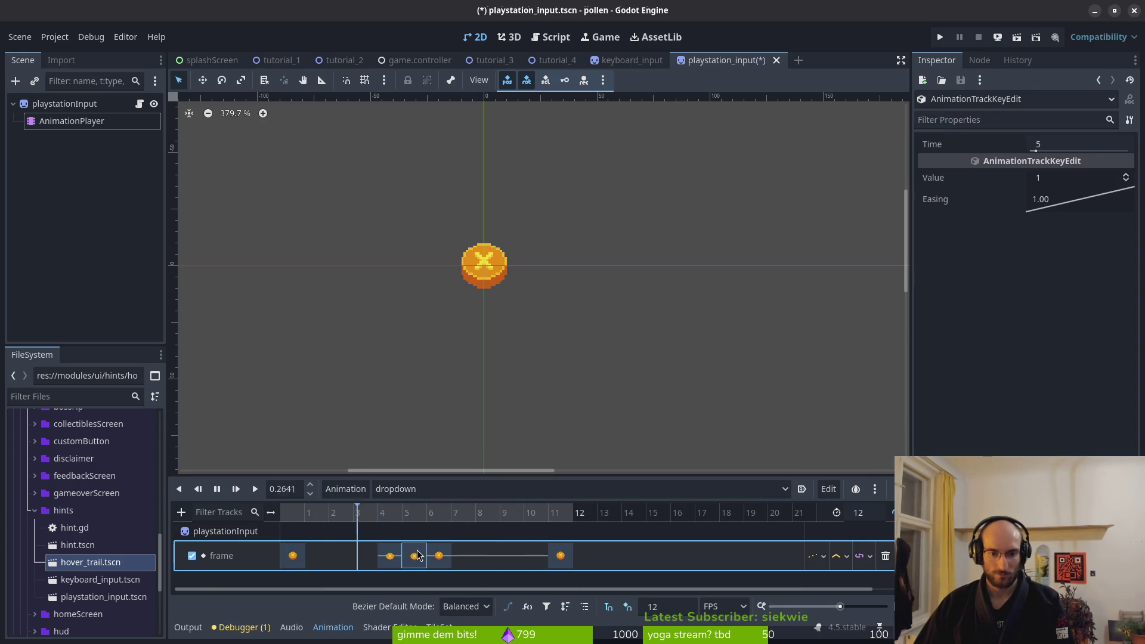
key(Delete)
click(559, 561)
key(Delete)
key(ctrl+s)
click(419, 493)
click(429, 559)
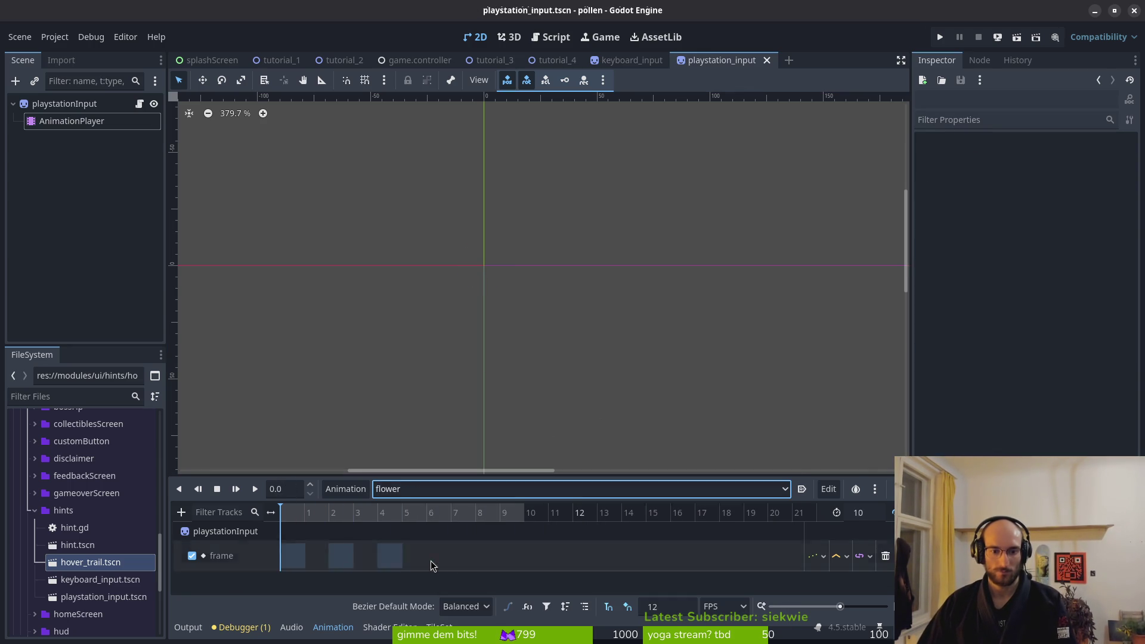
Set the flower animation's frame-0 key to 17 and frame-4 key to 18, then save and preview
click(287, 557)
click(1127, 177)
click(1126, 176)
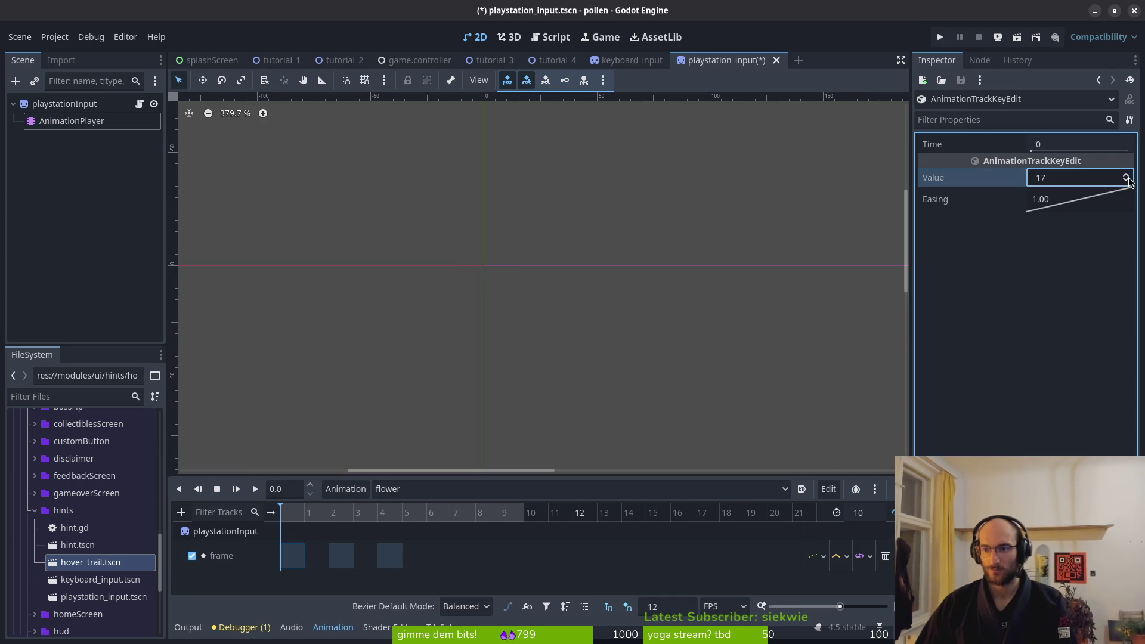
click(340, 555)
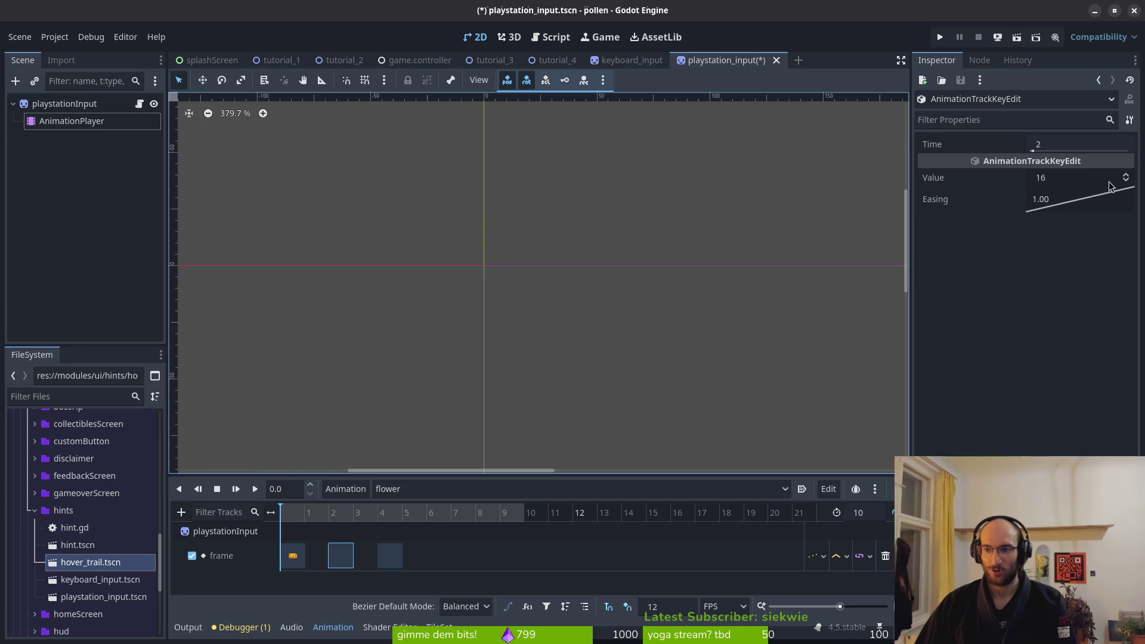
click(389, 556)
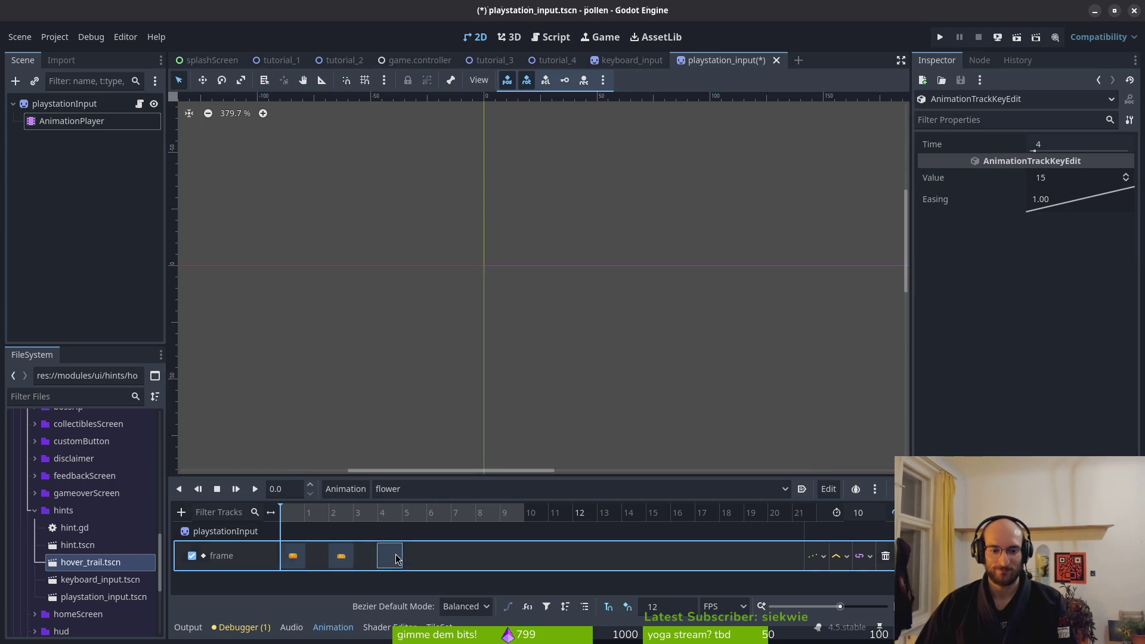
click(1127, 176)
click(1126, 176)
click(1127, 177)
key(ctrl+s)
click(217, 489)
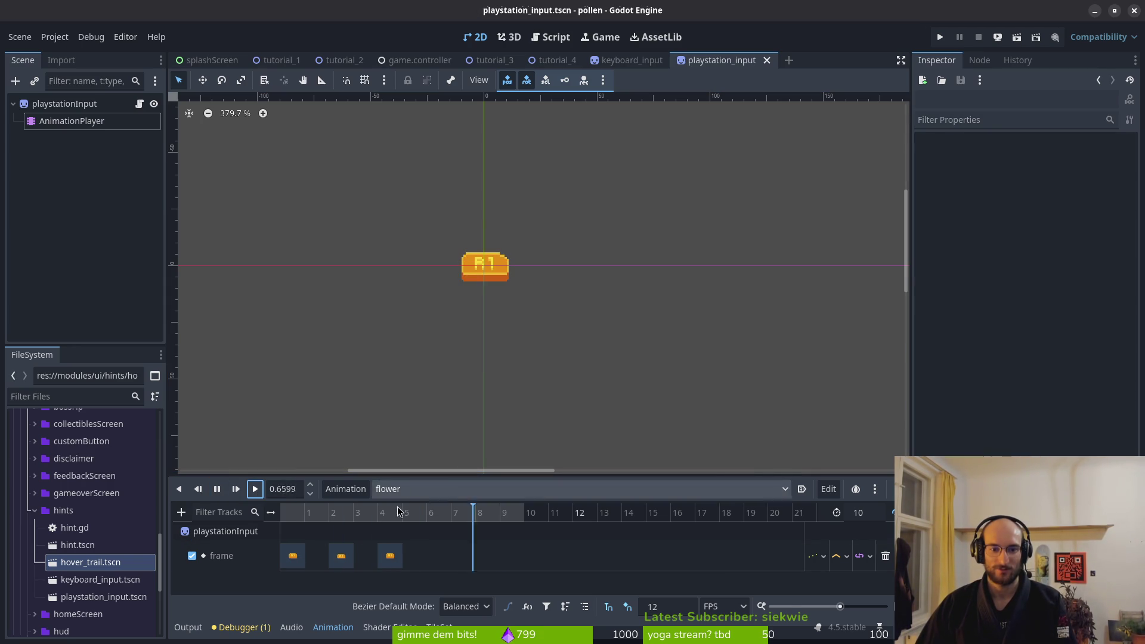
Switch to the hover animation and raise its frame-0 key's sprite value
click(441, 489)
click(442, 593)
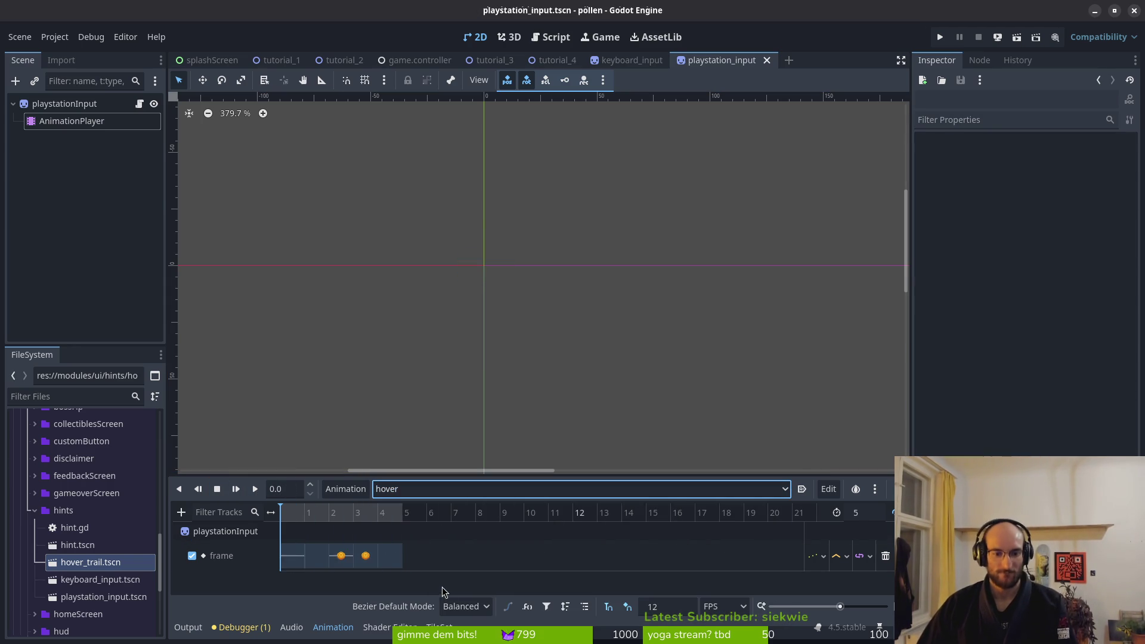
click(291, 550)
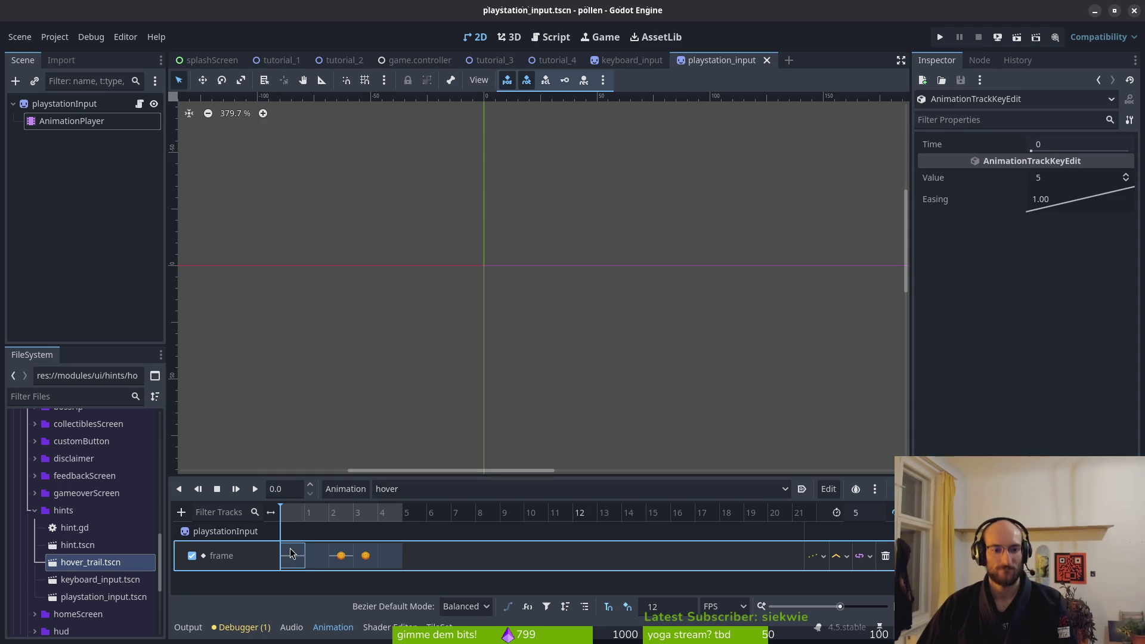
click(1126, 175)
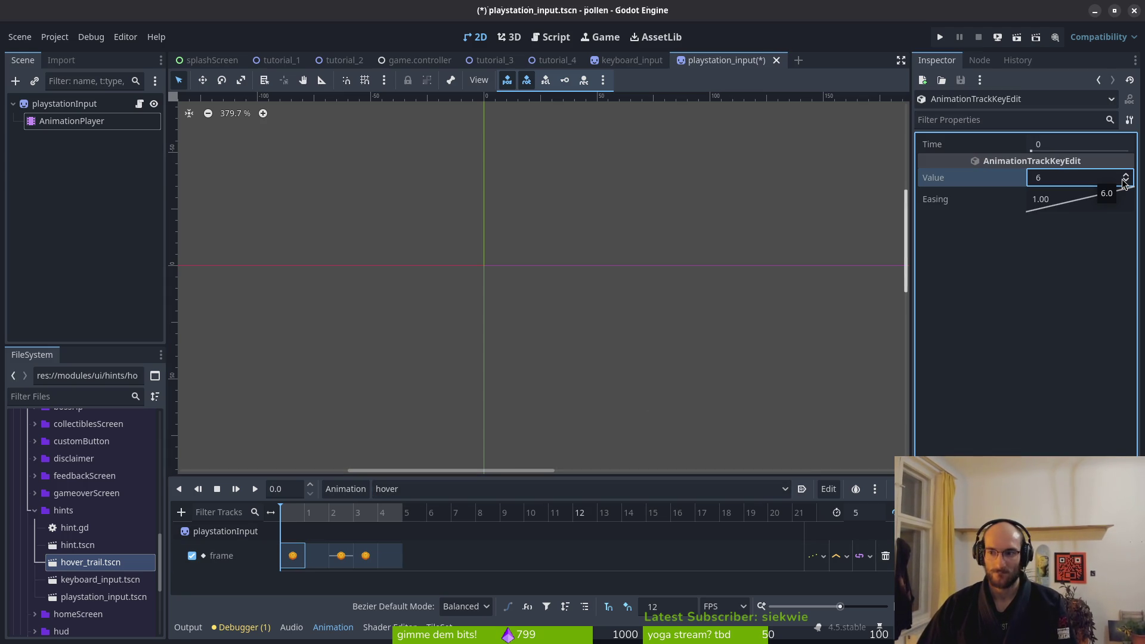
click(280, 527)
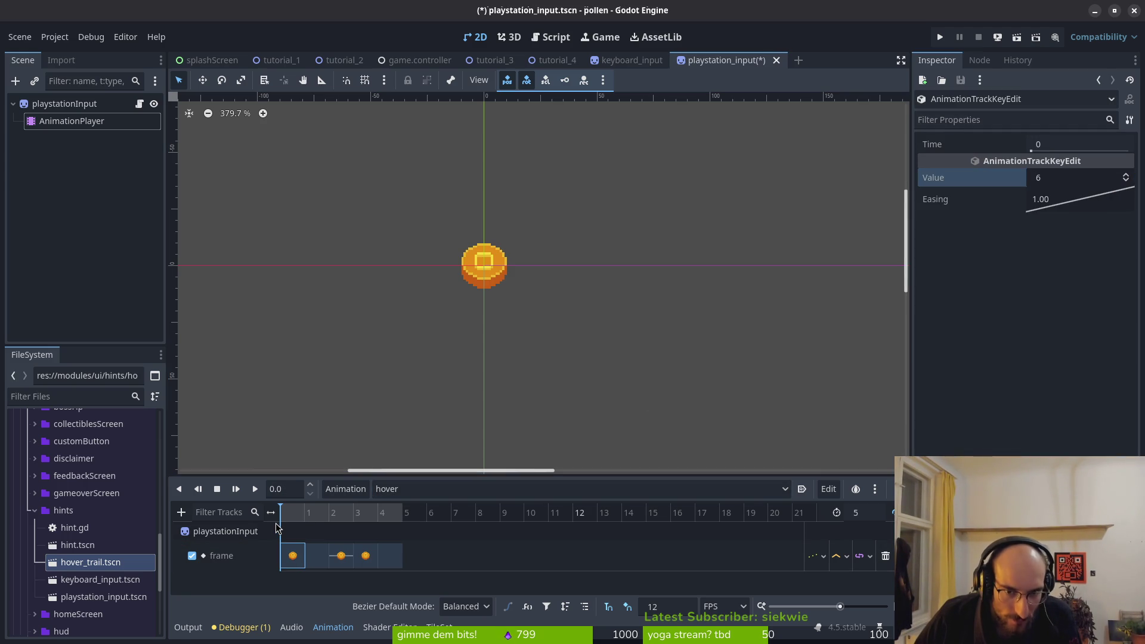
click(316, 556)
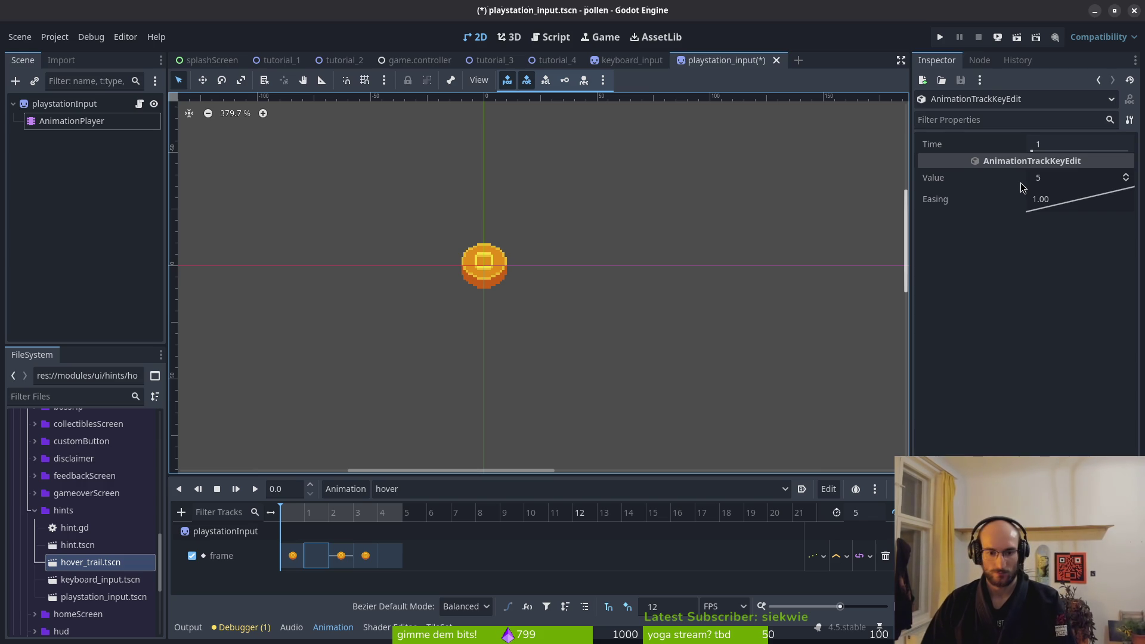
click(327, 559)
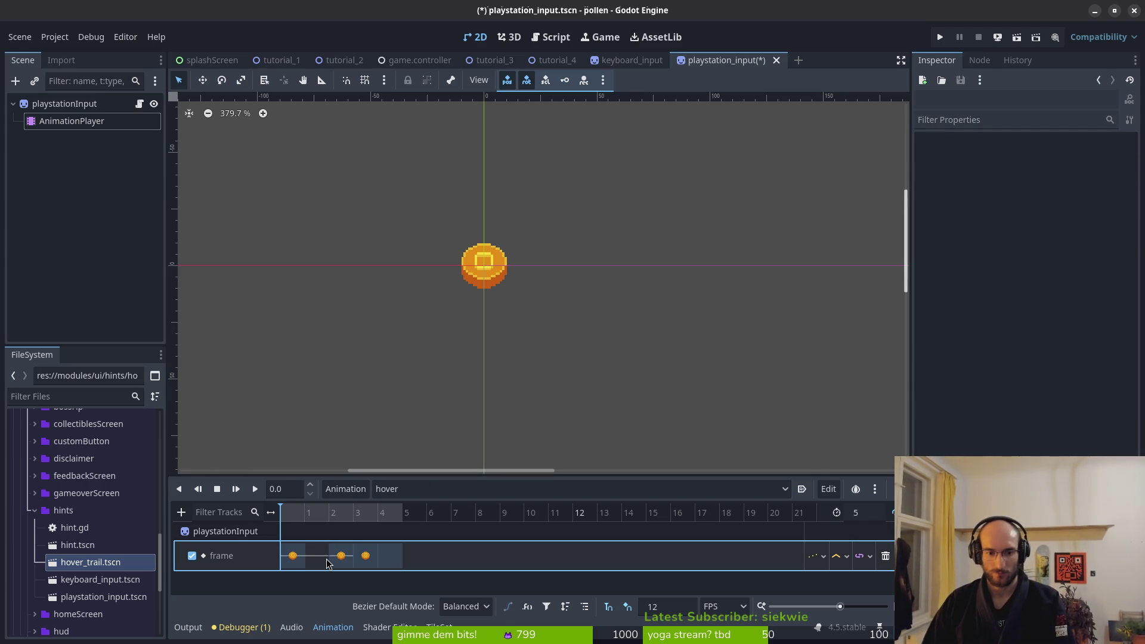
Leave the hover track keyed at 0, 2 and 4, holding 6 at frame 2 and 5 at frame 4, and save
click(341, 555)
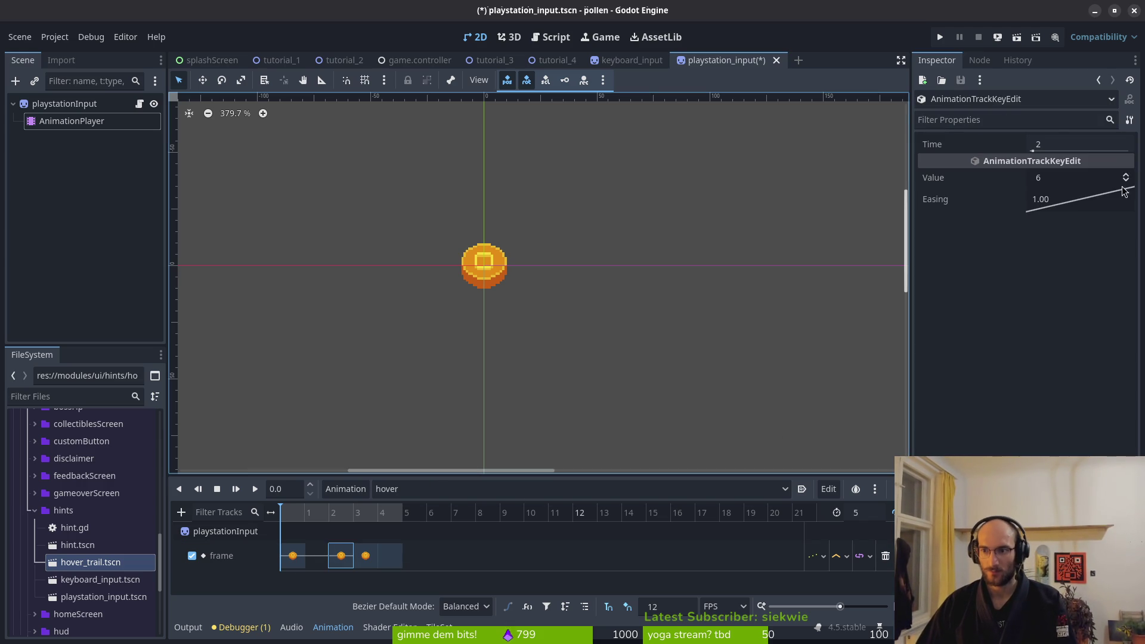
click(367, 555)
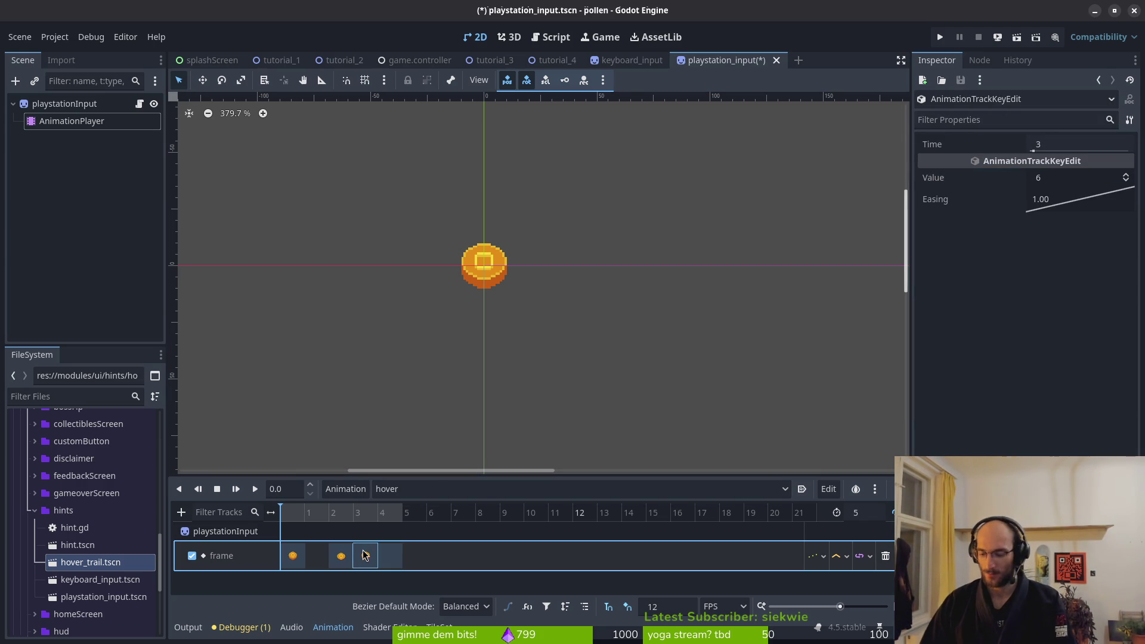
key(Delete)
click(377, 558)
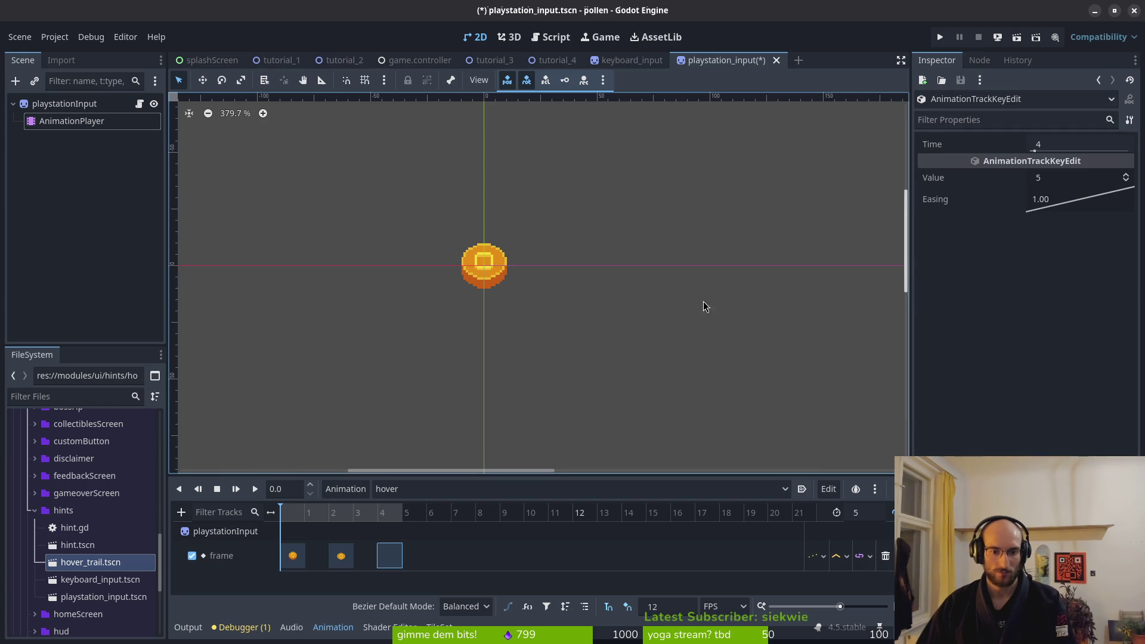
click(1127, 175)
key(ctrl+s)
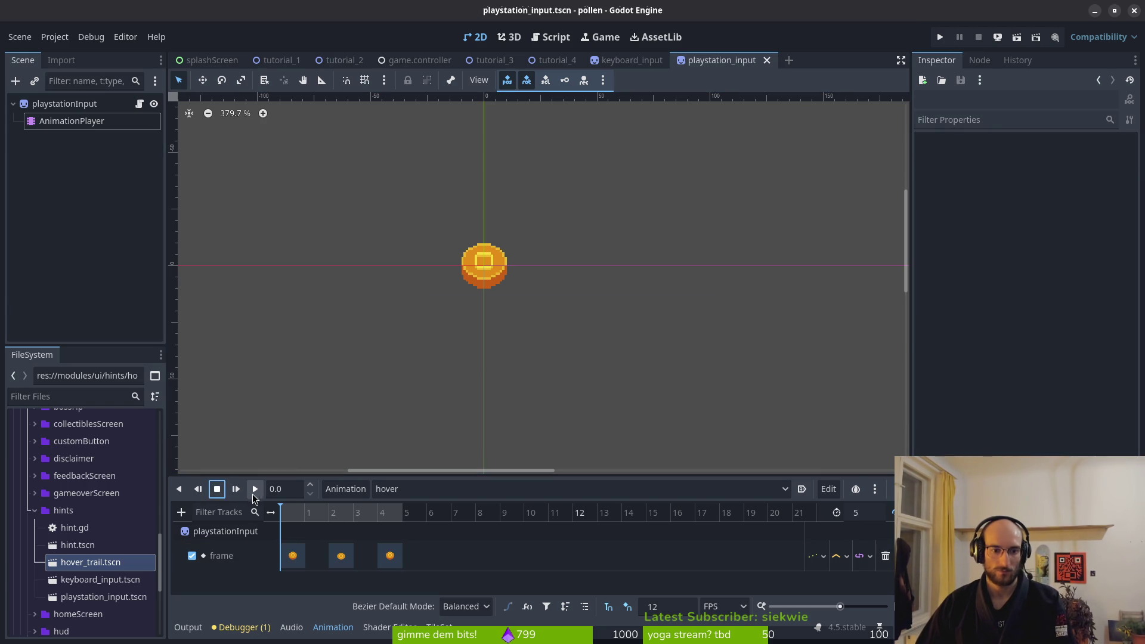
click(254, 489)
click(394, 490)
click(409, 601)
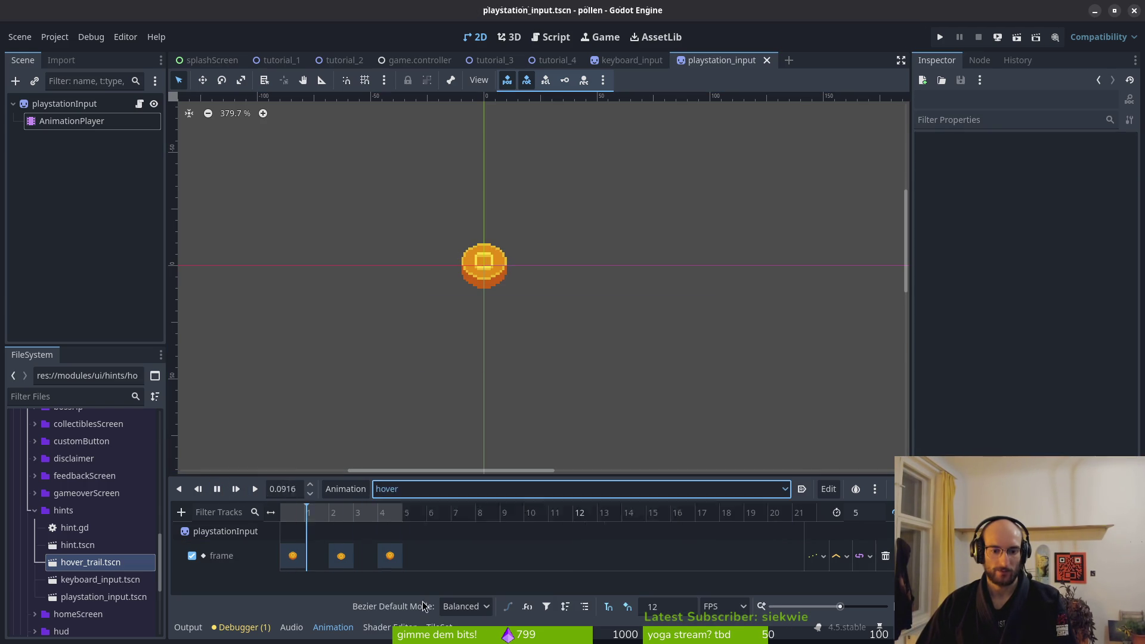
Trim the jump frame track to five keys at 0, 3, 5, 9 and 11, save, and preview it
click(340, 557)
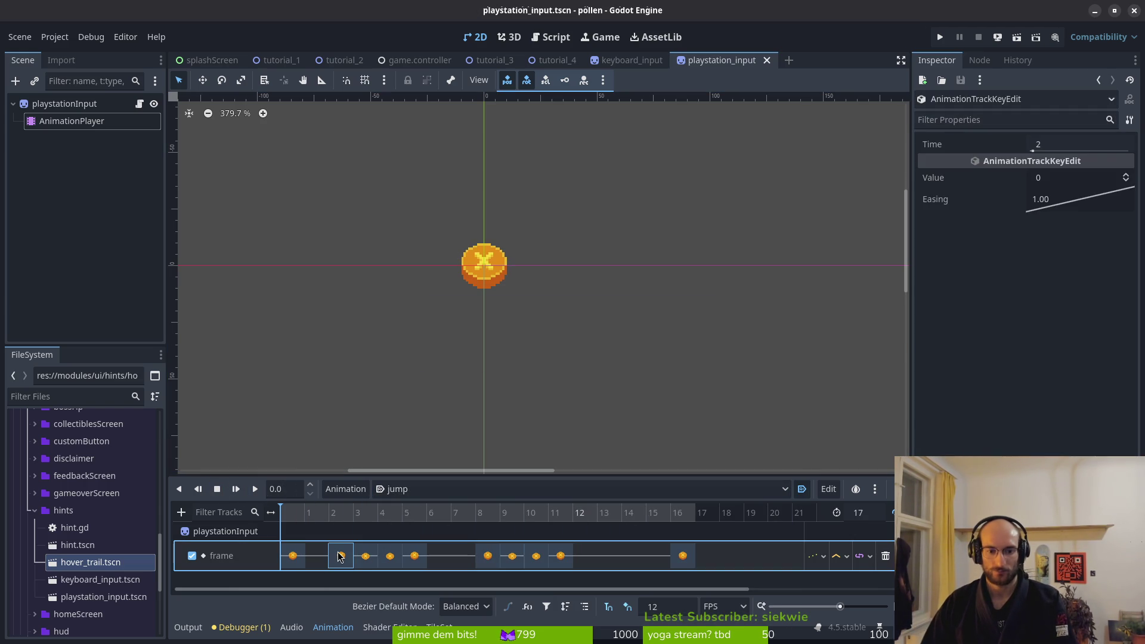
key(Delete)
click(391, 556)
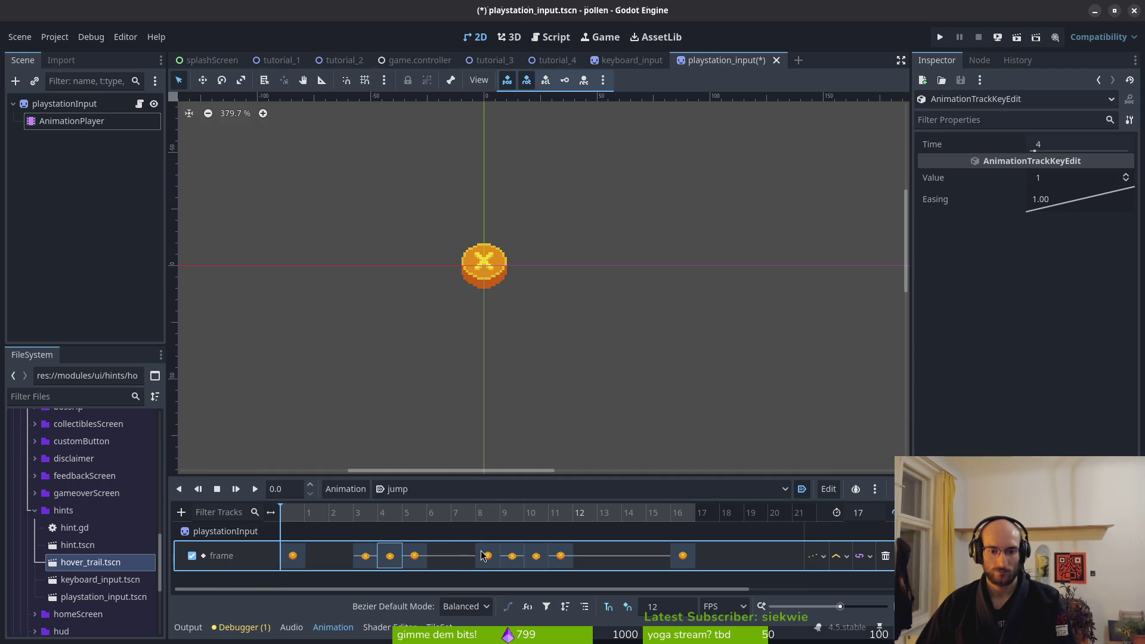
shift+click(512, 556)
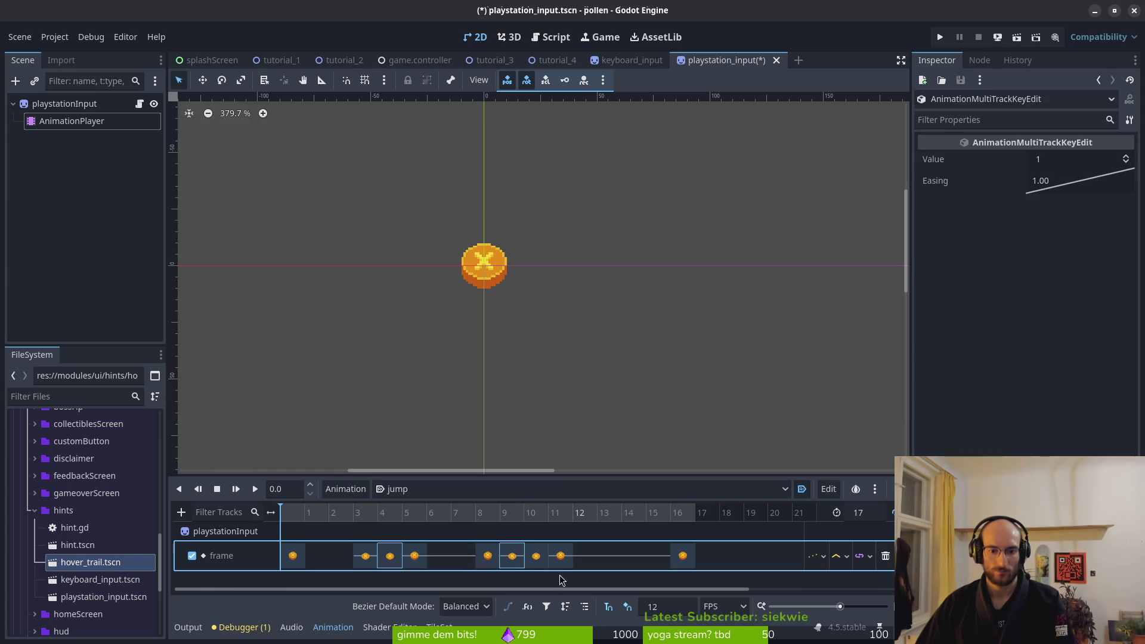
shift+click(683, 556)
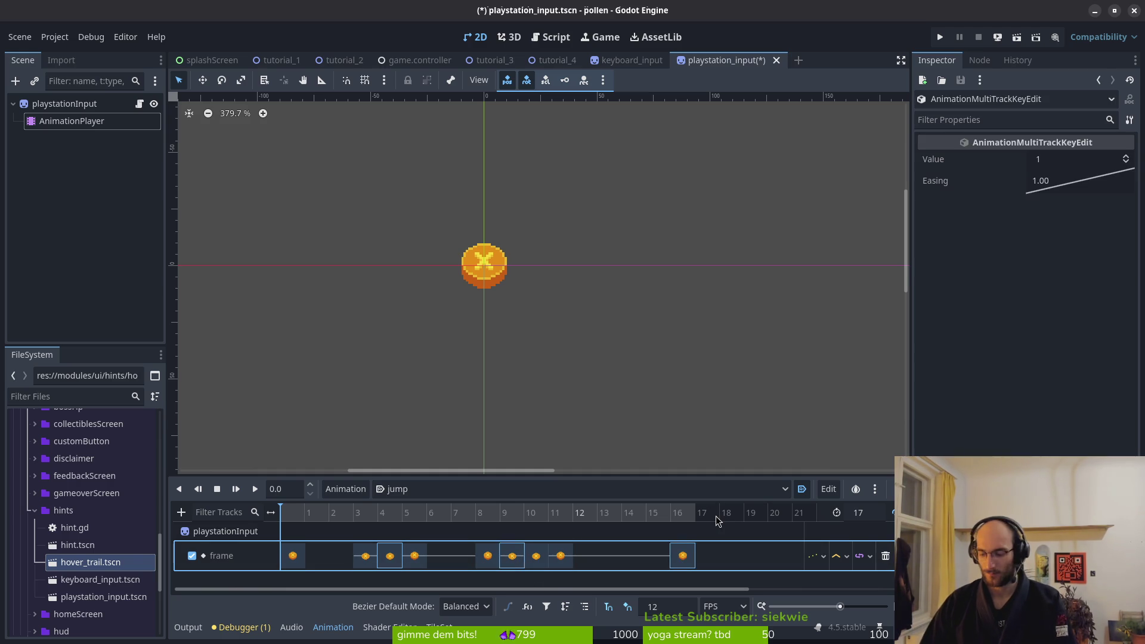
key(Delete)
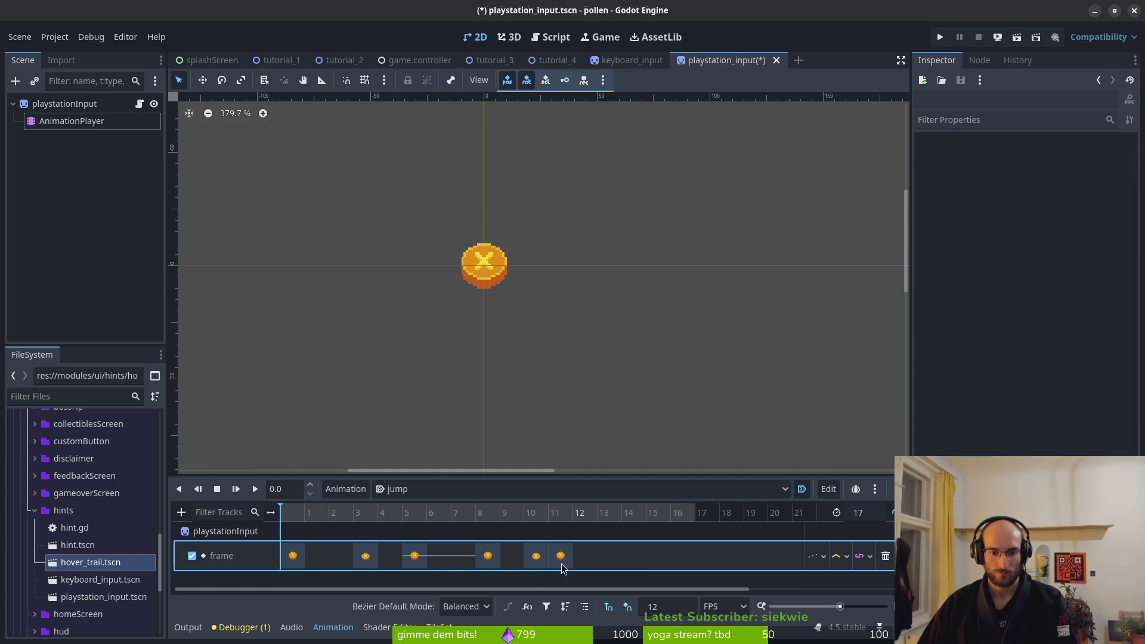
key(ctrl+z)
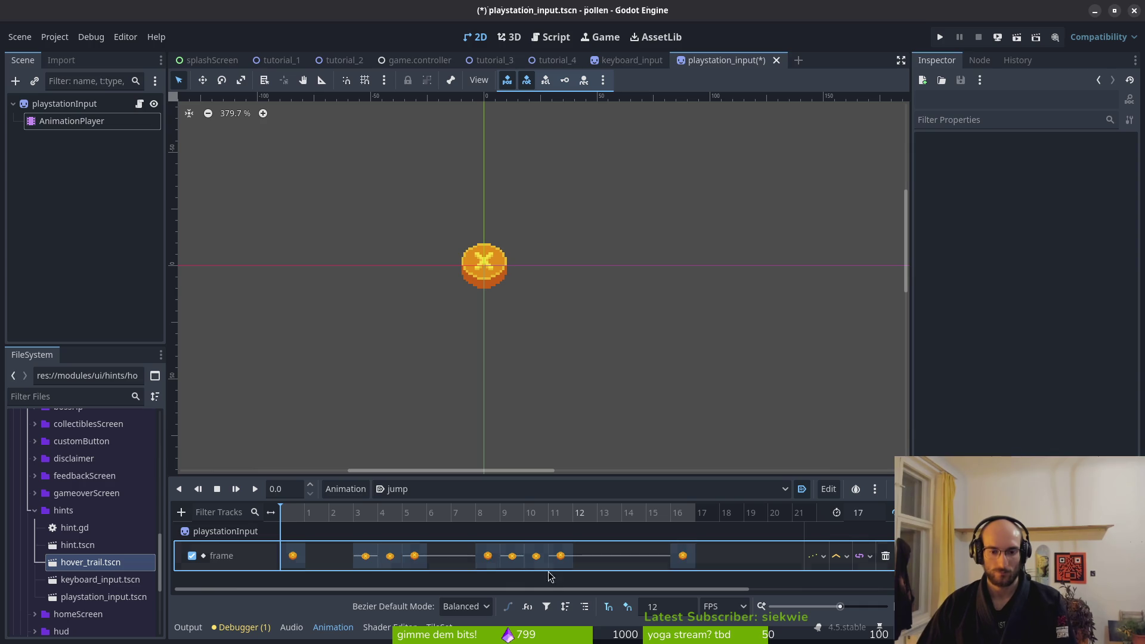
click(390, 557)
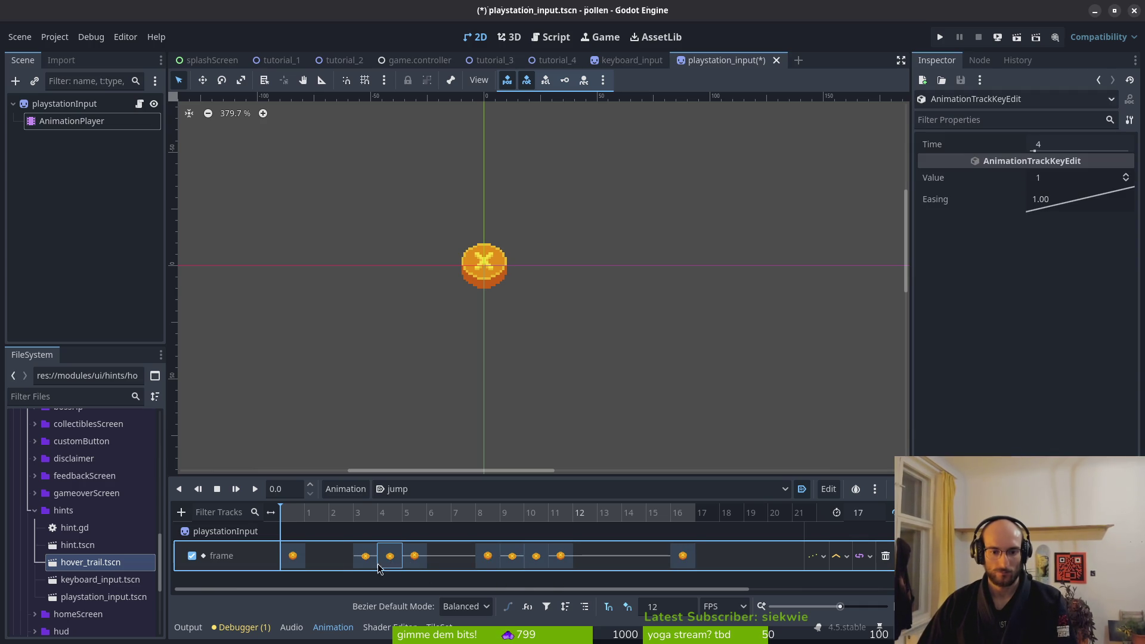
shift+click(488, 556)
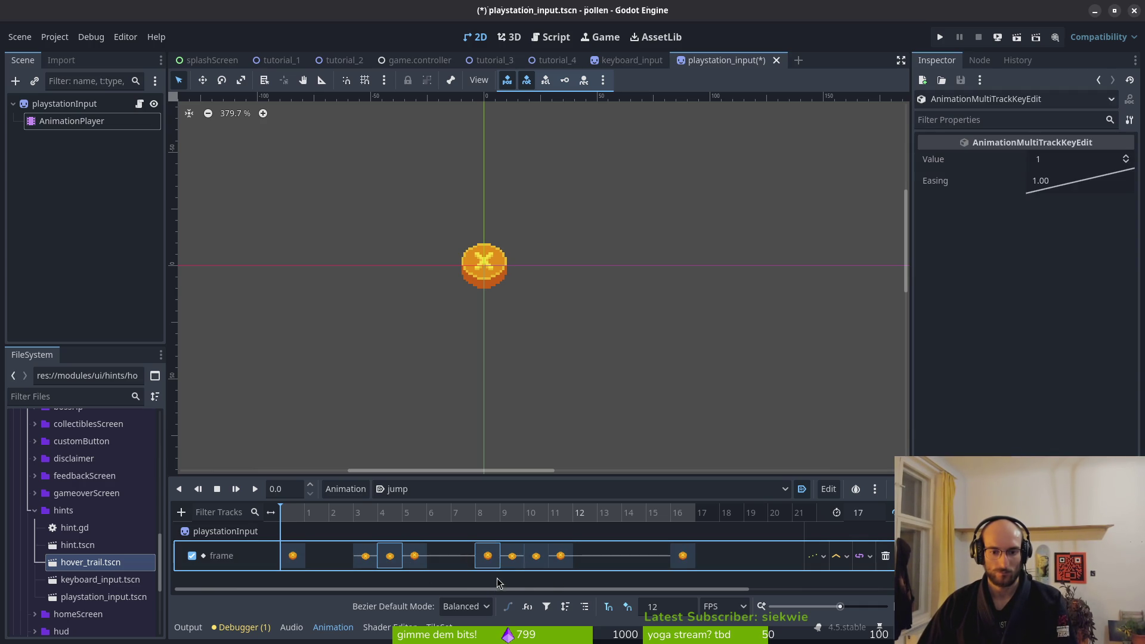
key(Delete)
key(ctrl+s)
click(256, 492)
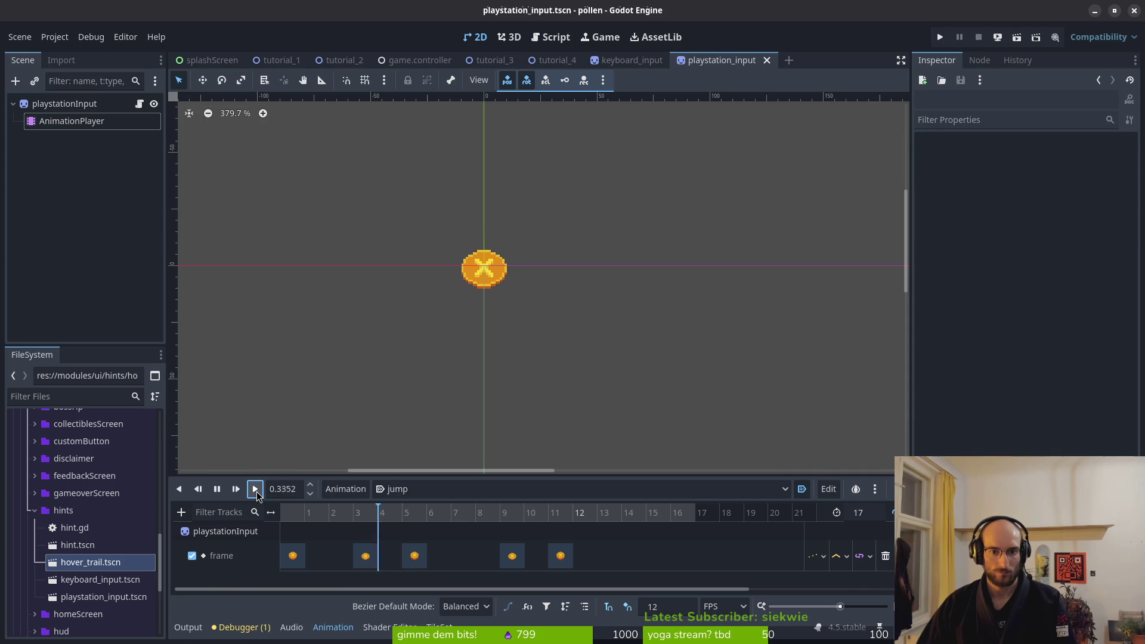
click(417, 489)
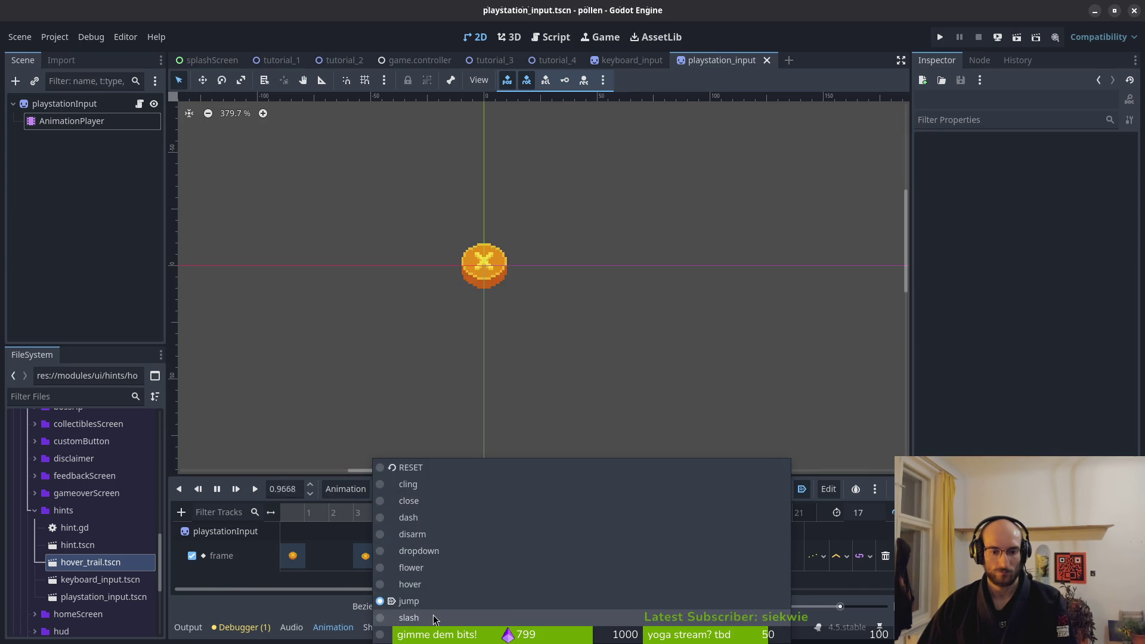
Review the slash animation's keys at frames 0, 4 and 6 and save
click(394, 617)
click(293, 556)
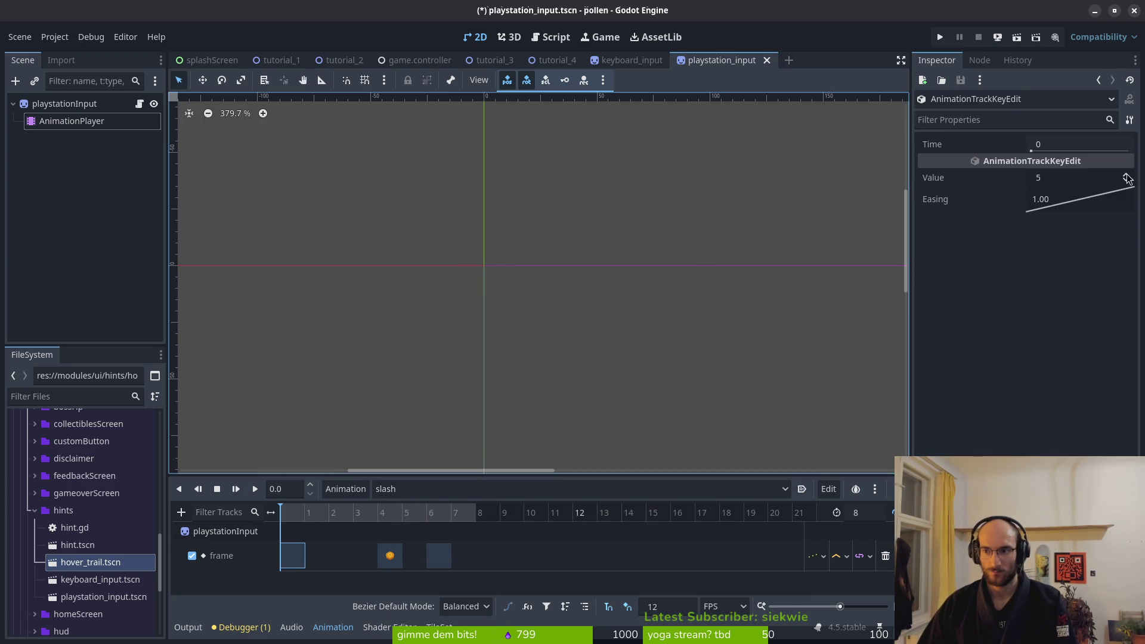
click(390, 556)
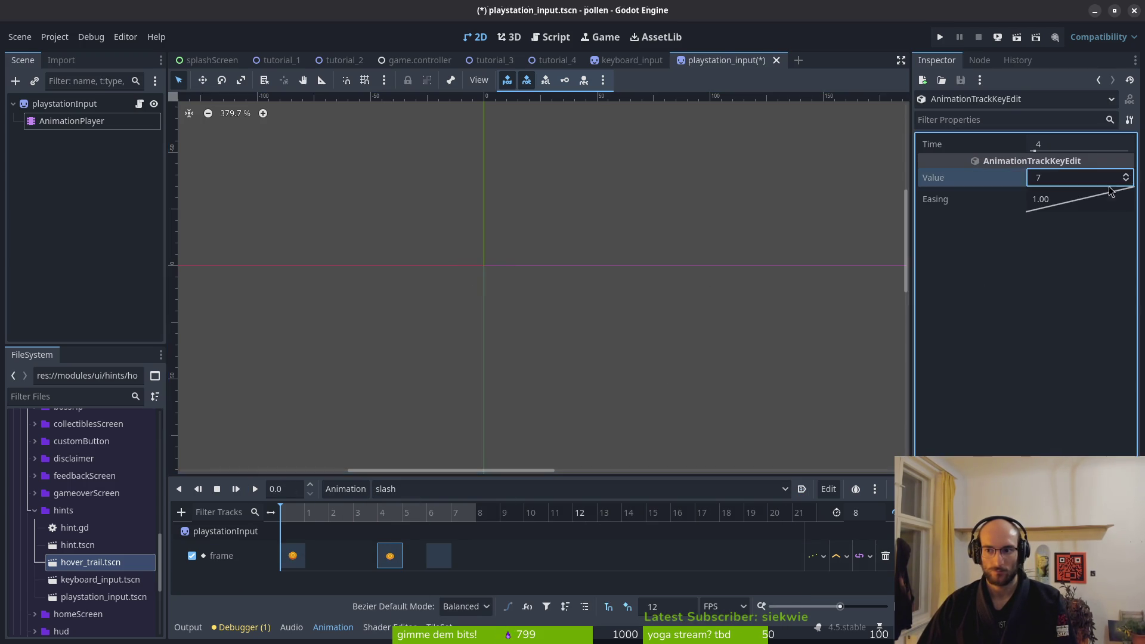
click(438, 555)
key(ctrl+s)
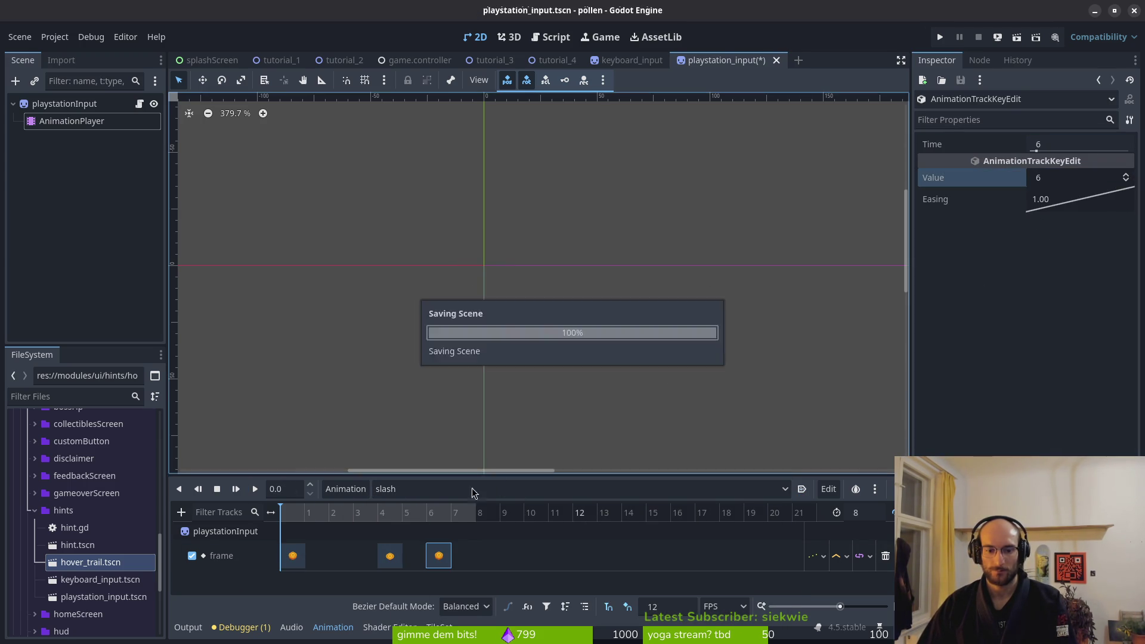
Give smash 11 at frame 4 and a new frame-6 key of 12, save, and run the game
click(474, 489)
click(411, 616)
click(293, 555)
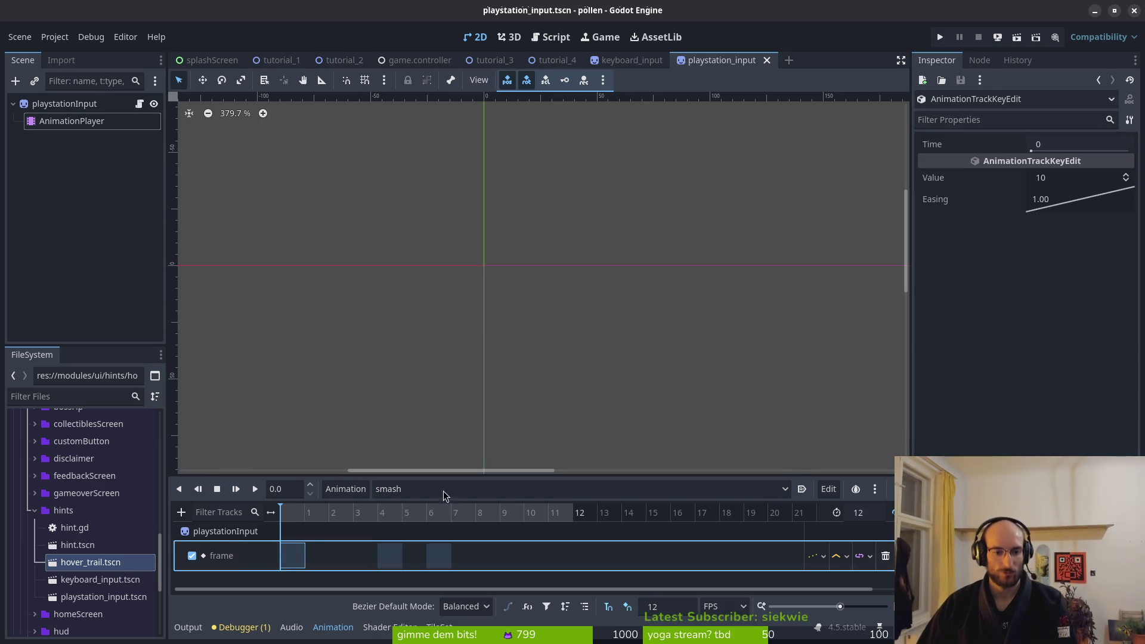
click(390, 555)
click(1127, 178)
double_click(439, 555)
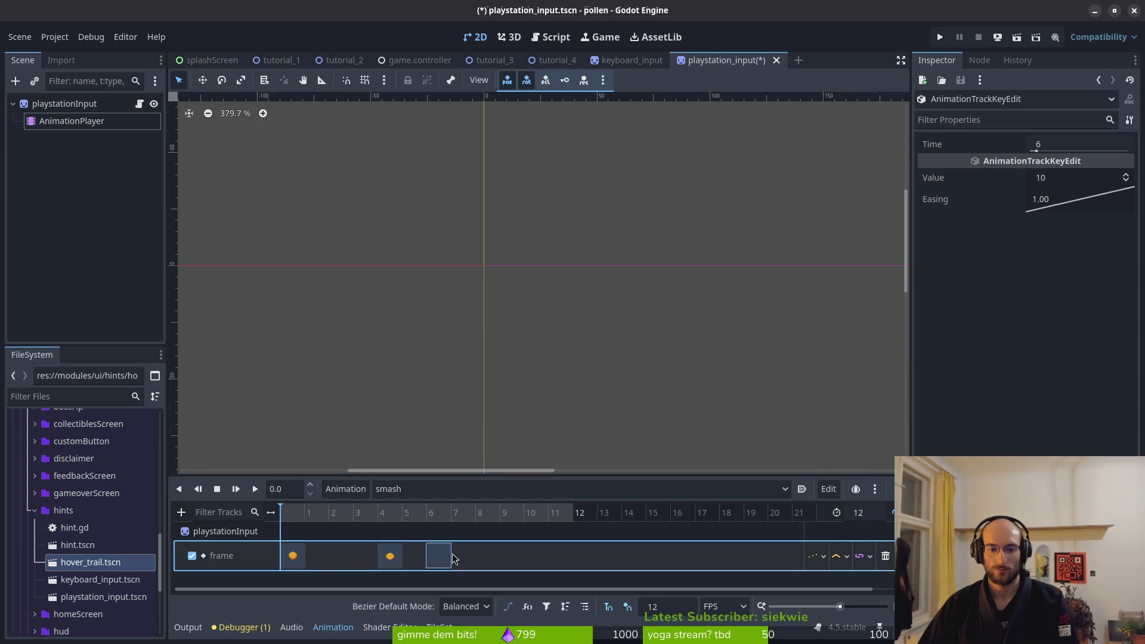
key(ctrl+s)
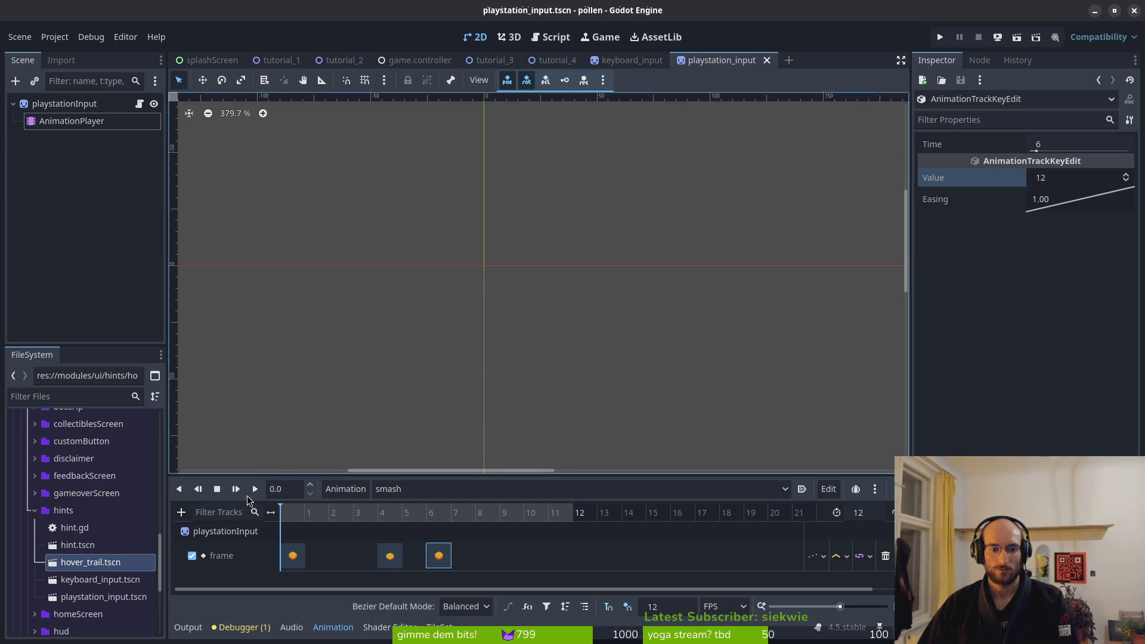
click(255, 489)
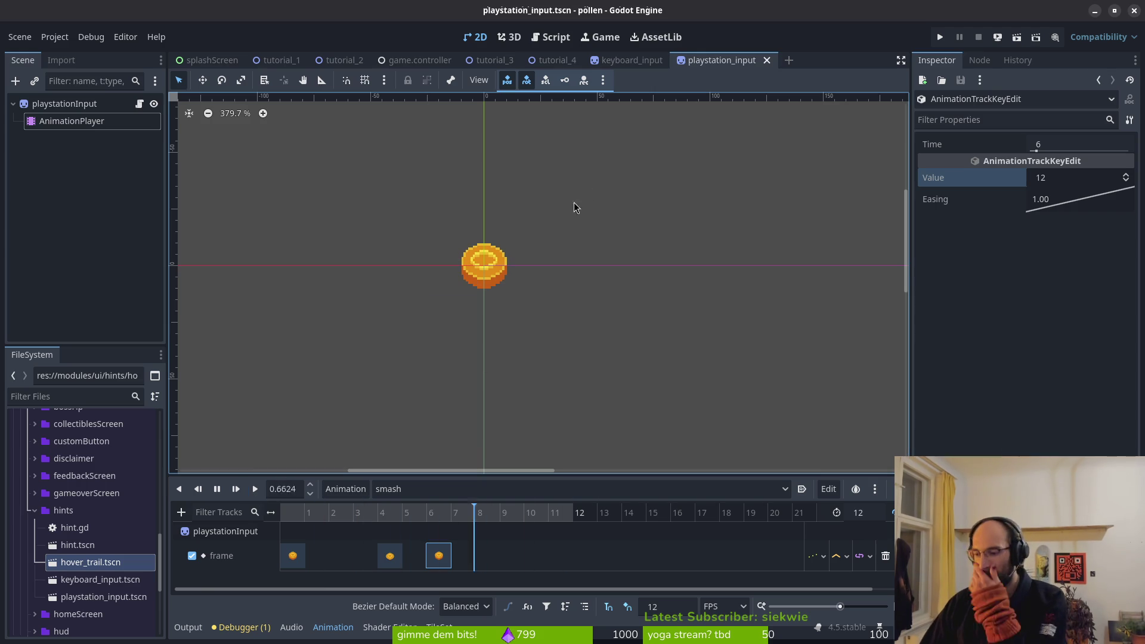
click(941, 38)
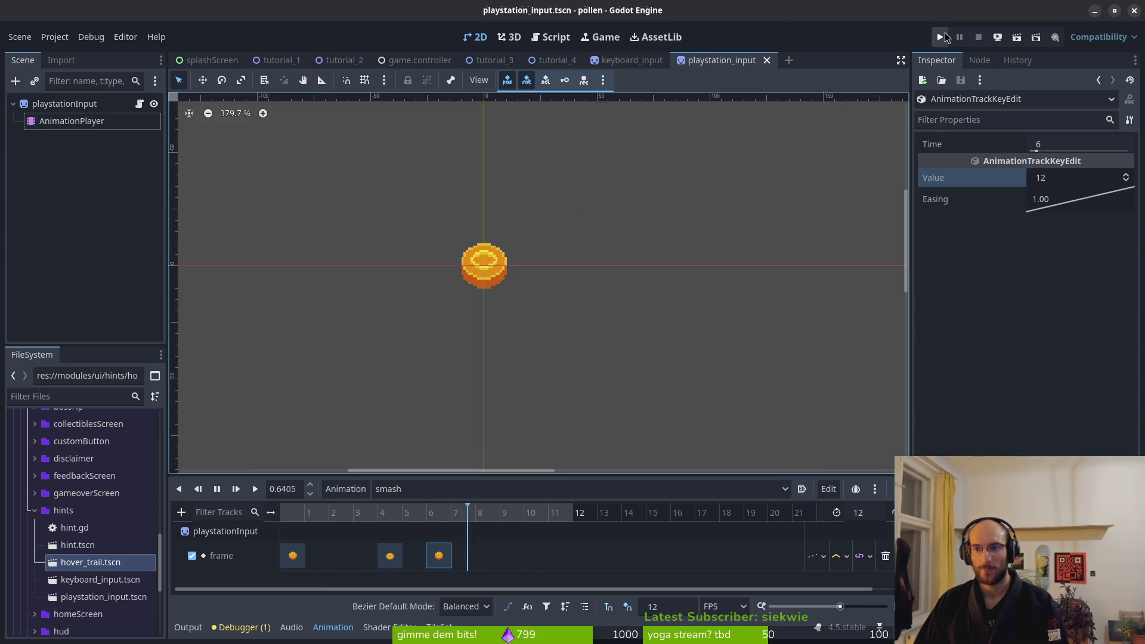
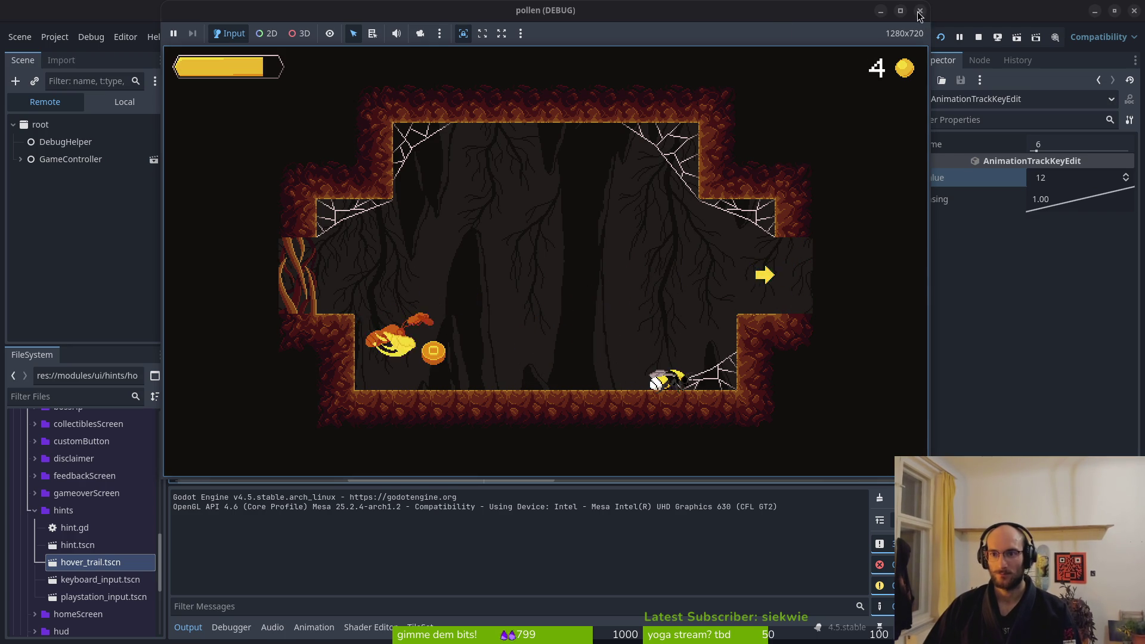
Stop the game, open tutorial_3, and move Marker2D2 to (259, 177) and the hint bug sprite up-right
key(F8)
click(510, 55)
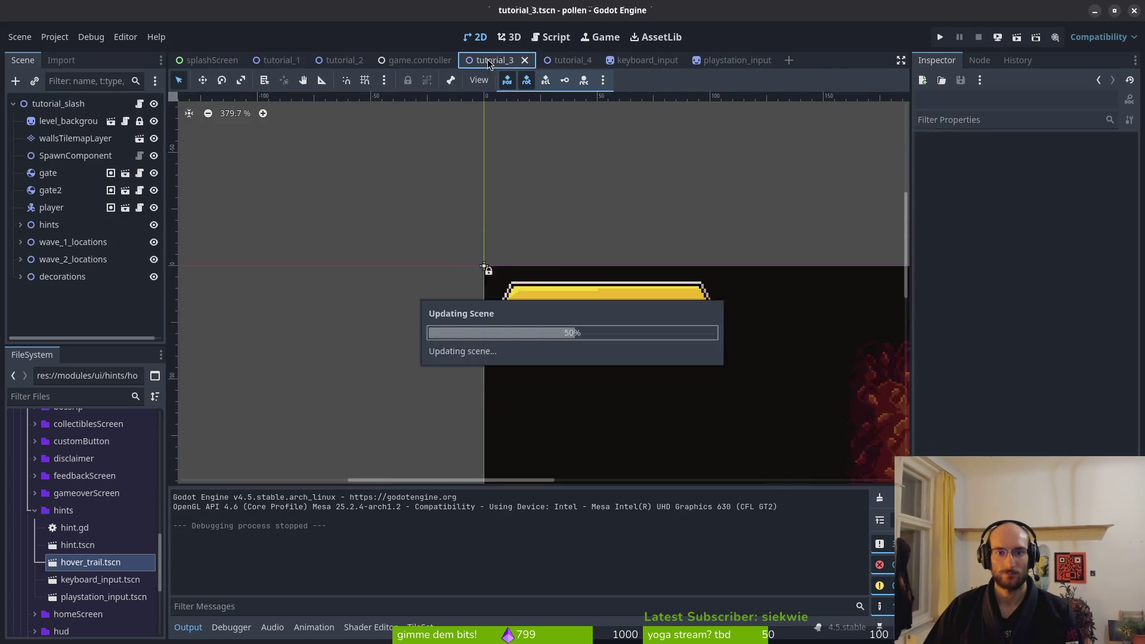
scroll(579, 323, up, 4)
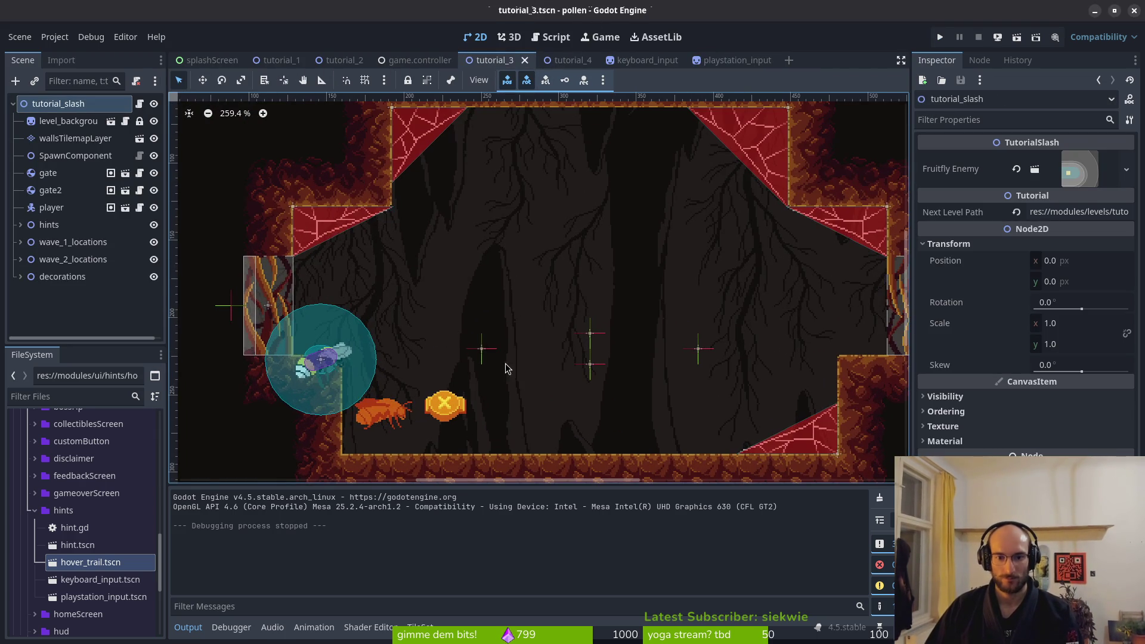
drag(484, 353, 496, 282)
click(400, 416)
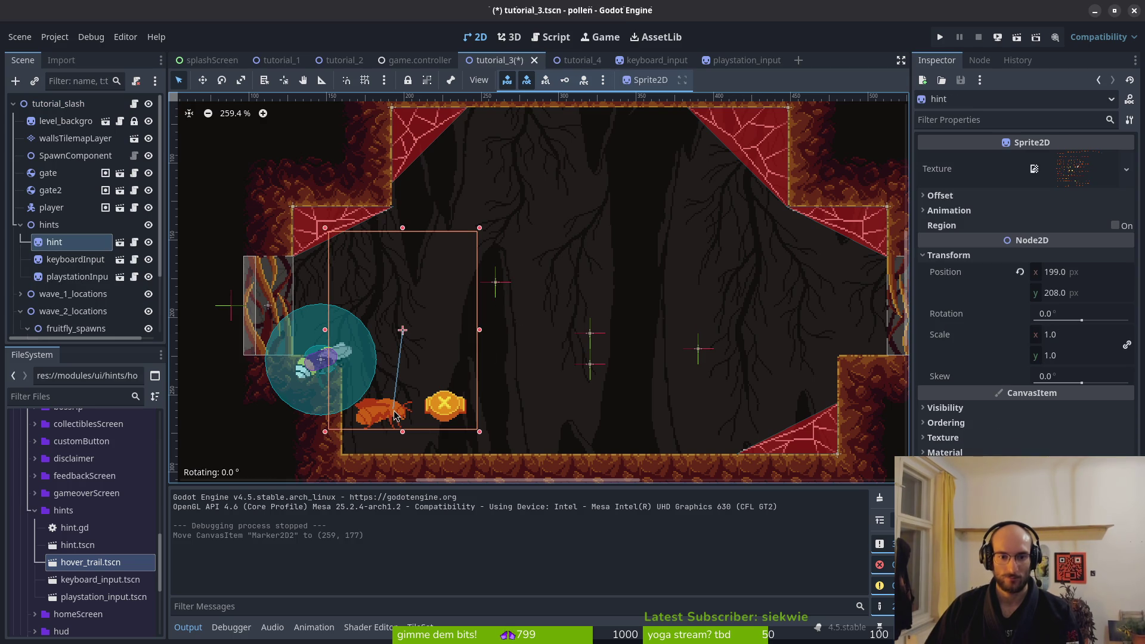
key(Escape)
click(390, 408)
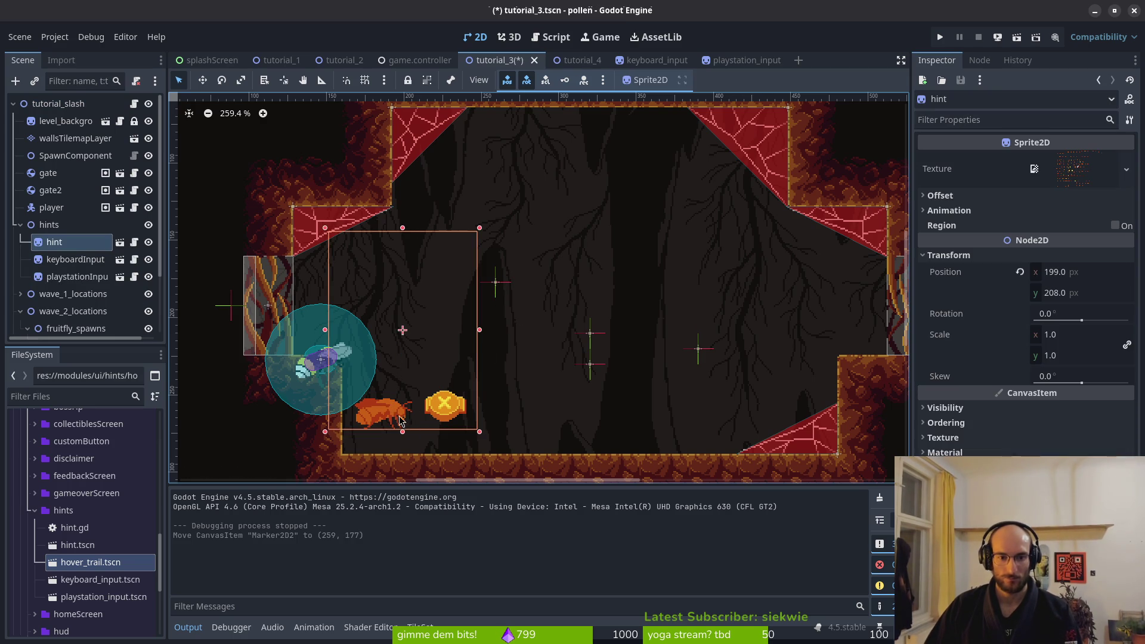
key(ctrl+z)
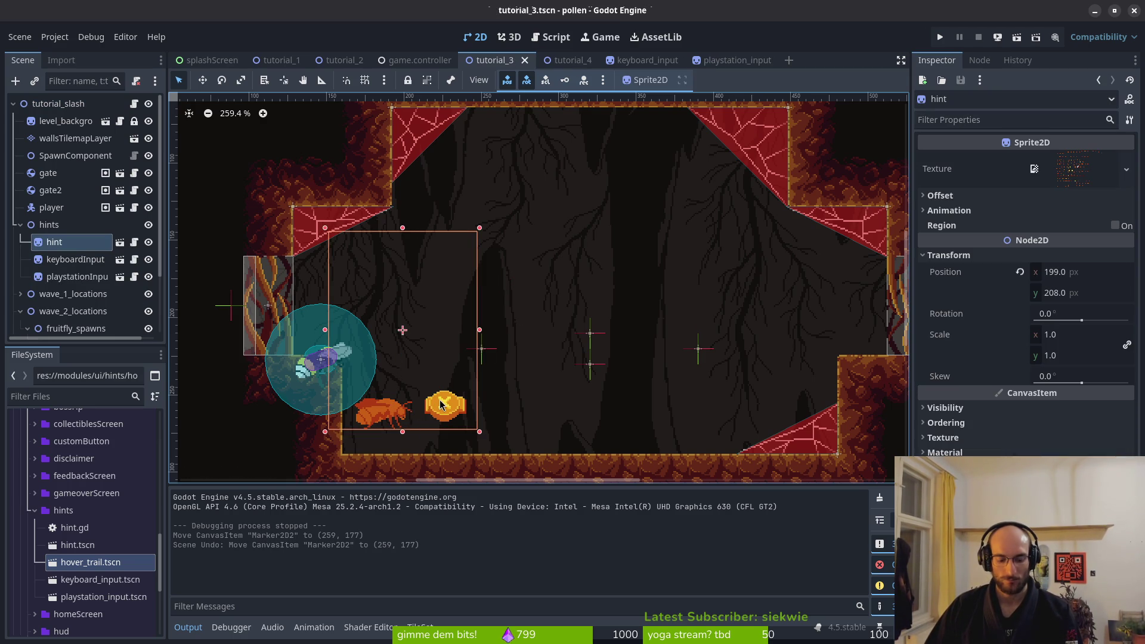
key(ctrl+shift+z)
mouse_move(403, 426)
mouse_down()
mouse_move(423, 403)
mouse_move(461, 419)
mouse_move(468, 391)
mouse_move(456, 413)
mouse_move(458, 395)
mouse_up()
Place the PlayStation hint, move Marker2D3 to (383, 177), save tutorial_3, and switch to tutorial_4
click(459, 425)
click(585, 368)
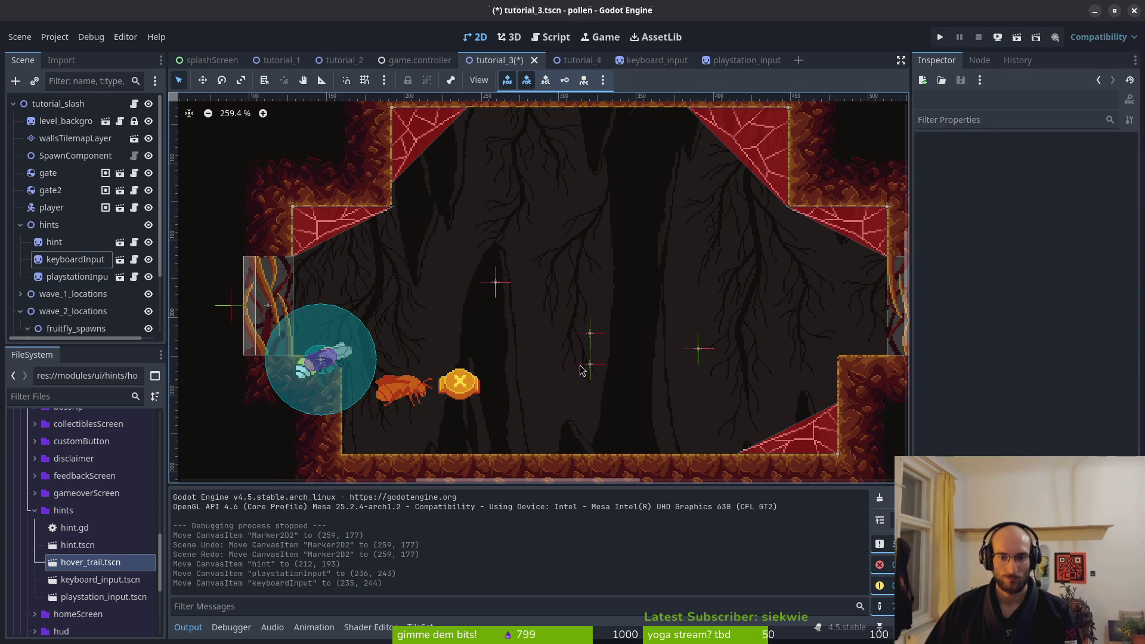
scroll(637, 375, right, 3)
scroll(637, 376, up, 1)
drag(633, 368, 619, 302)
key(ctrl+s)
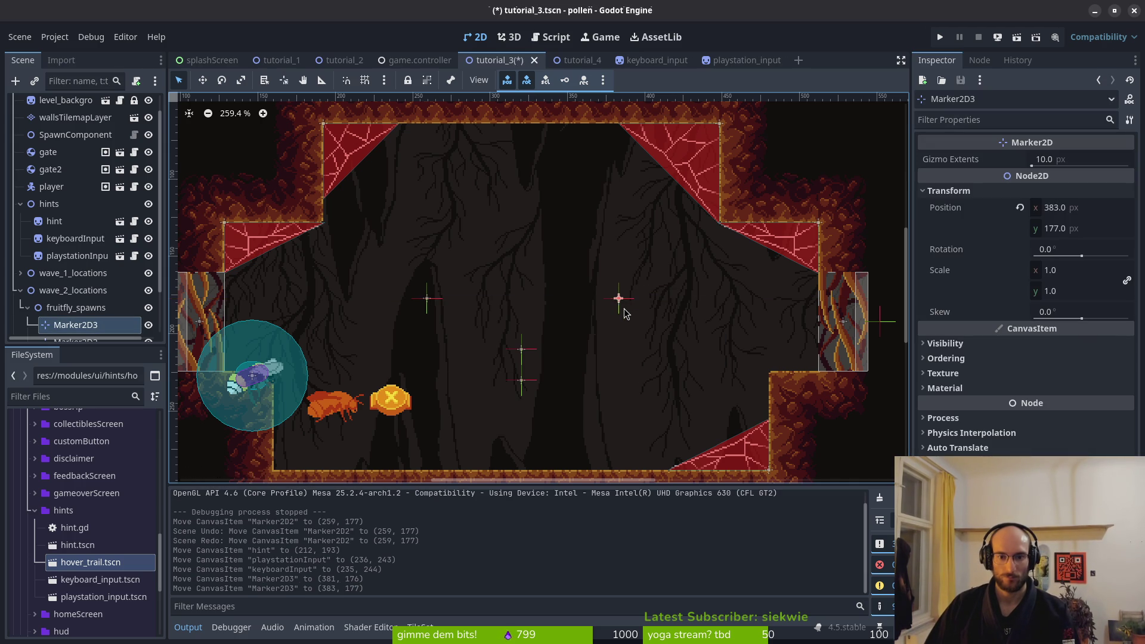
click(401, 262)
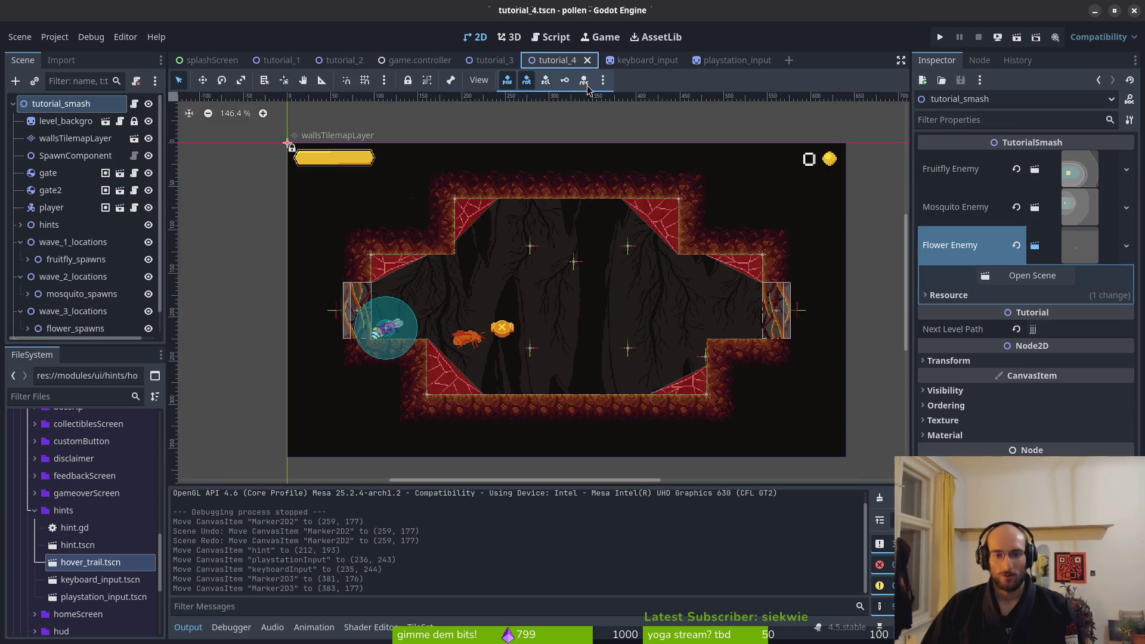
click(567, 60)
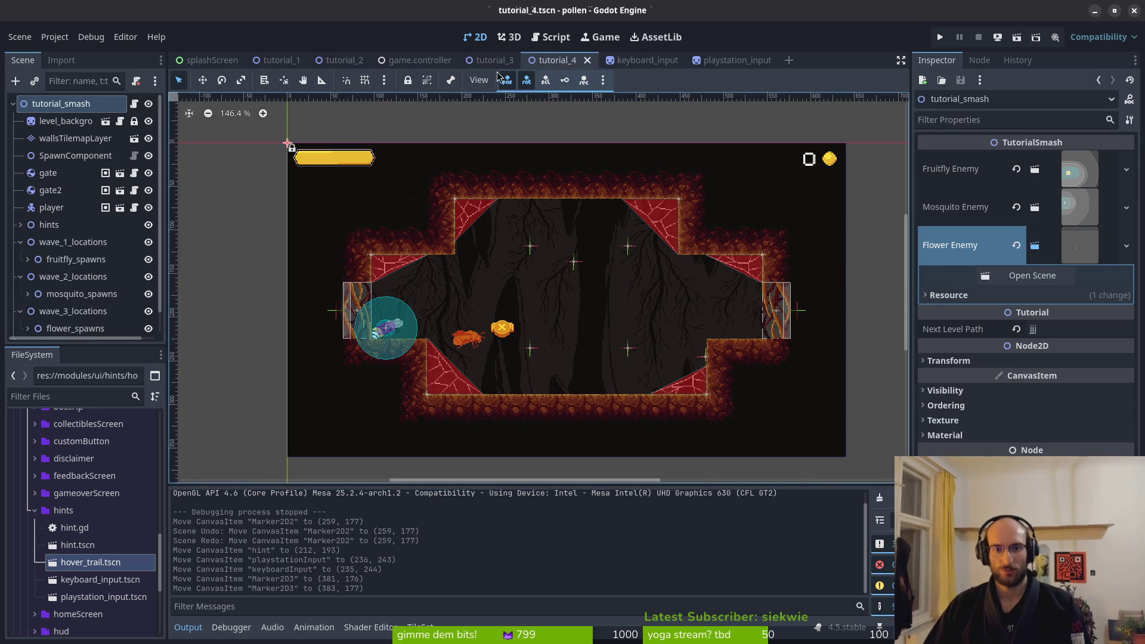
Look through the keyboard_input and game.controller scenes, then bring up tutorial_2
click(495, 60)
click(632, 59)
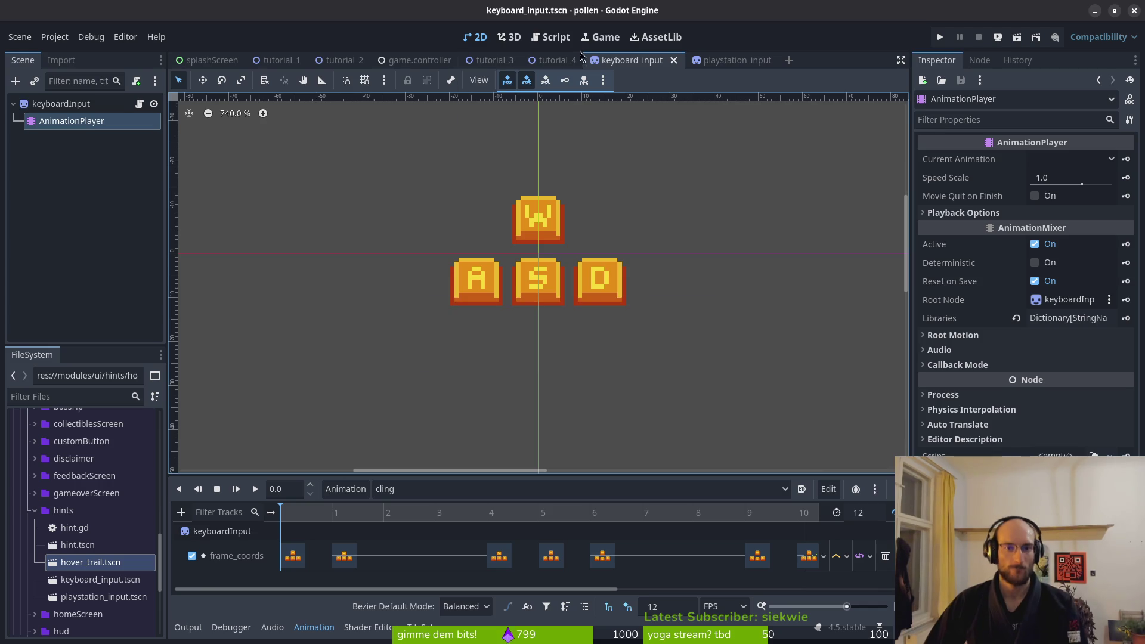
click(561, 59)
click(418, 59)
click(340, 60)
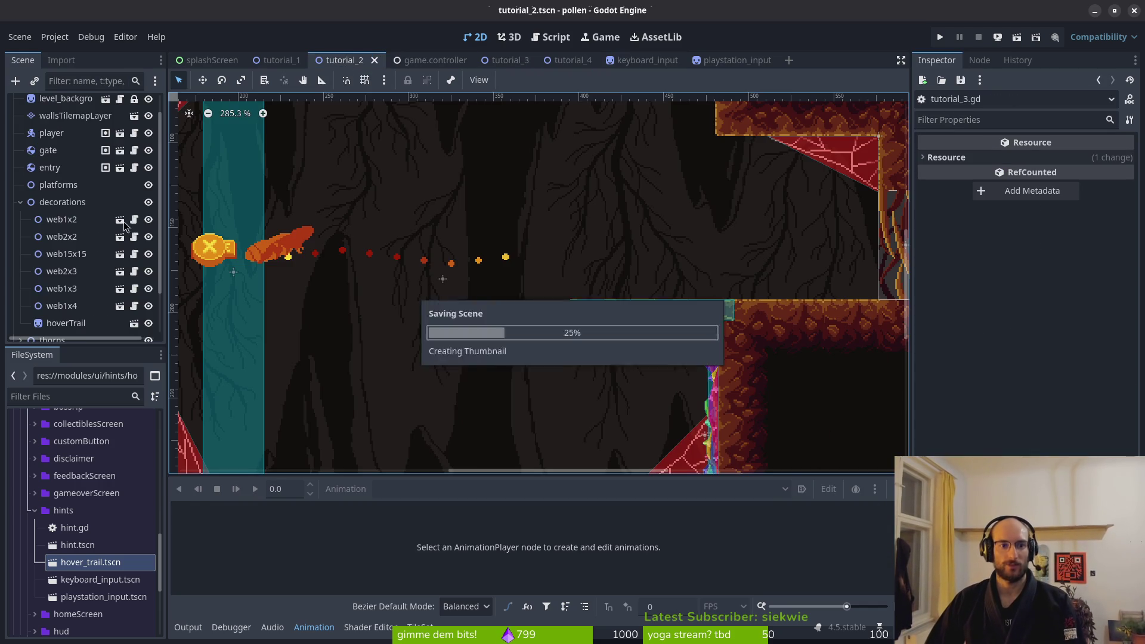
Collapse decorations, expand hints, and browse the Create New Node dialog without adding anything
click(21, 207)
click(21, 258)
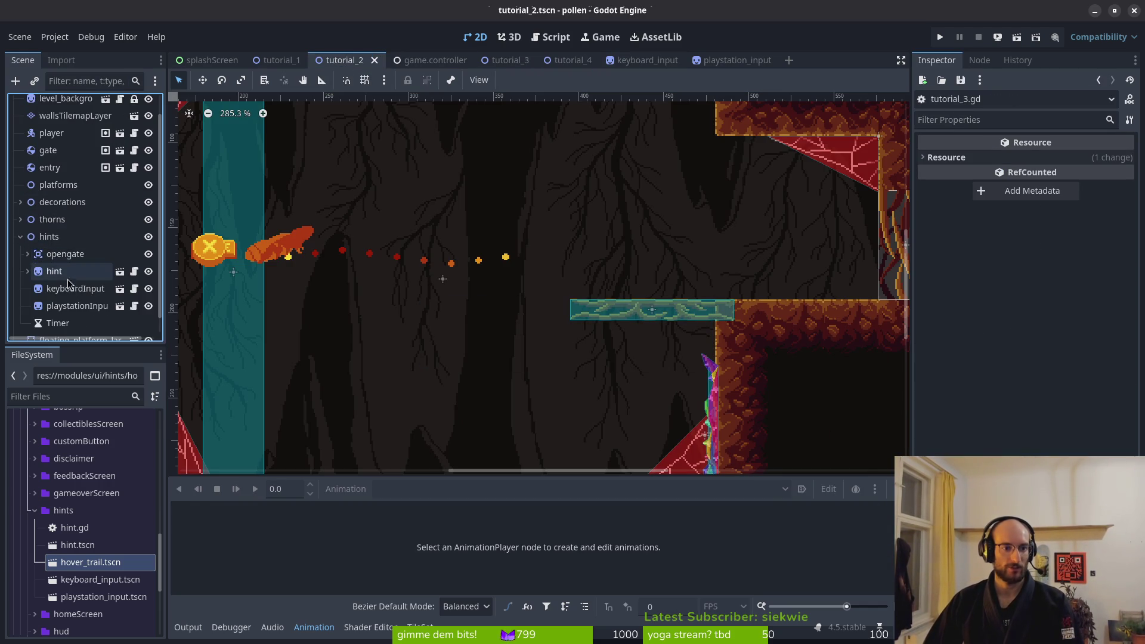
click(49, 237)
key(ctrl+a)
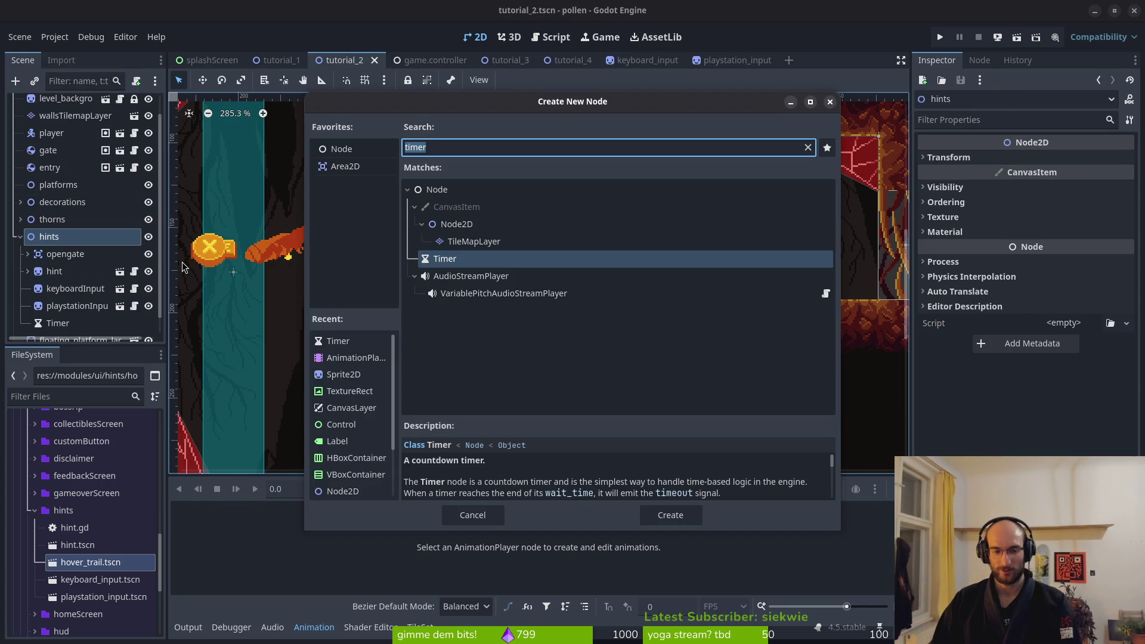
text(direvtio)
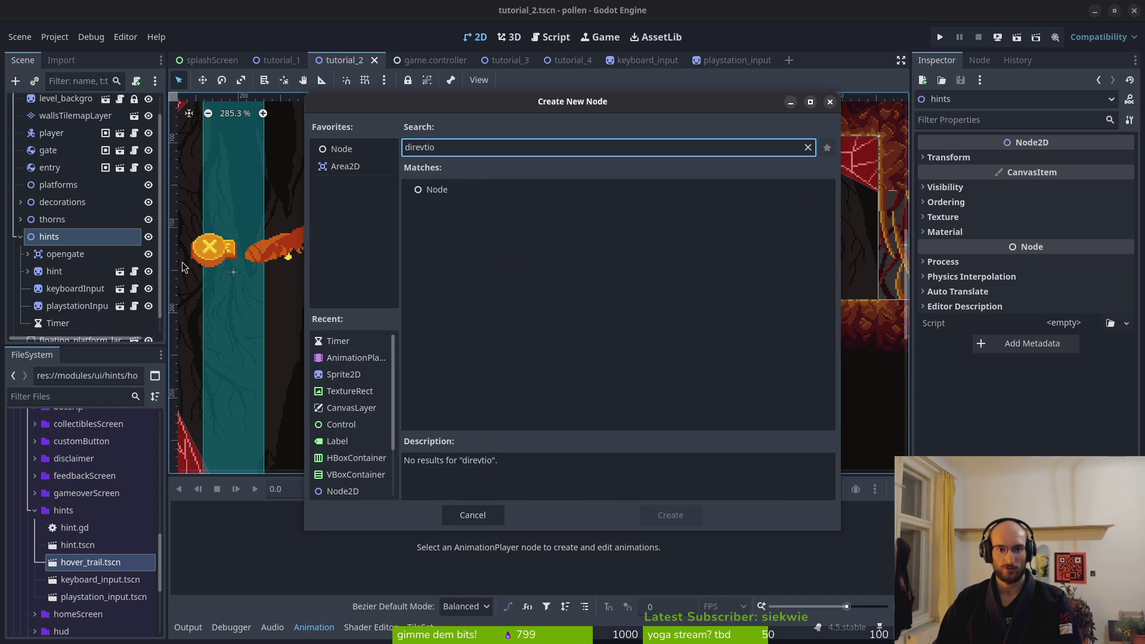
key(ctrl+a)
text(node)
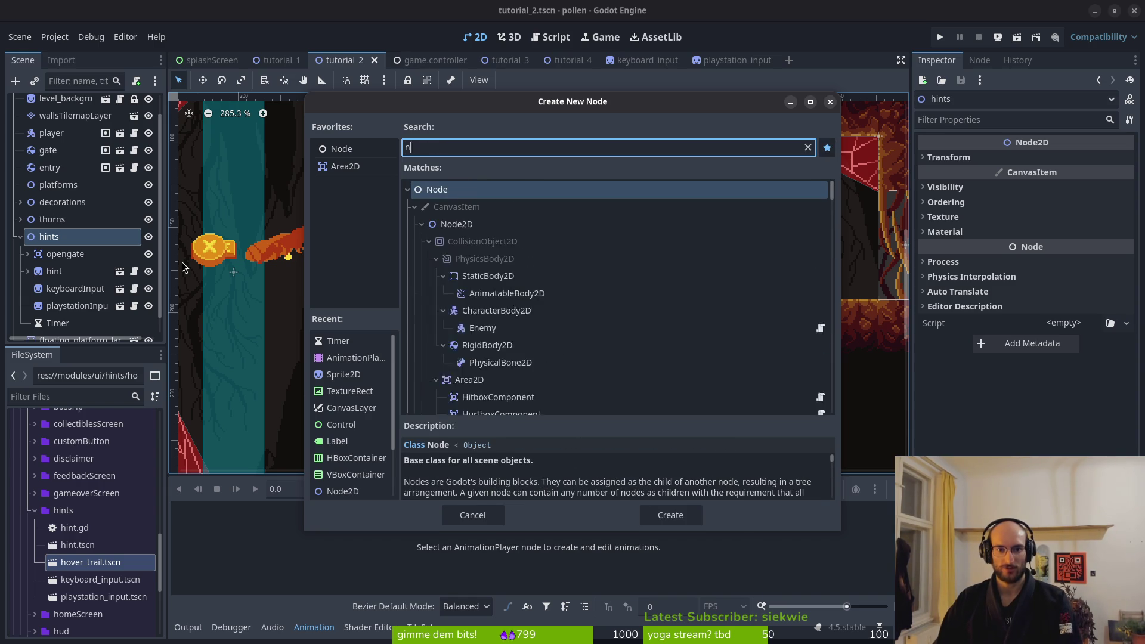
key(Escape)
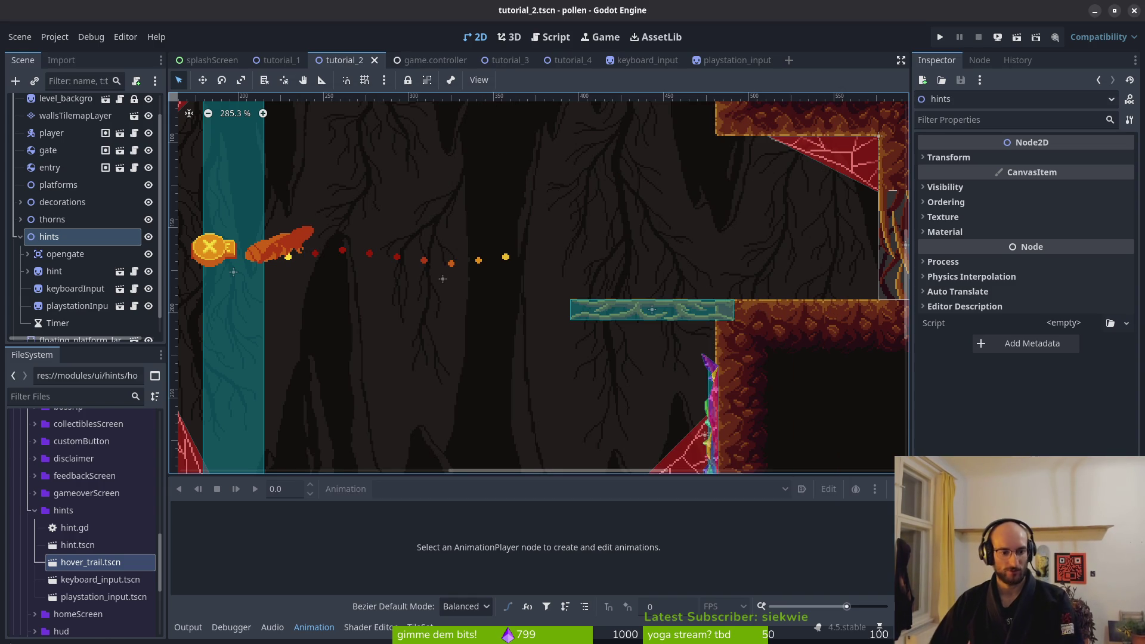
click(104, 584)
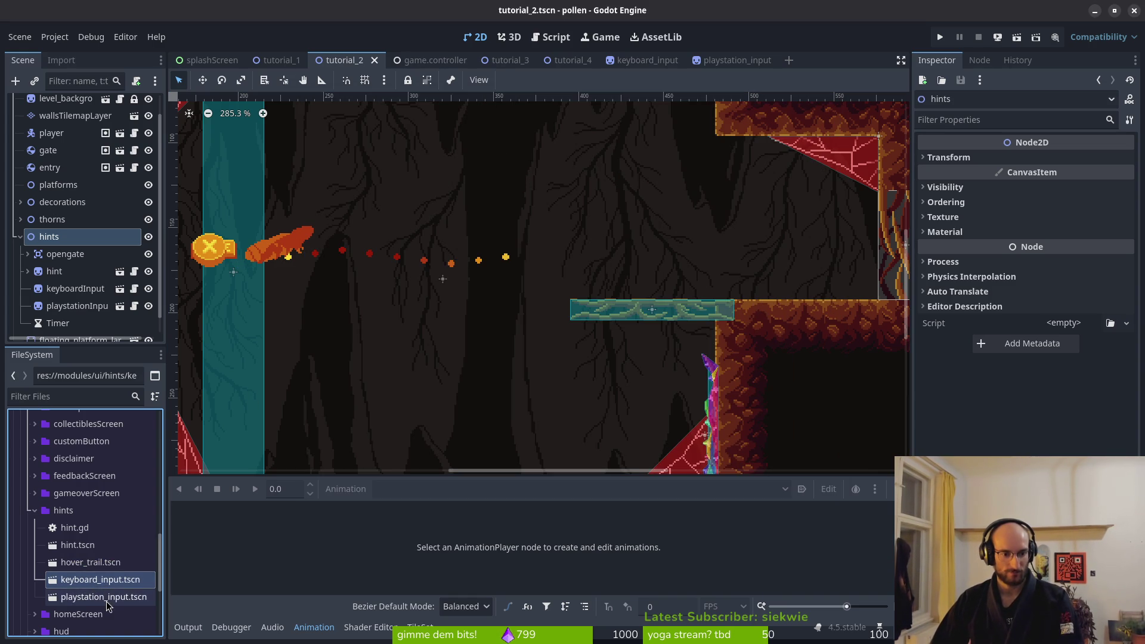
Instance keyboard_input and playstation_input under hints, renaming the PlayStation one directionPlaystation
drag(98, 581, 74, 270)
drag(103, 602, 64, 258)
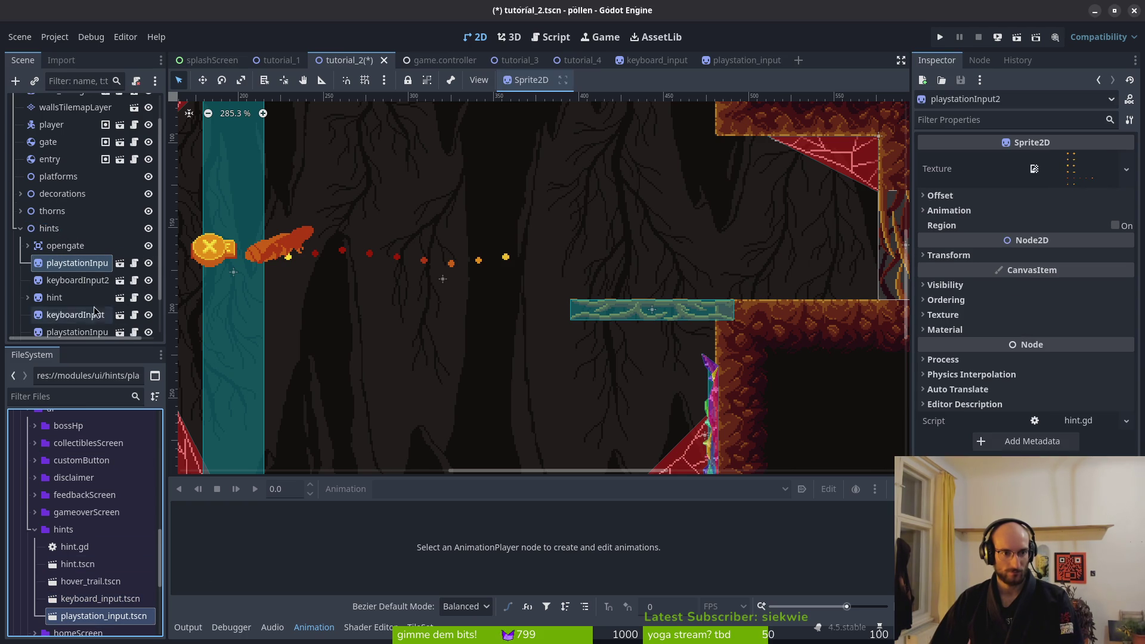
double_click(96, 272)
text(directionPlay)
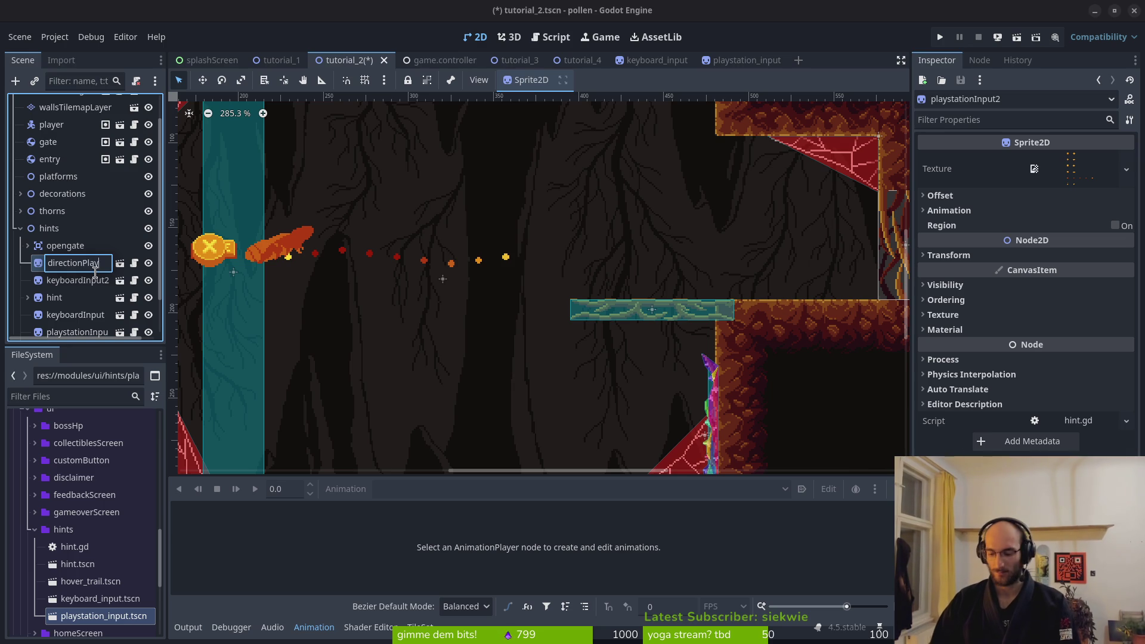
key(Return)
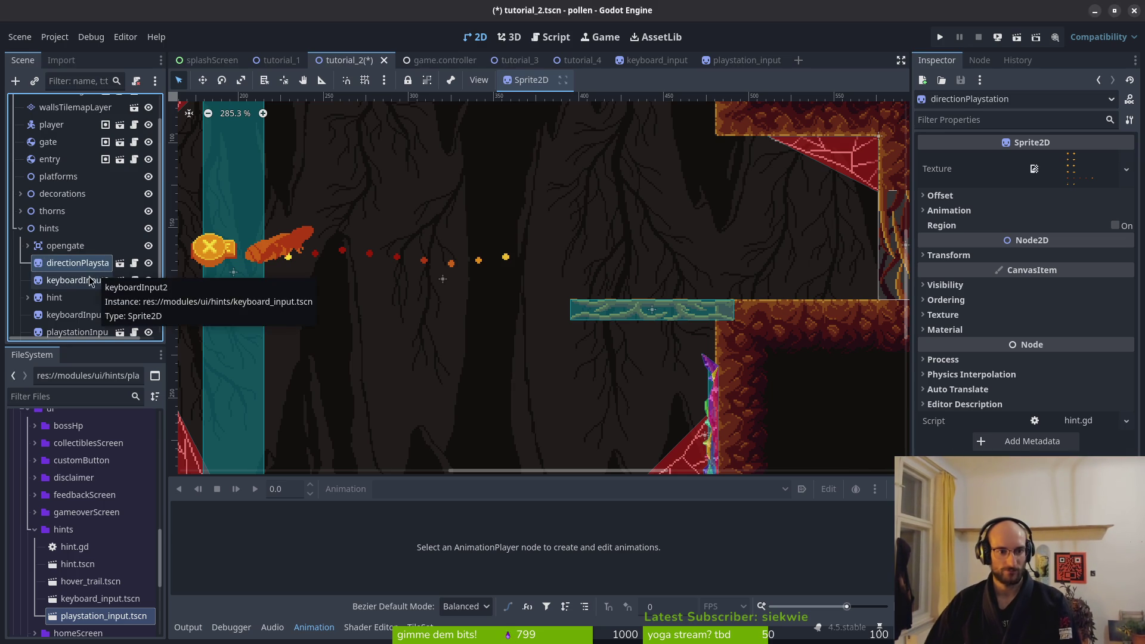
Rename the keyboardInput2 instance to directionKeyboard
click(83, 279)
double_click(84, 278)
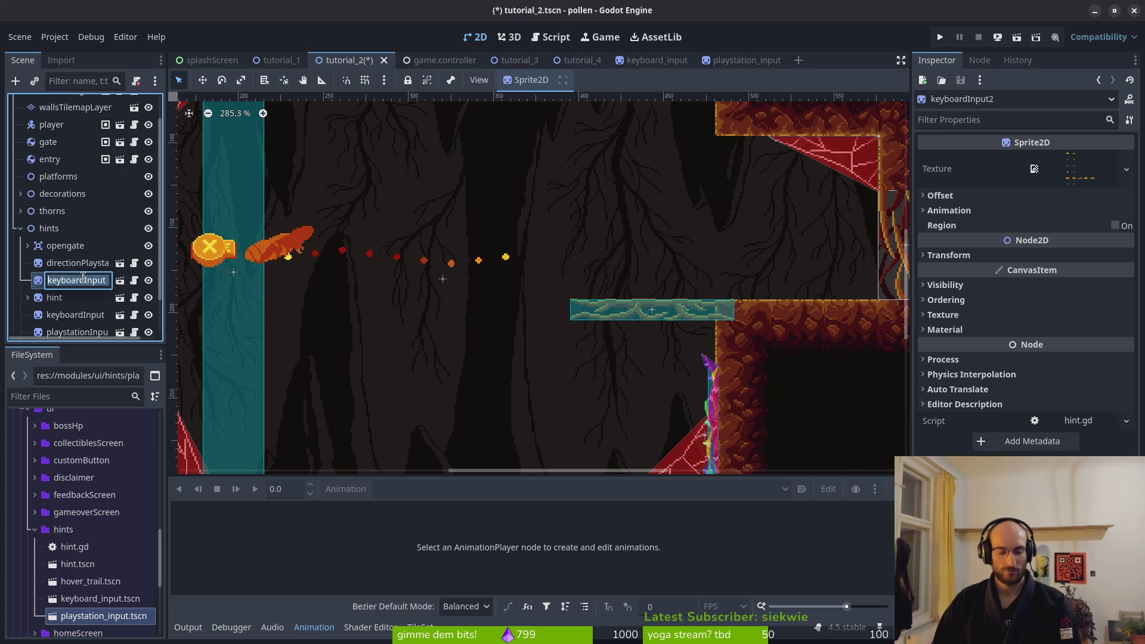
text(dire)
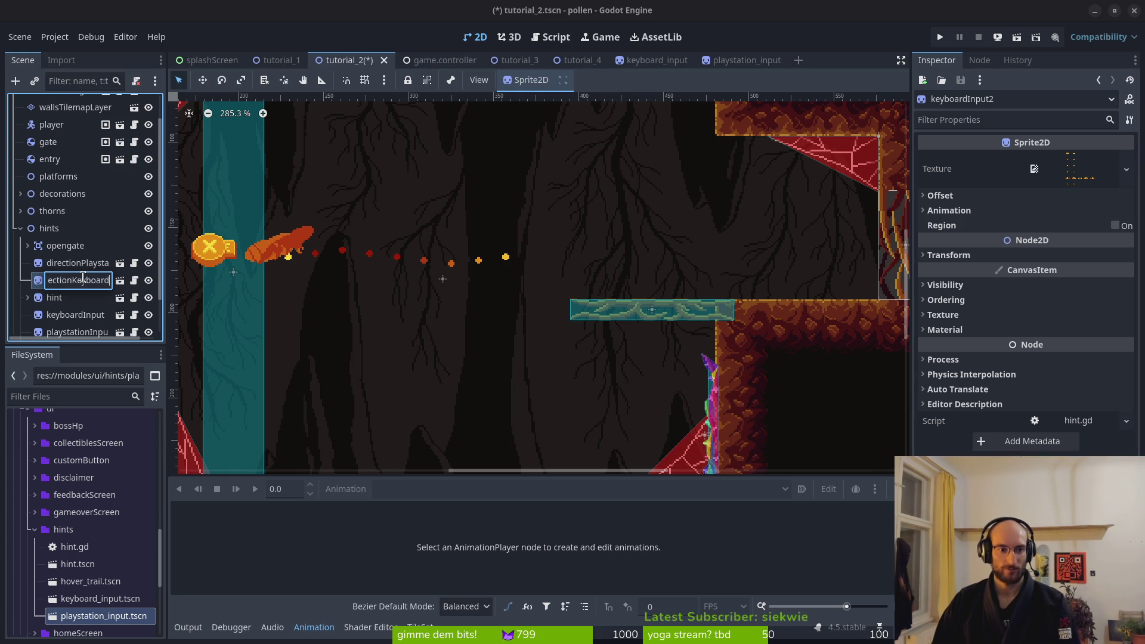
key(Return)
click(57, 264)
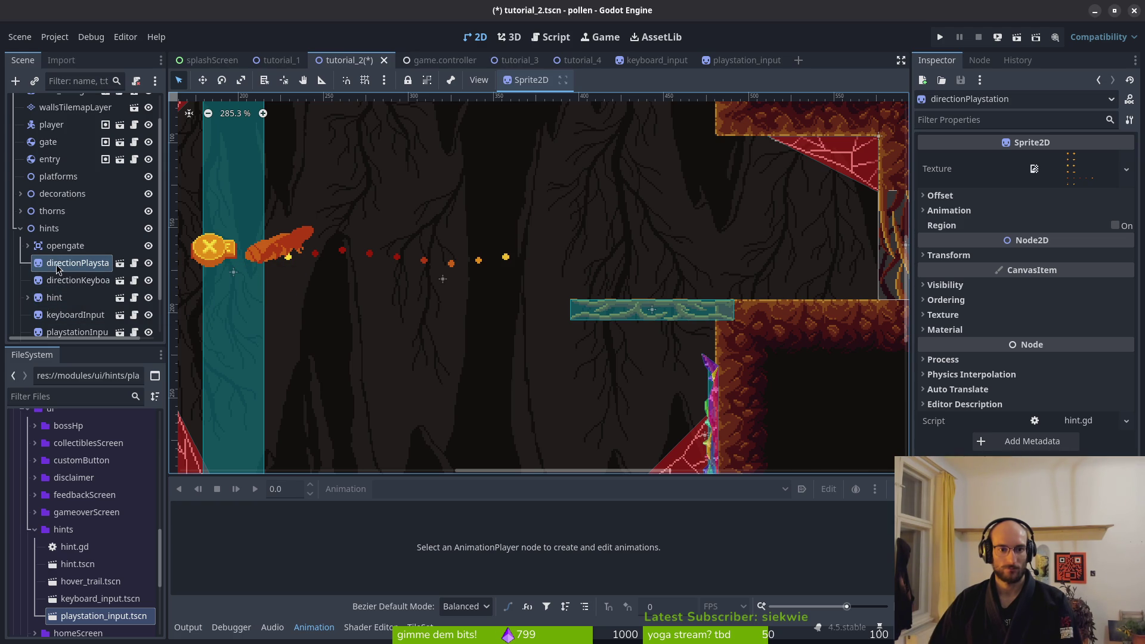
scroll(529, 288, down, 5)
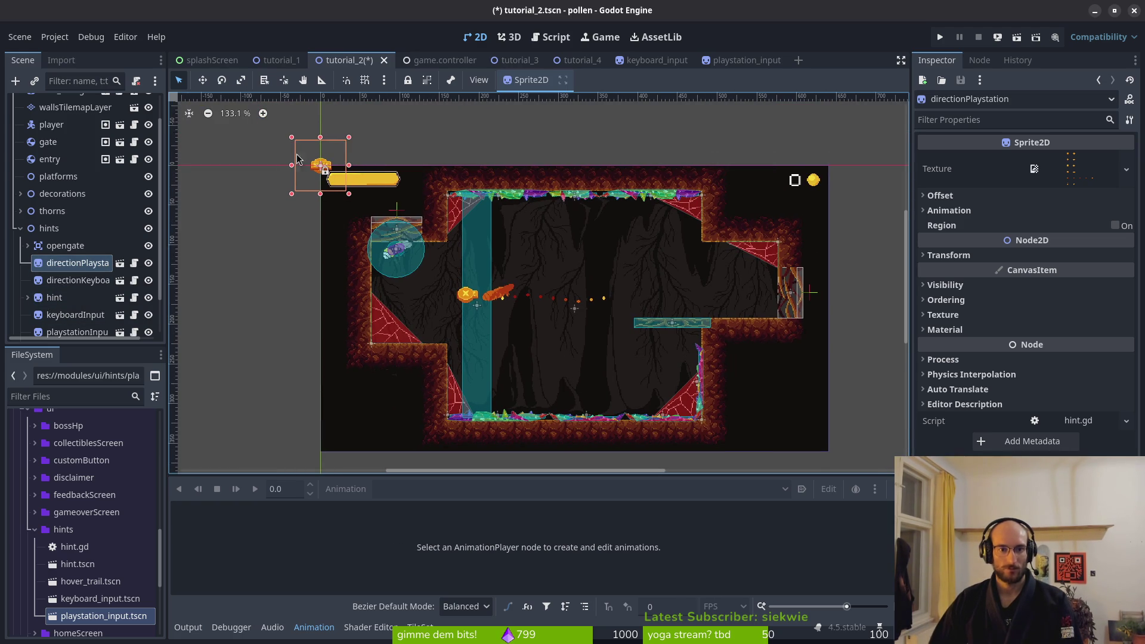
Move the SPACE hint down into the level and place the PlayStation hint beside it
mouse_move(311, 171)
mouse_down()
mouse_move(429, 293)
mouse_move(410, 300)
mouse_up()
scroll(430, 293, up, 6)
scroll(438, 286, down, 2)
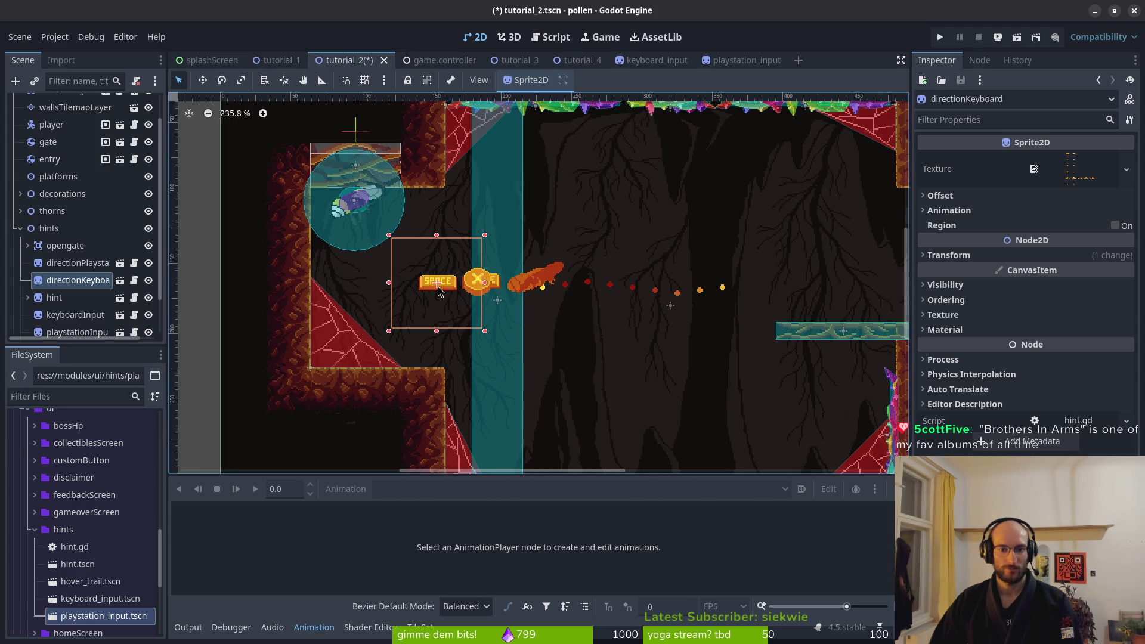
scroll(438, 284, up, 2)
drag(446, 289, 443, 287)
scroll(440, 290, down, 2)
scroll(440, 290, down, 7)
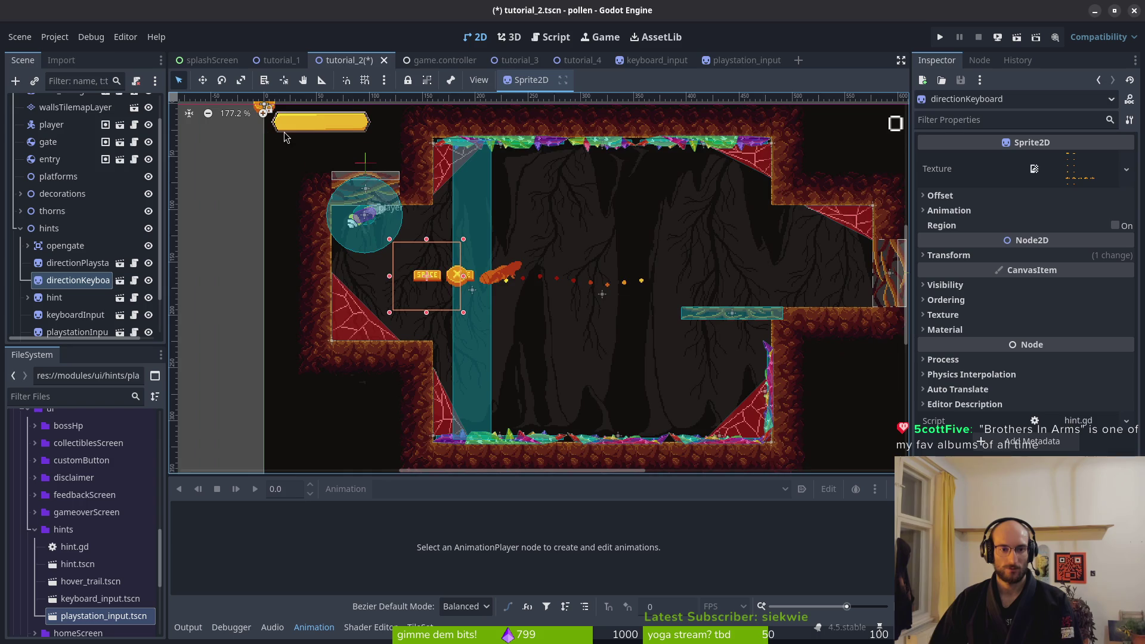
click(293, 178)
mouse_move(293, 177)
mouse_down()
mouse_move(477, 343)
mouse_move(457, 336)
mouse_move(418, 358)
mouse_up()
scroll(459, 337, up, 13)
Order directionKeyboard above directionPlaystation, save tutorial_2, collapse hints and clear the selection
mouse_move(65, 283)
mouse_down()
mouse_move(81, 282)
mouse_move(83, 262)
mouse_up()
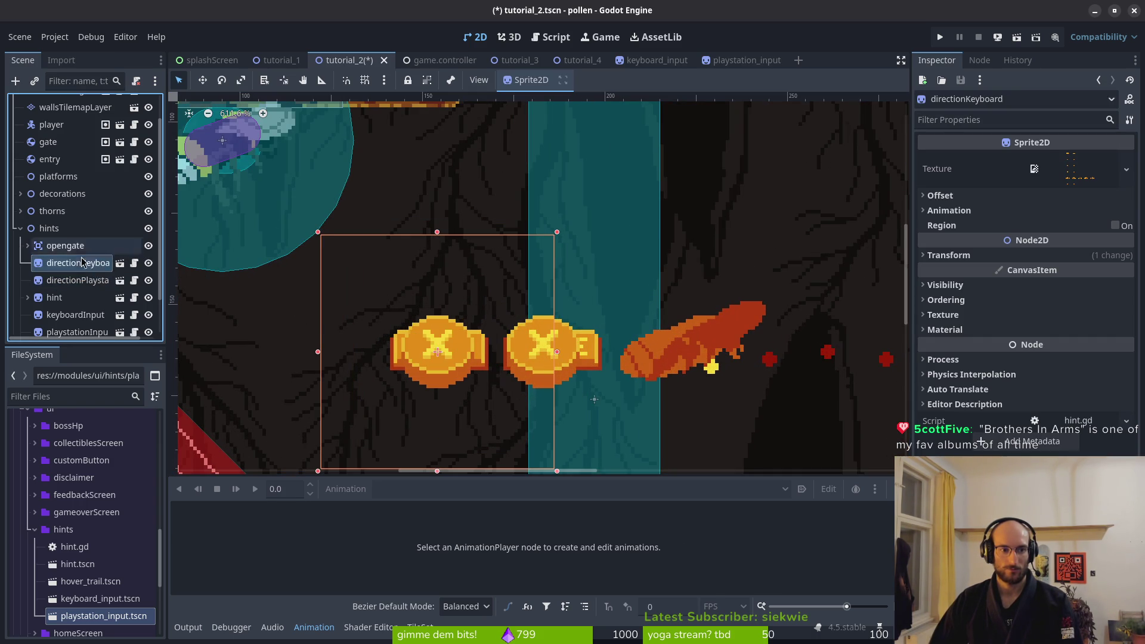
key(ctrl+s)
scroll(90, 250, up, 3)
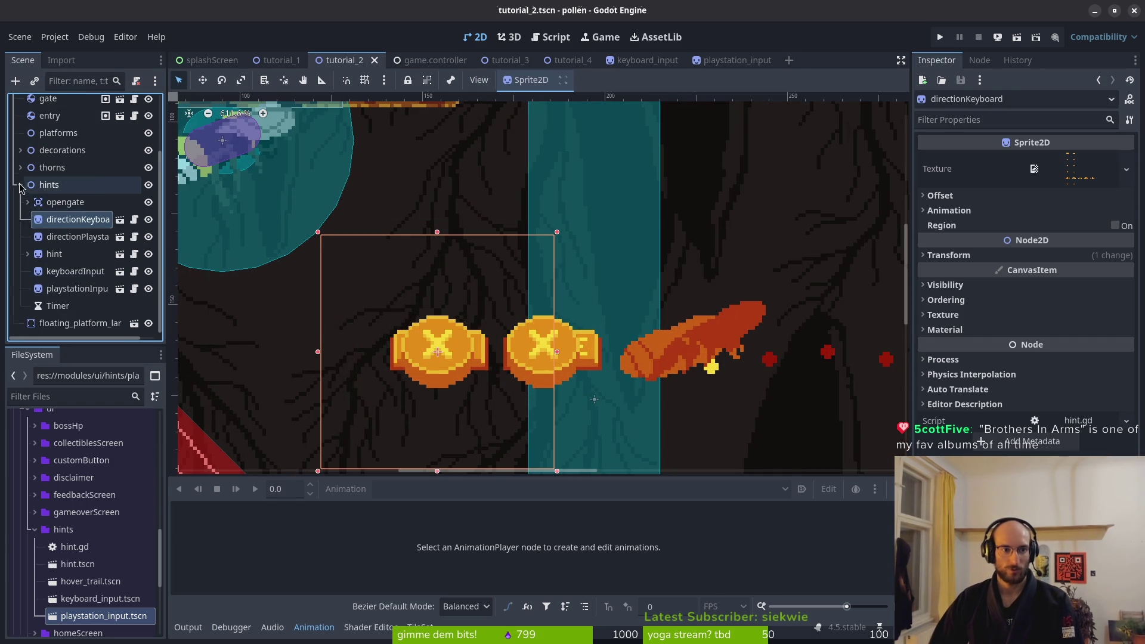
click(20, 194)
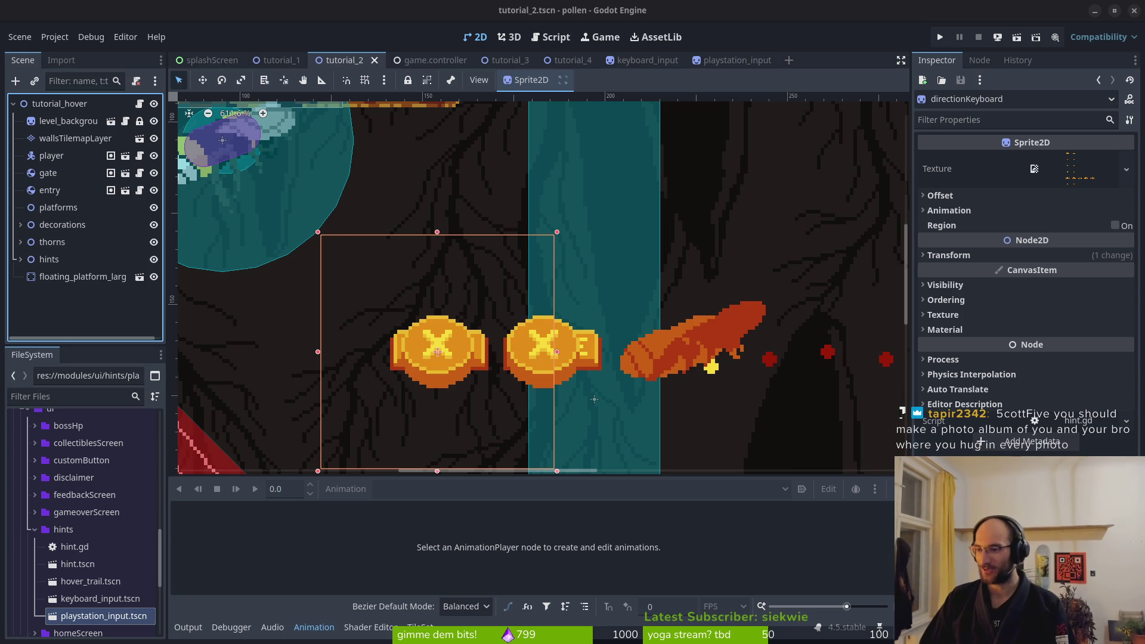
scroll(430, 303, up, 4)
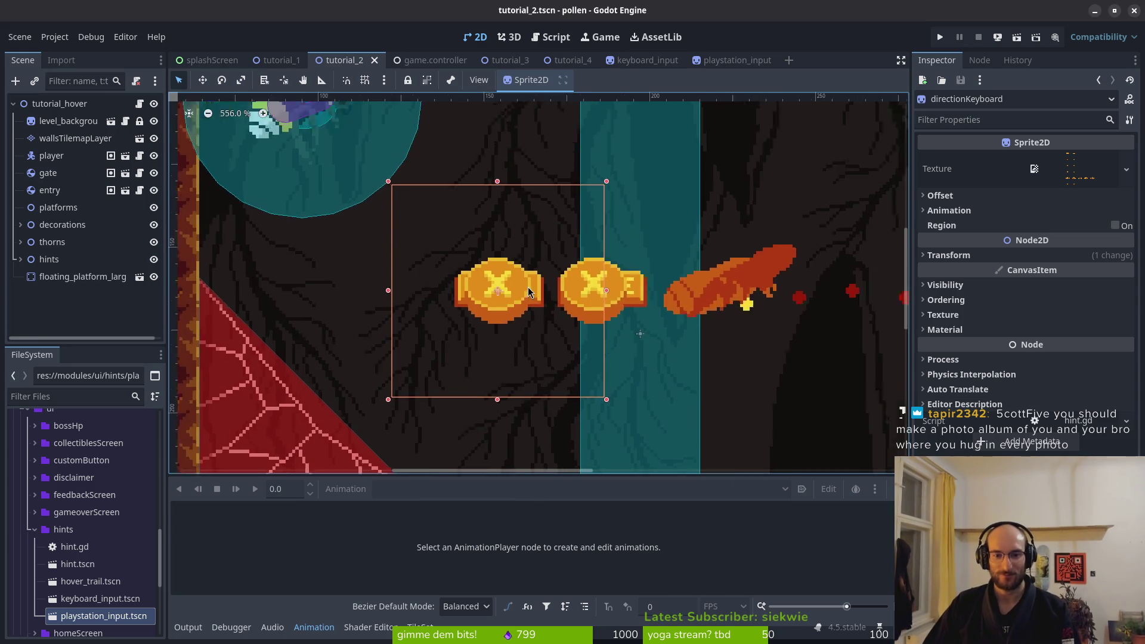
scroll(569, 322, down, 5)
click(539, 305)
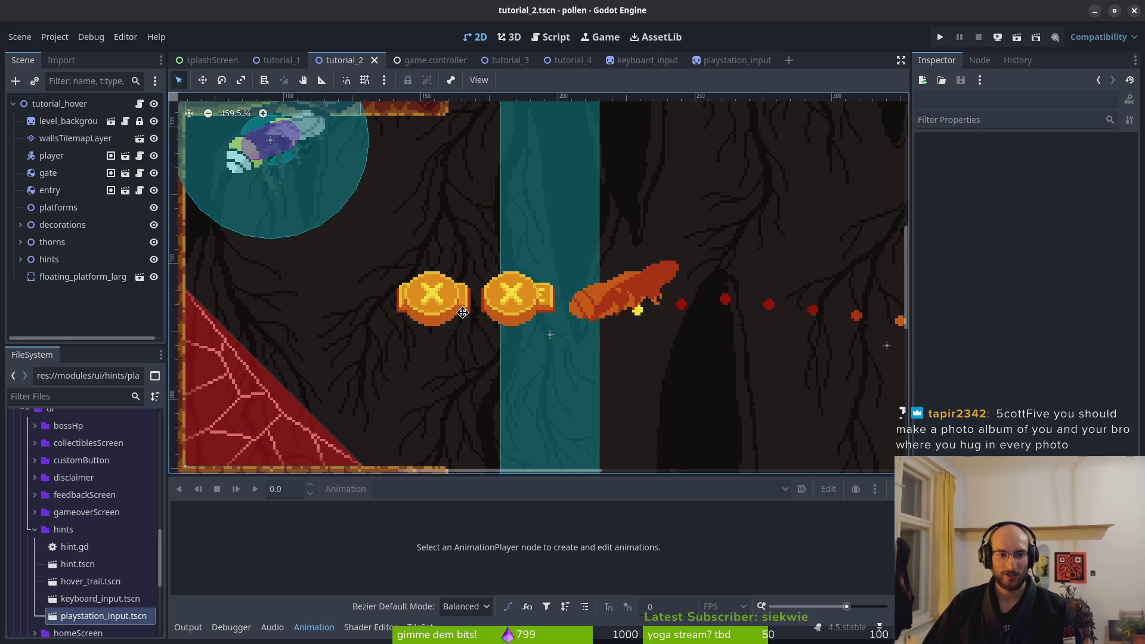
key(alt+Tab)
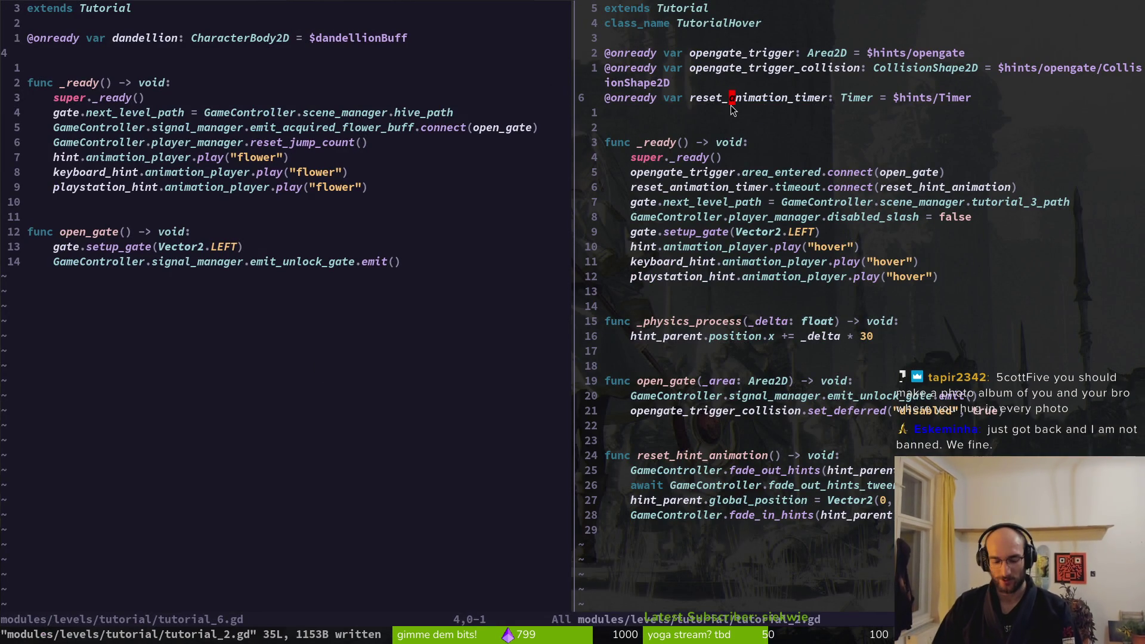
Duplicate the reset_animation_timer line into direction_playstation and direction_keyboard variables typed Sprite2D
key(shift+v)
key(y)
key(p)
key(p)
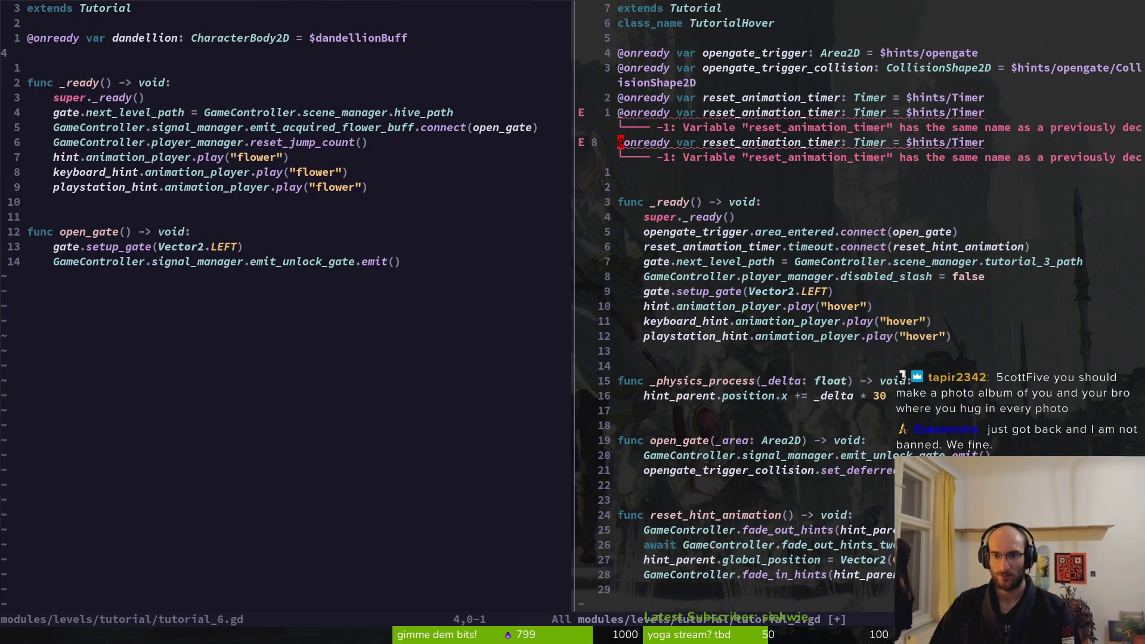
key(c)
key(w)
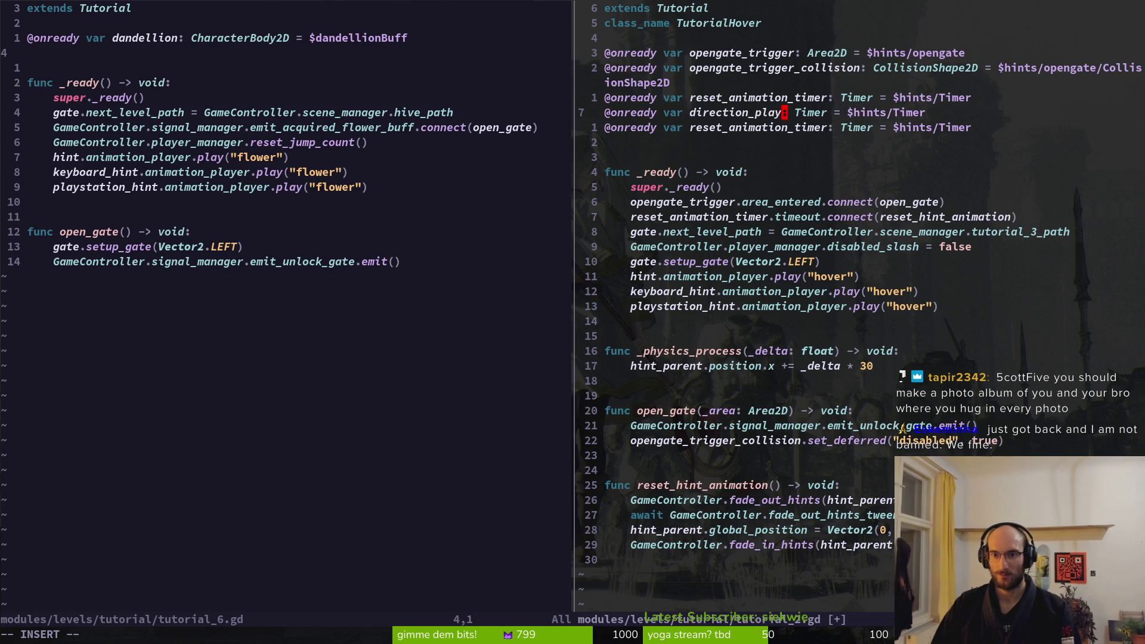
text(station)
key(Escape)
text(jciwdir)
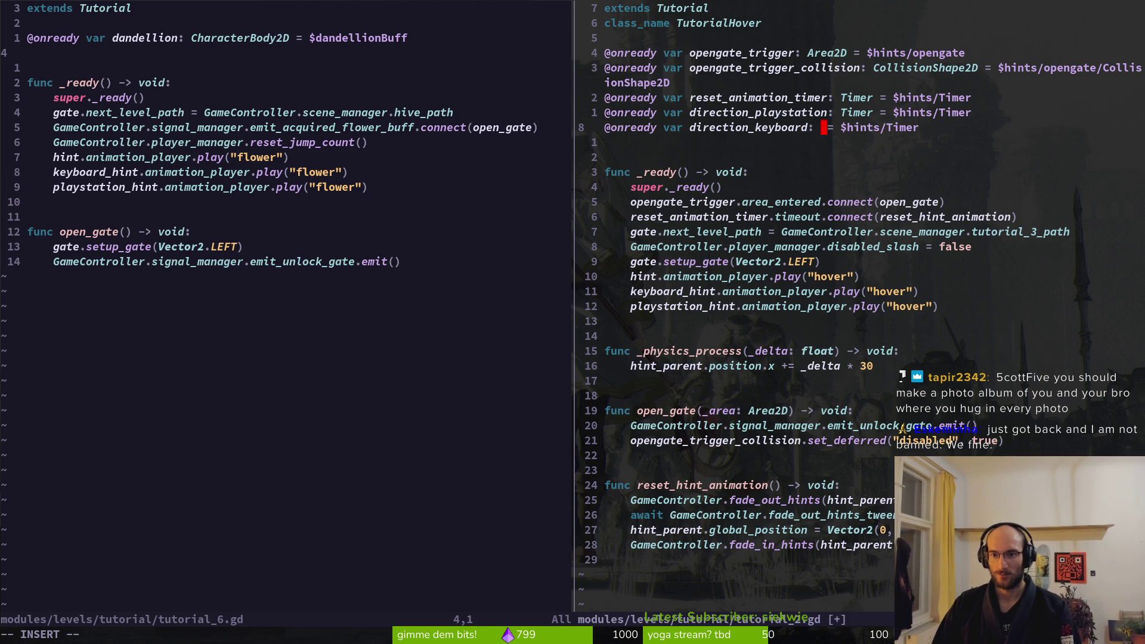
text(Sprite2D)
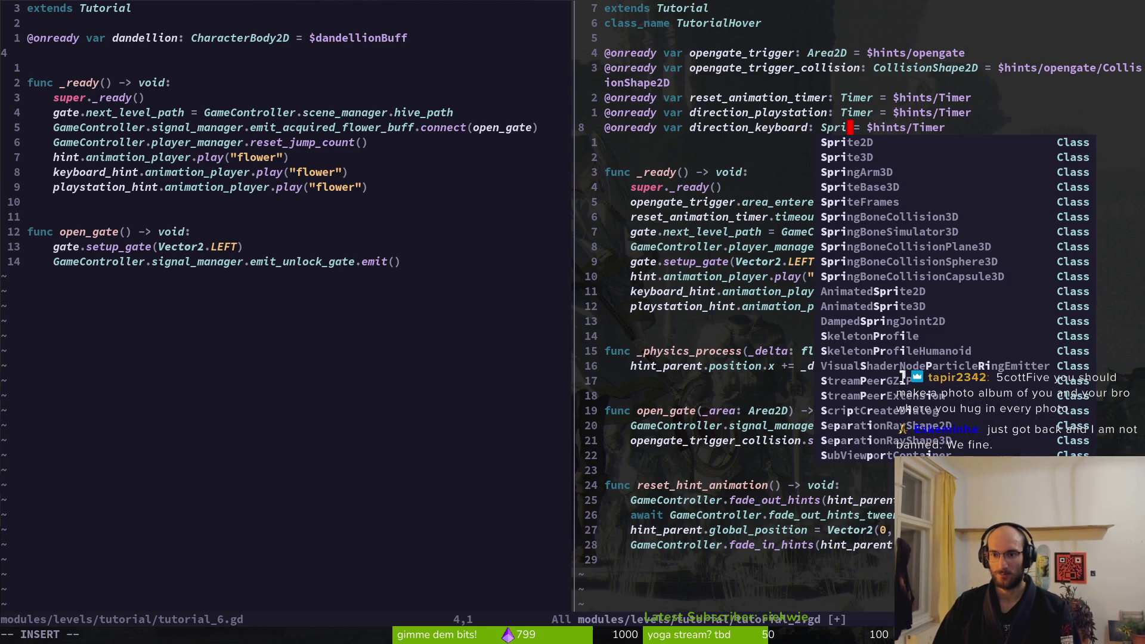
key(Escape)
text(k)
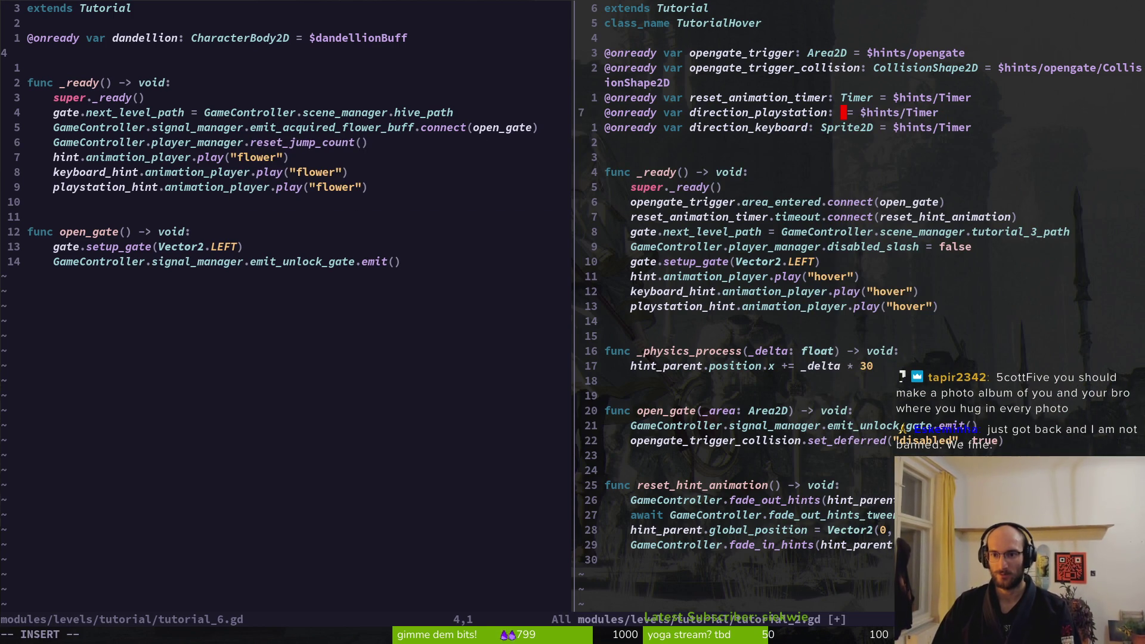
text(Sprite2D)
key(Escape)
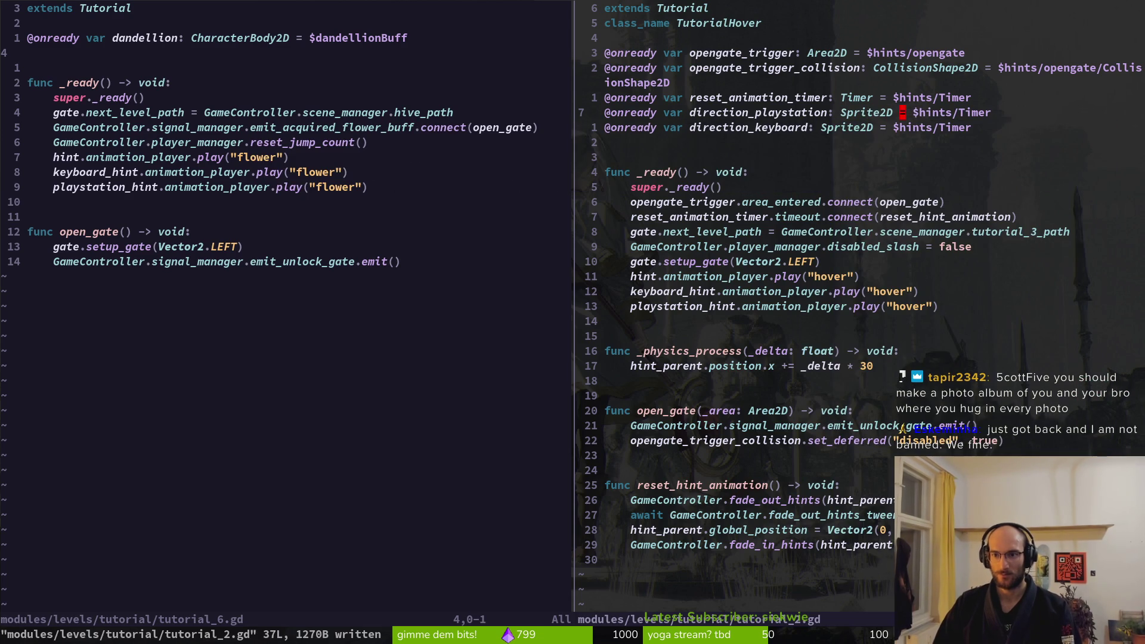
Point the two variables at the $hints directionKeyboard and directionPlaystation node paths
text(dire)
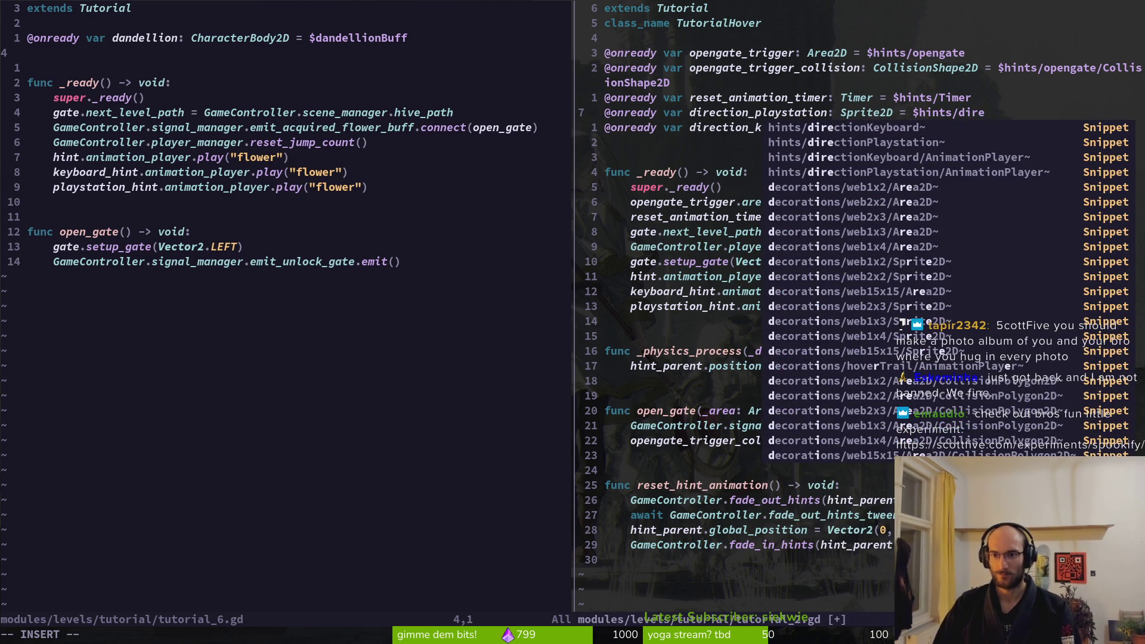
key(Return)
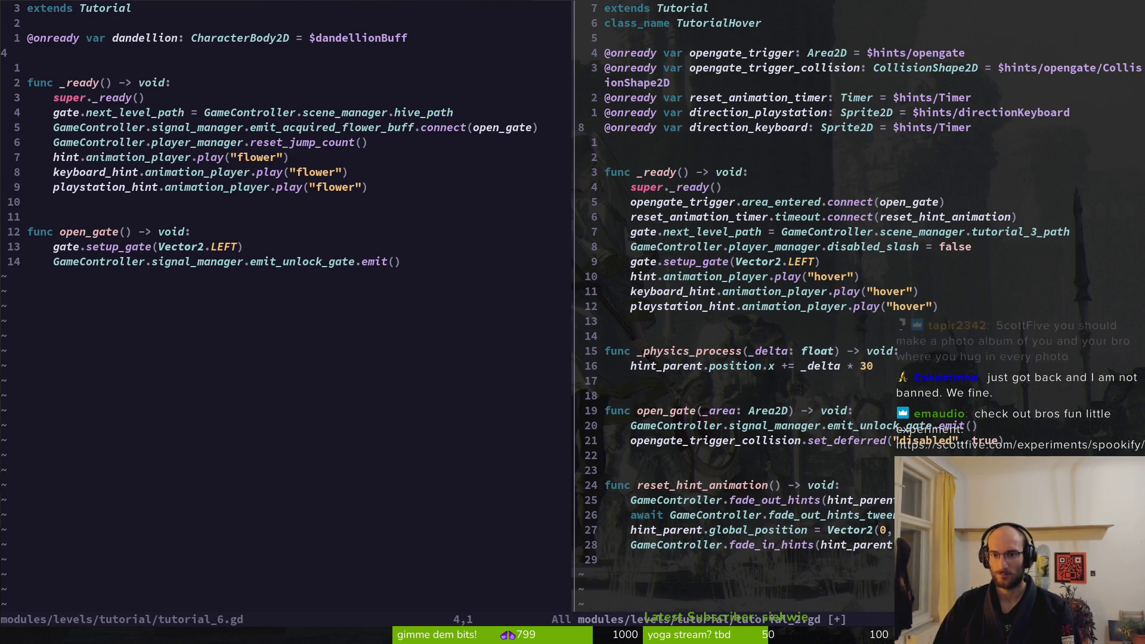
key(Escape)
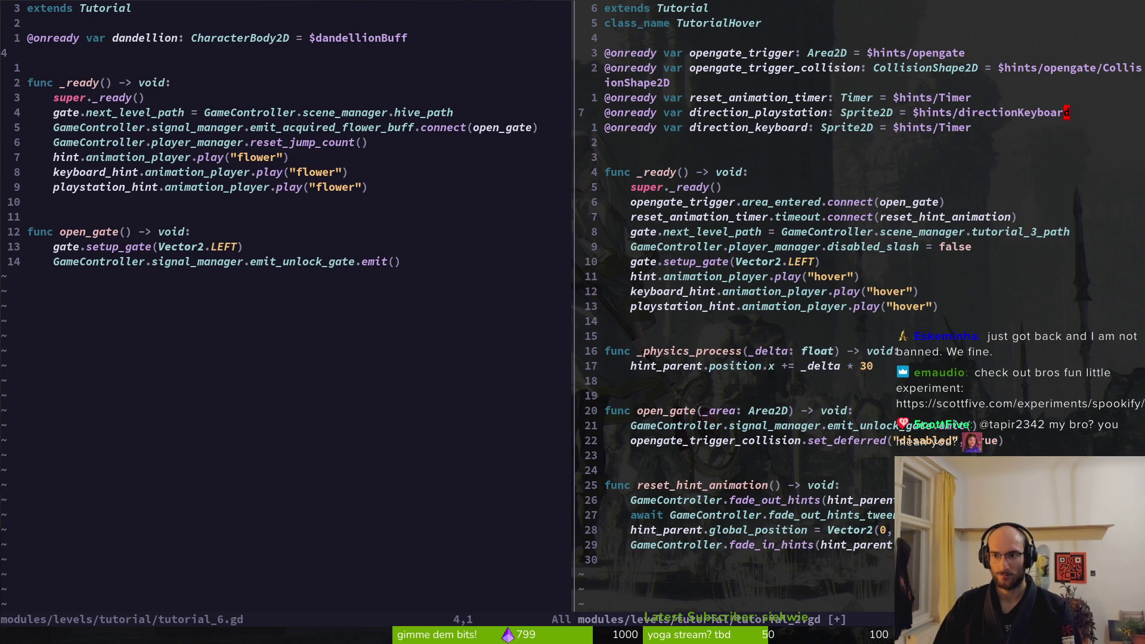
text(dire)
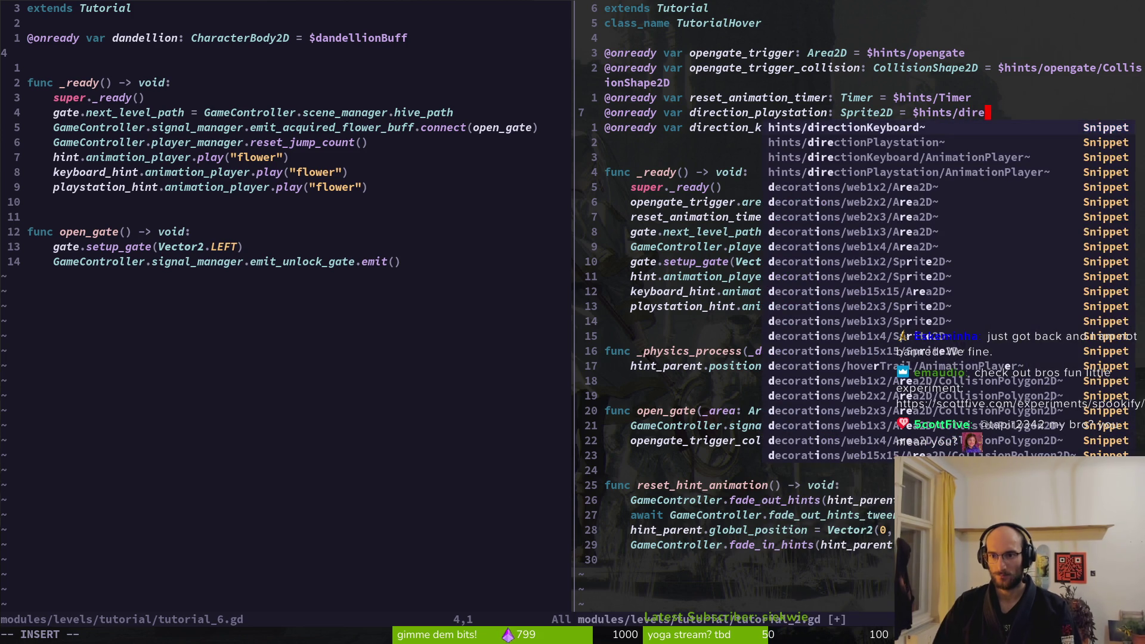
key(Down)
key(Escape)
key(Down)
key(Return)
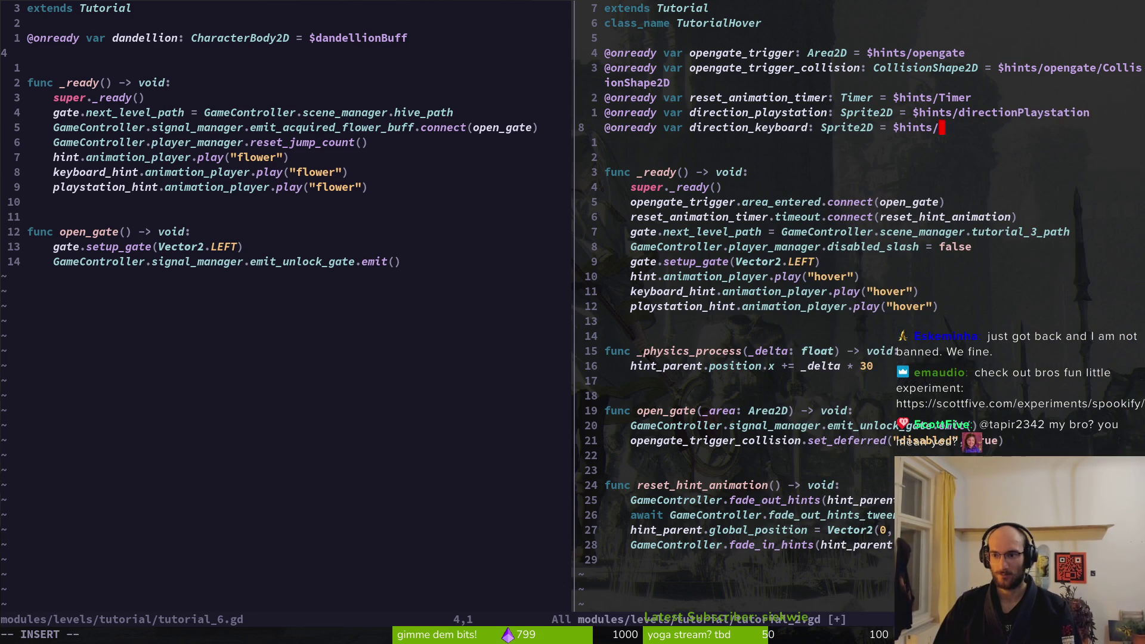
text(direk)
key(Down)
key(Escape)
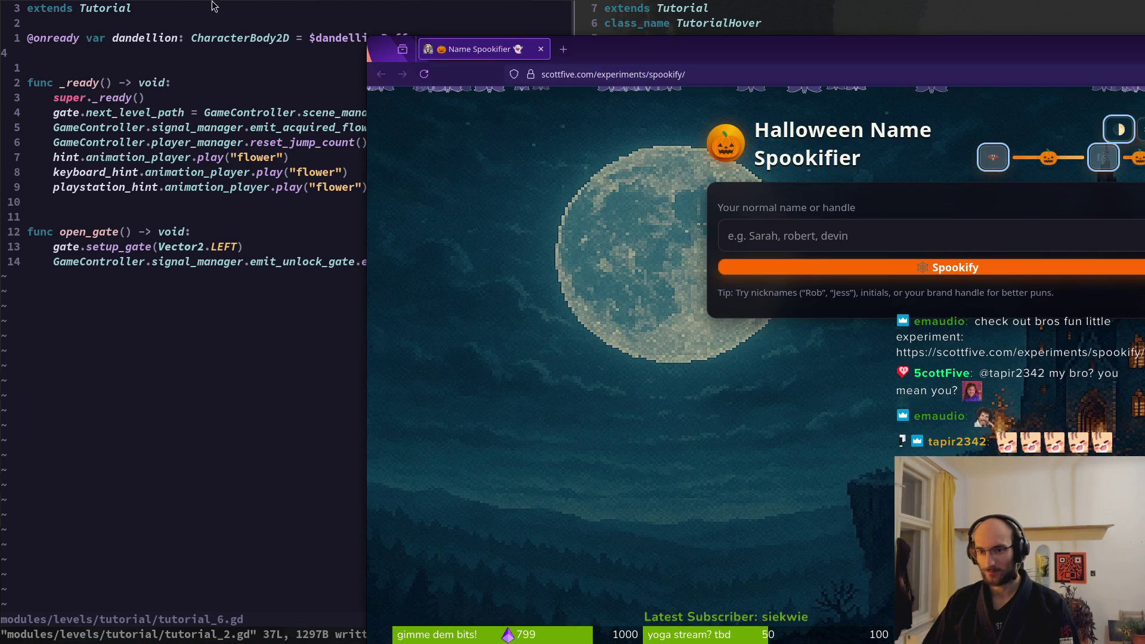
Maximize the Spookifier page, enter a name, and generate its twelve spooky variants
double_click(663, 43)
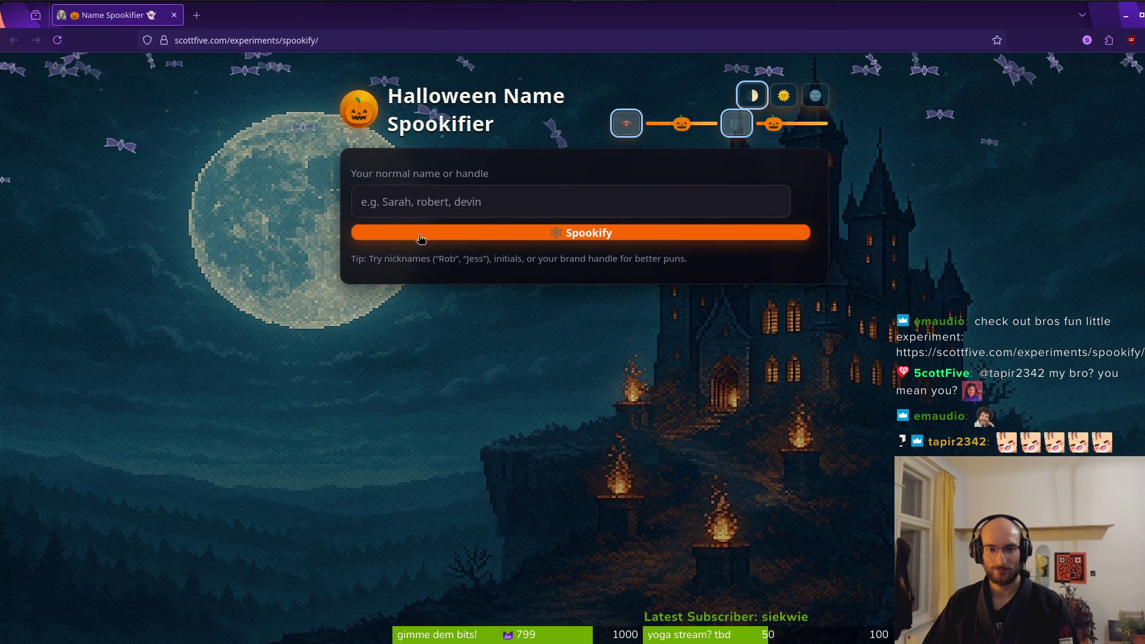
click(456, 203)
text(fiehra)
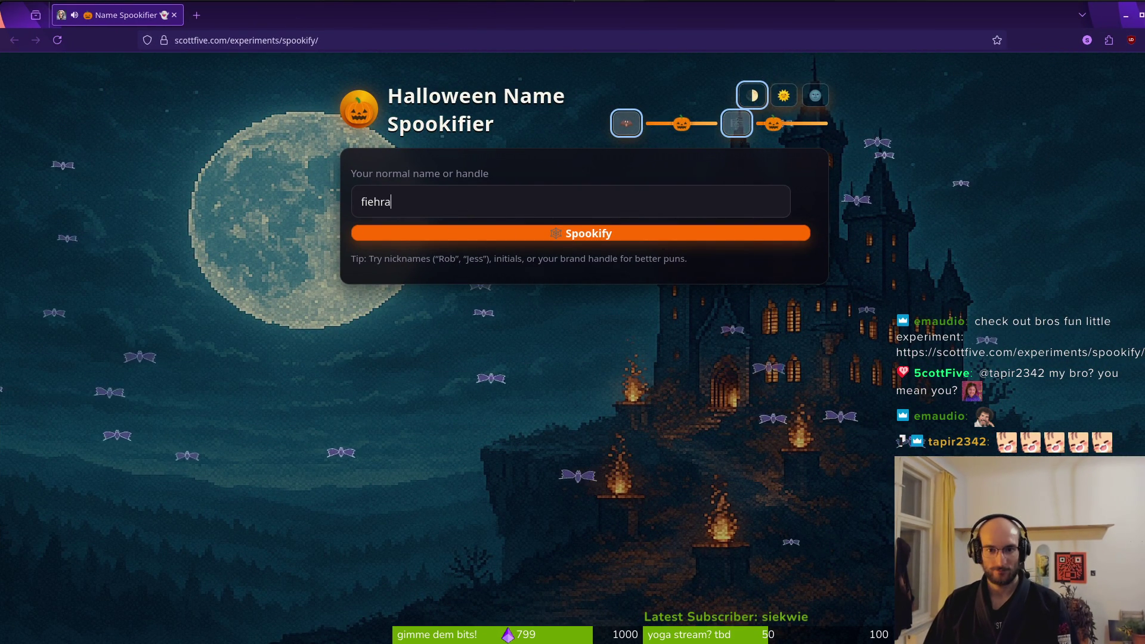
click(617, 233)
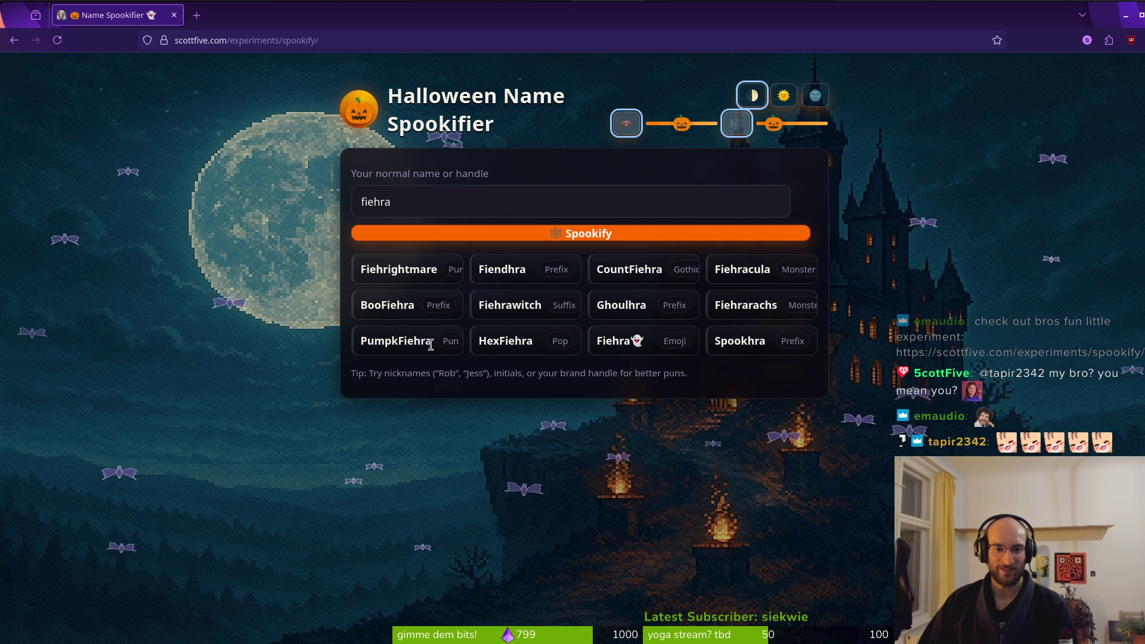
double_click(643, 341)
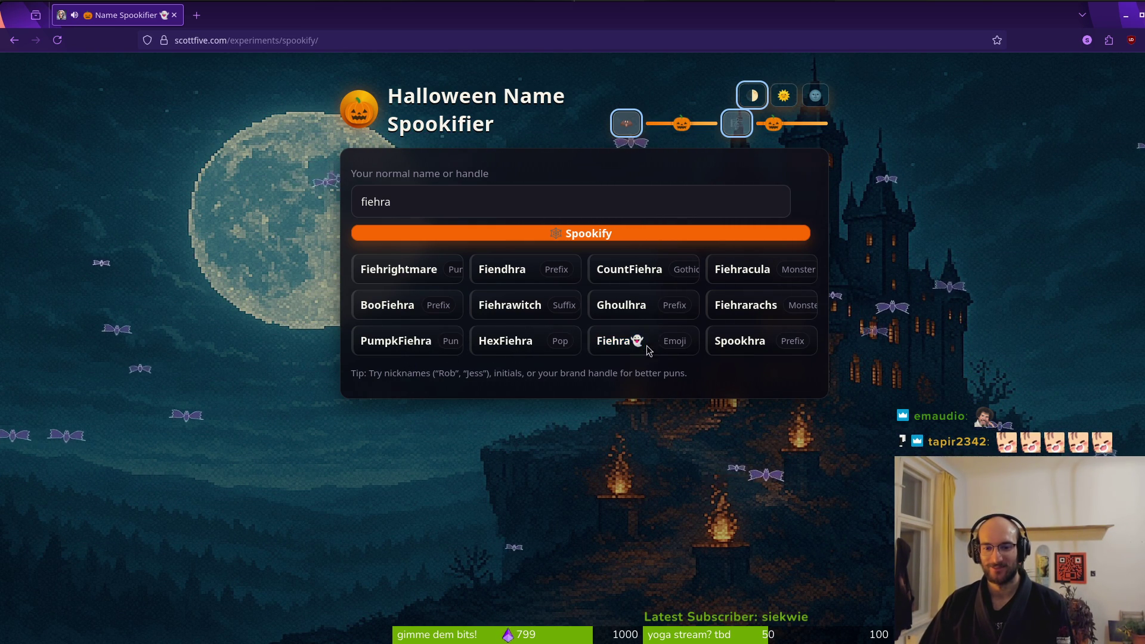
click(760, 335)
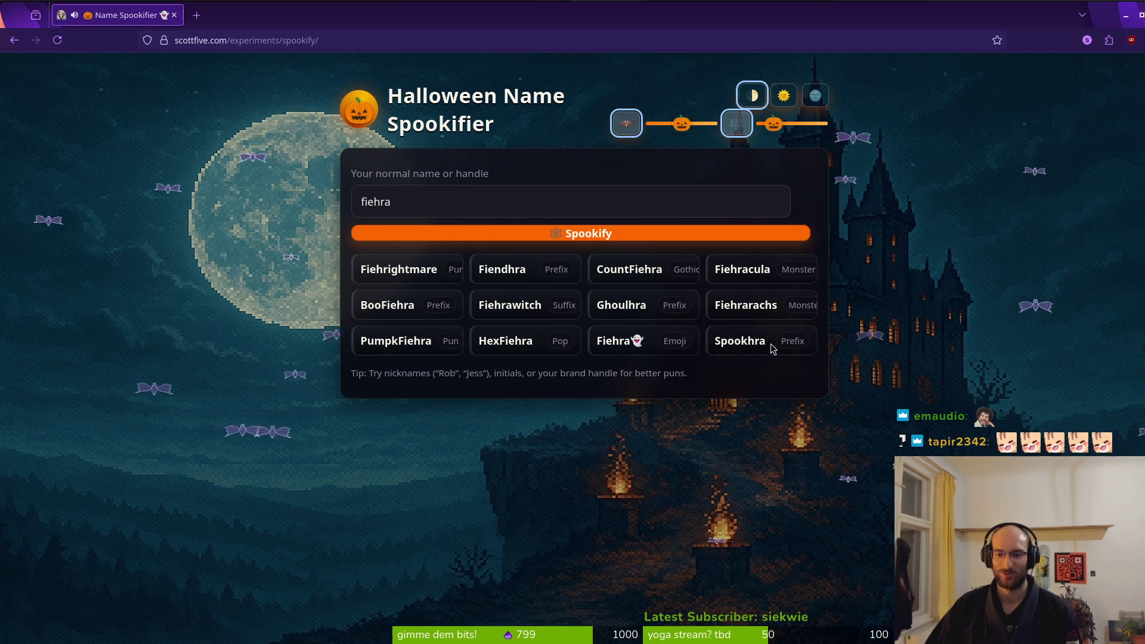
double_click(731, 341)
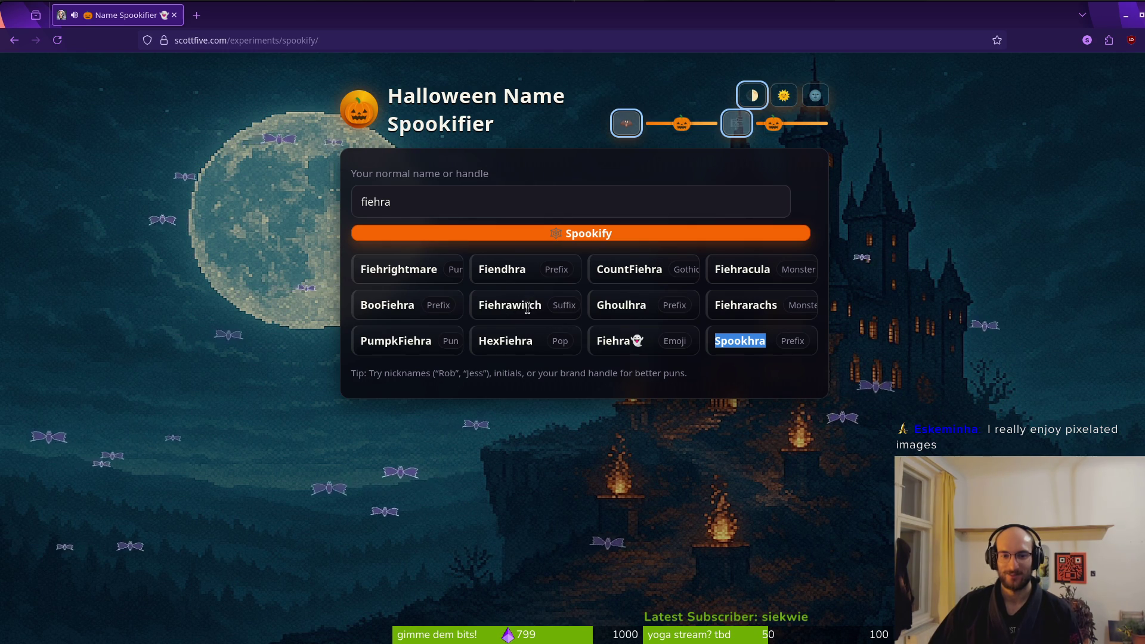
double_click(509, 306)
click(511, 308)
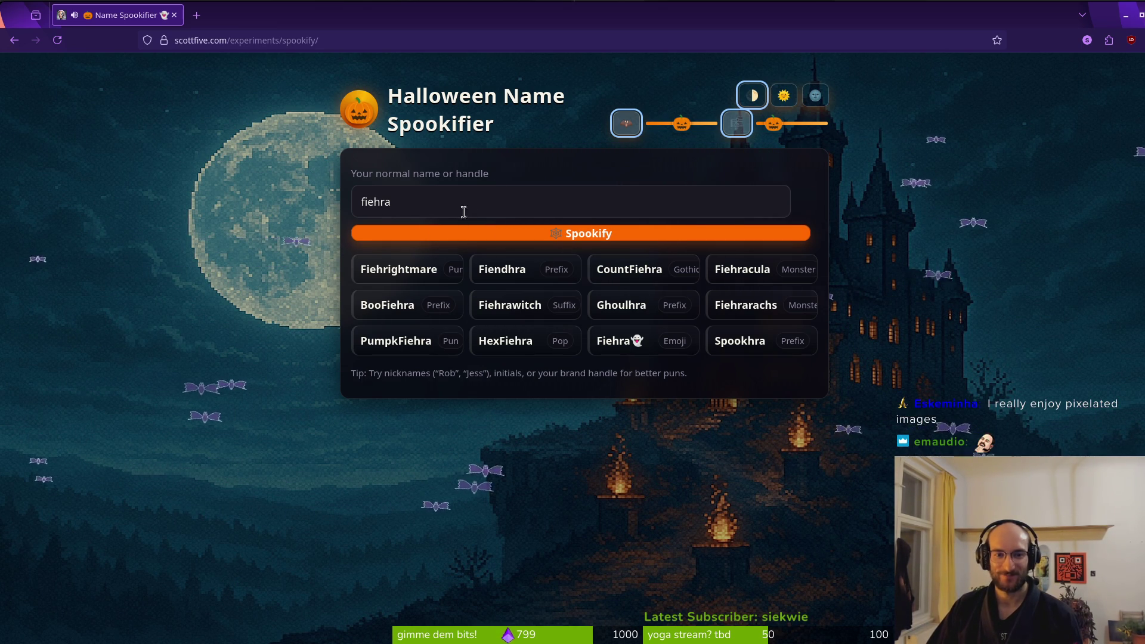
drag(463, 212, 222, 195)
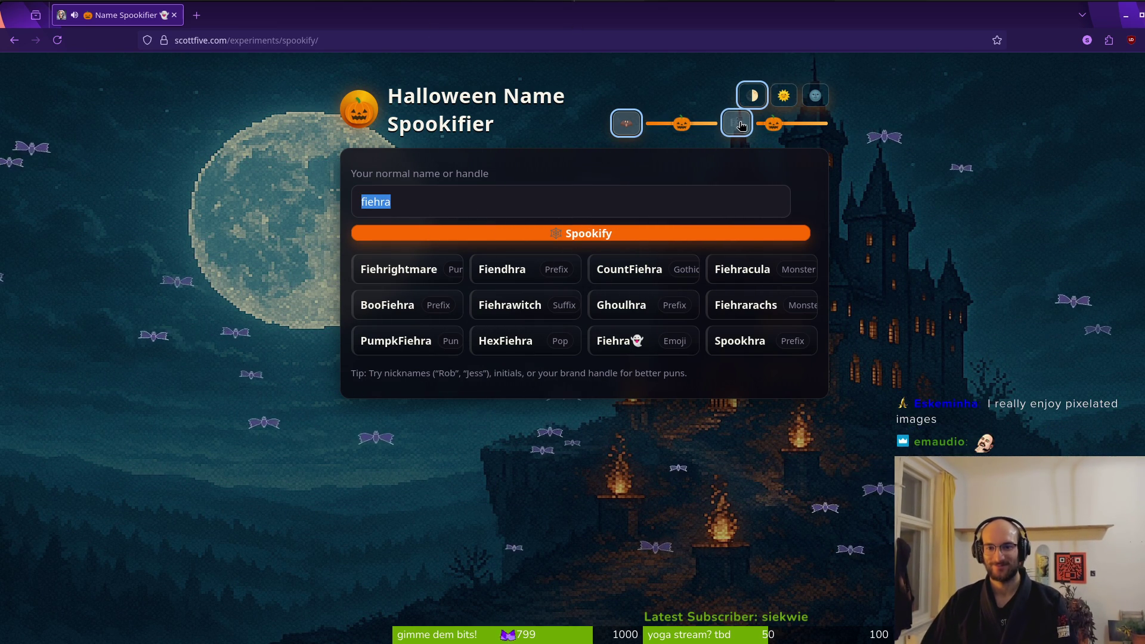
Adjust the second slider, toggle the music on and off, and lower the flying bat amount
click(818, 124)
key(Left)
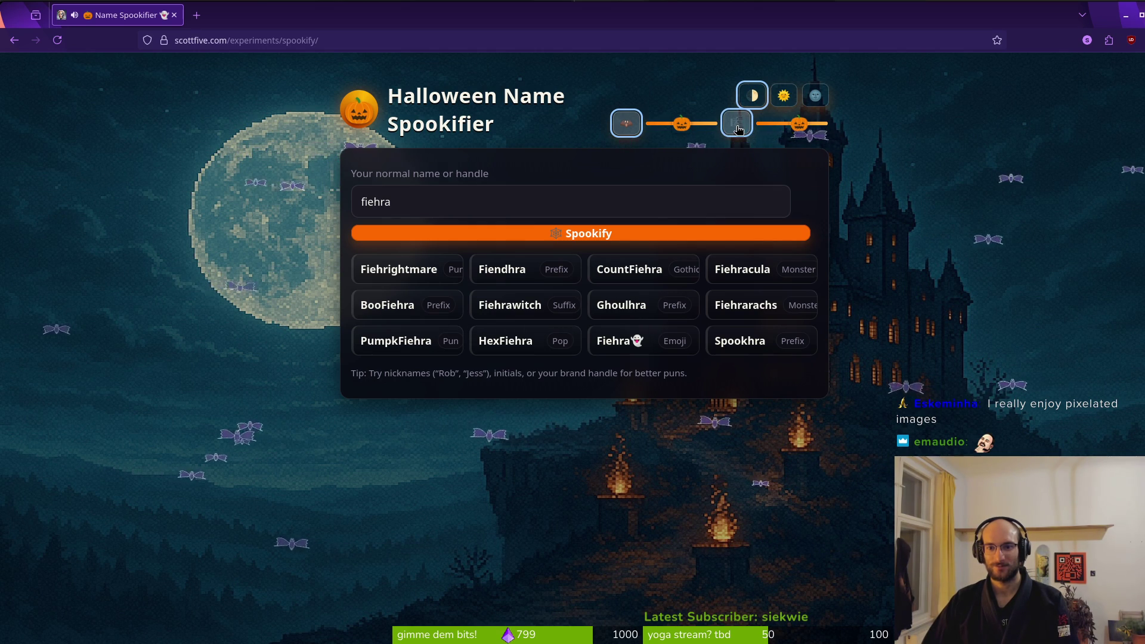
click(739, 129)
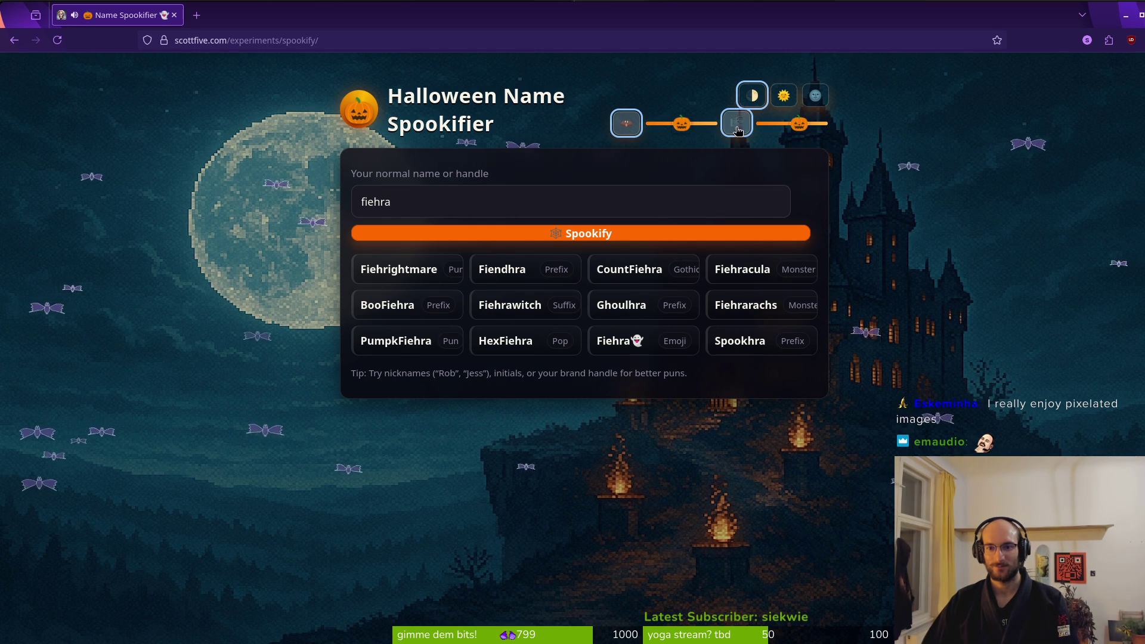
click(739, 127)
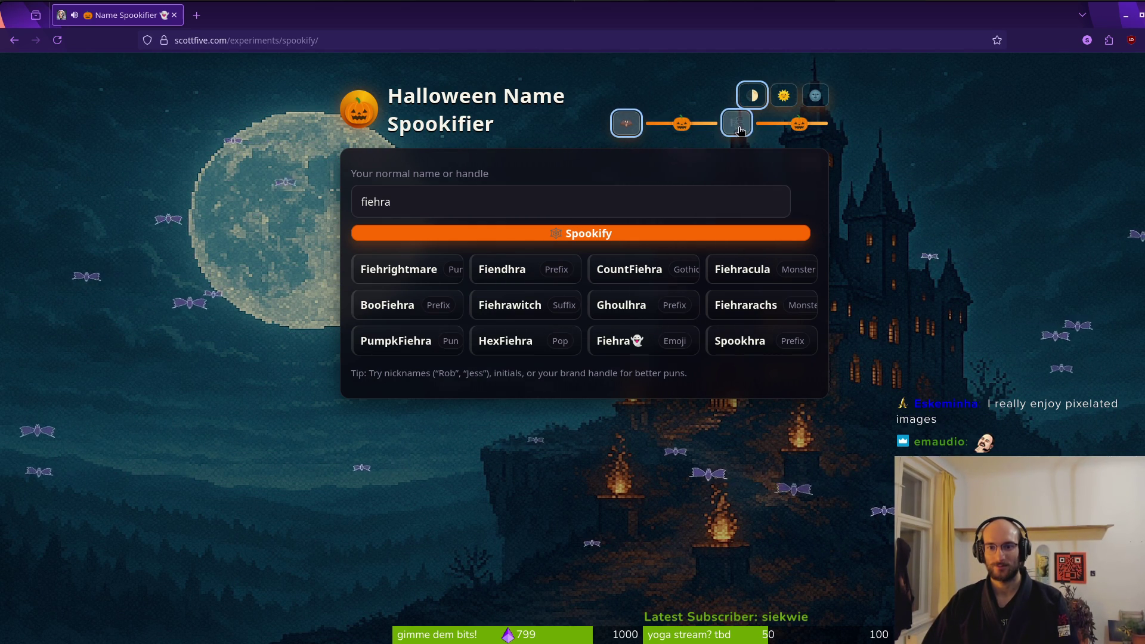
click(624, 127)
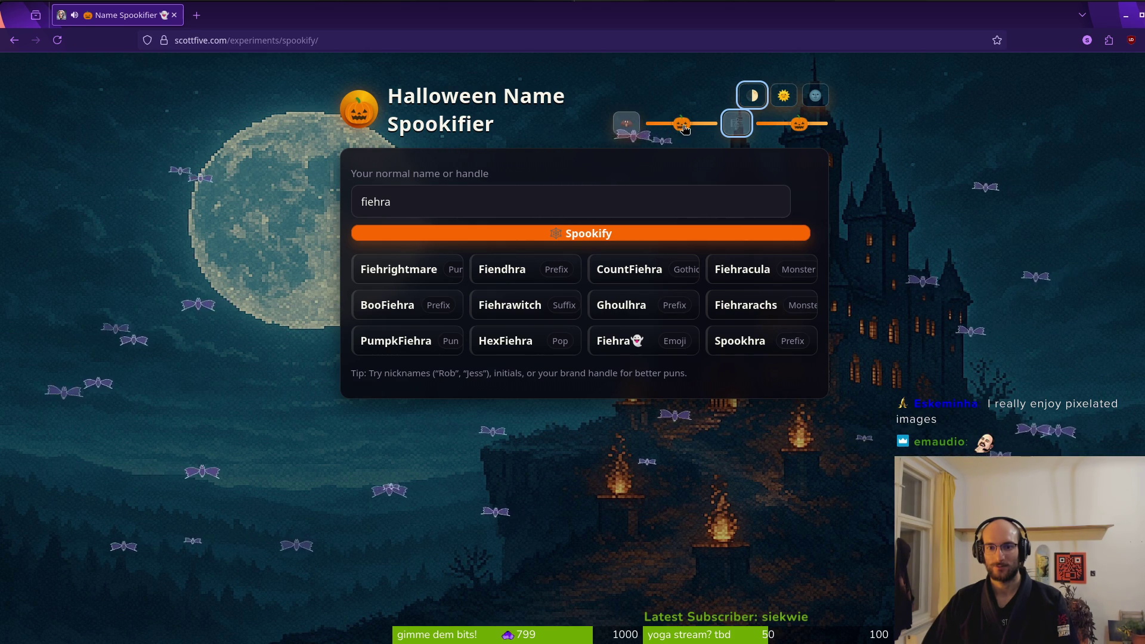
drag(708, 124, 662, 131)
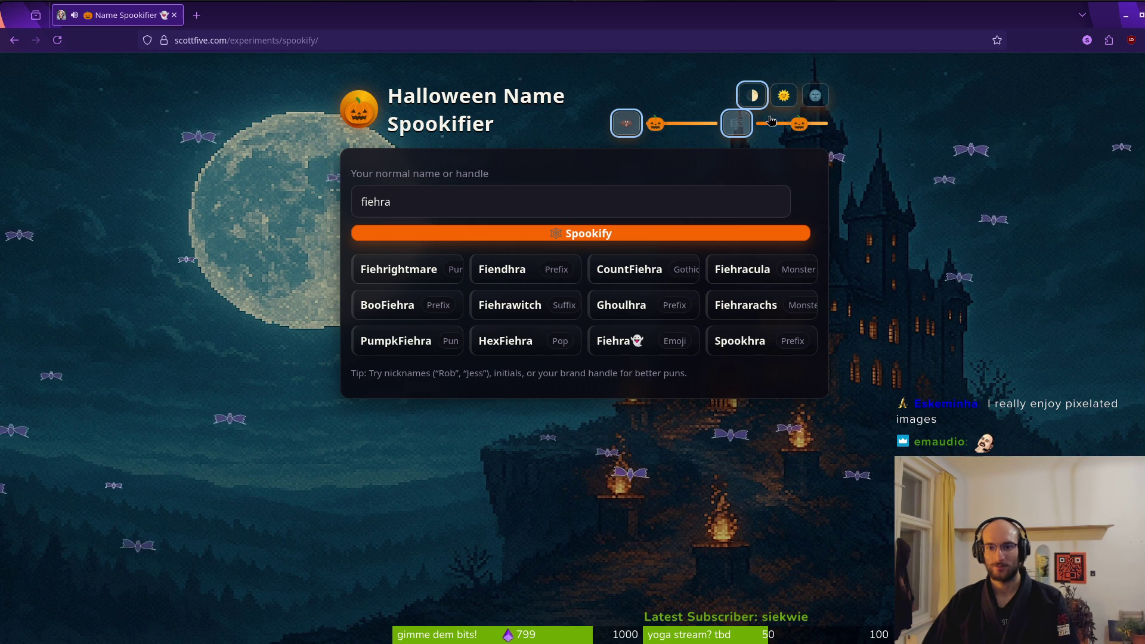
Try the light and dark themes, settle on automatic, and set the bat amount partway
click(784, 96)
click(818, 99)
click(753, 96)
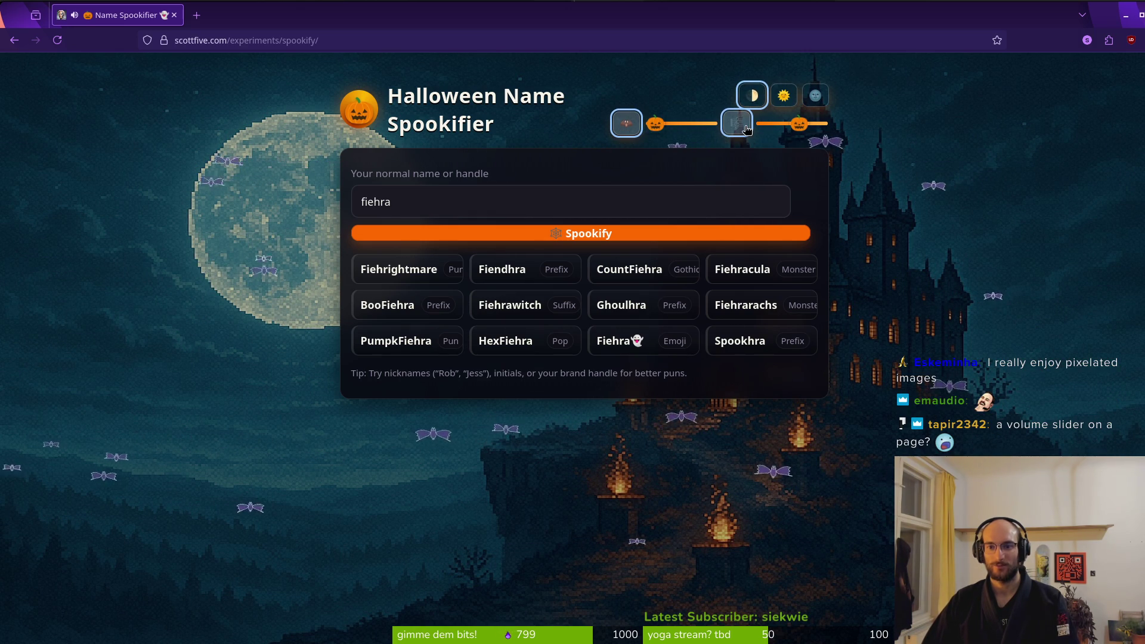
drag(802, 127, 791, 127)
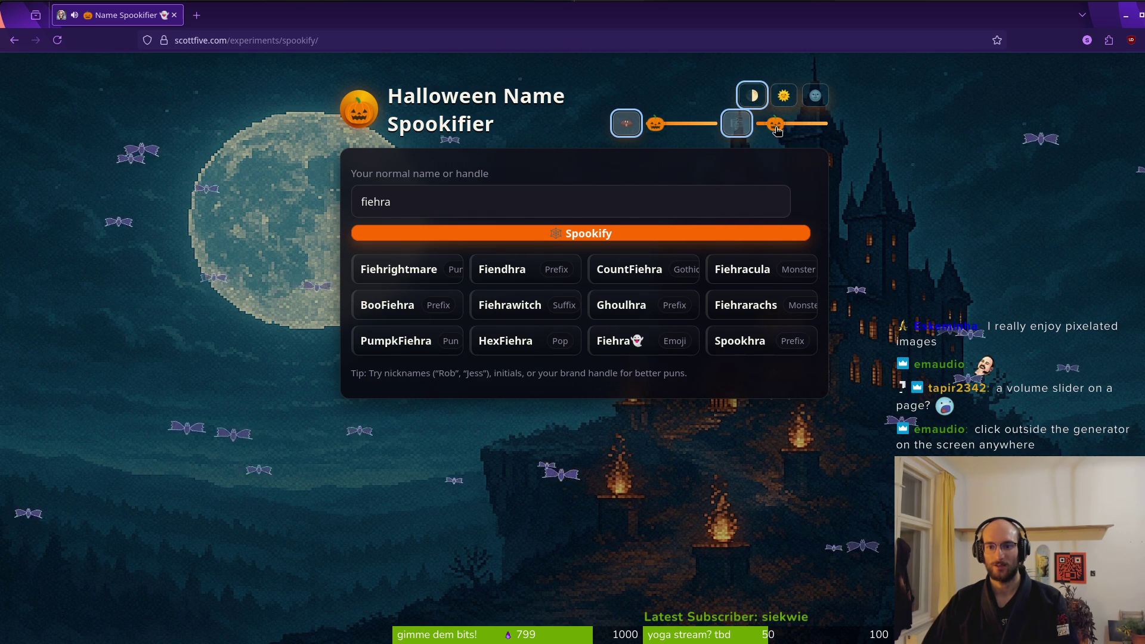
click(689, 127)
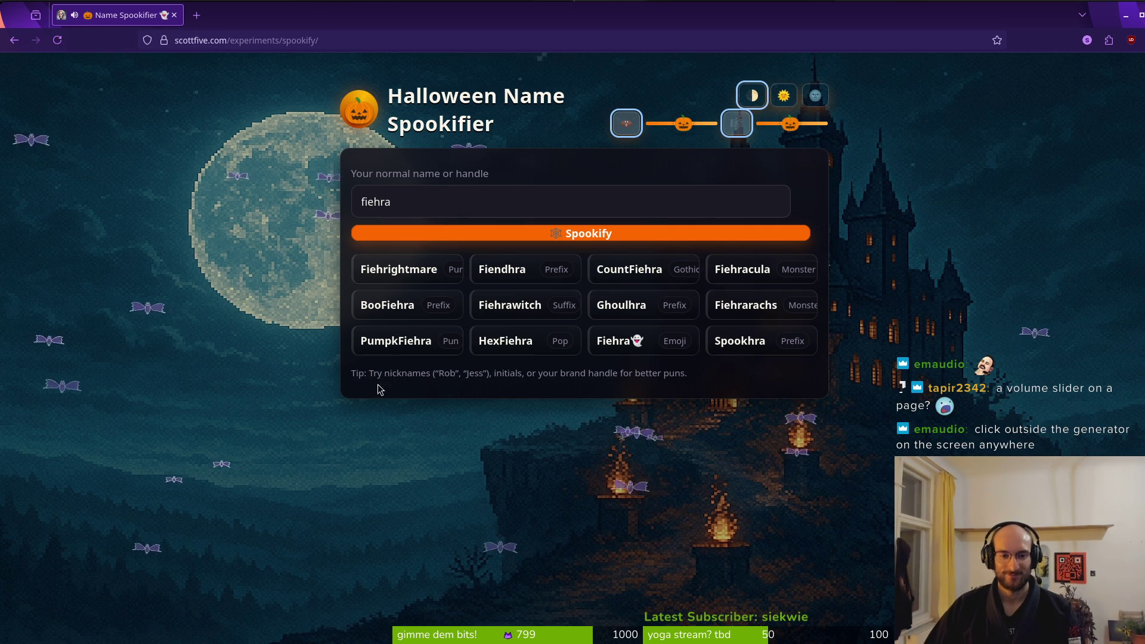
key(alt+Tab)
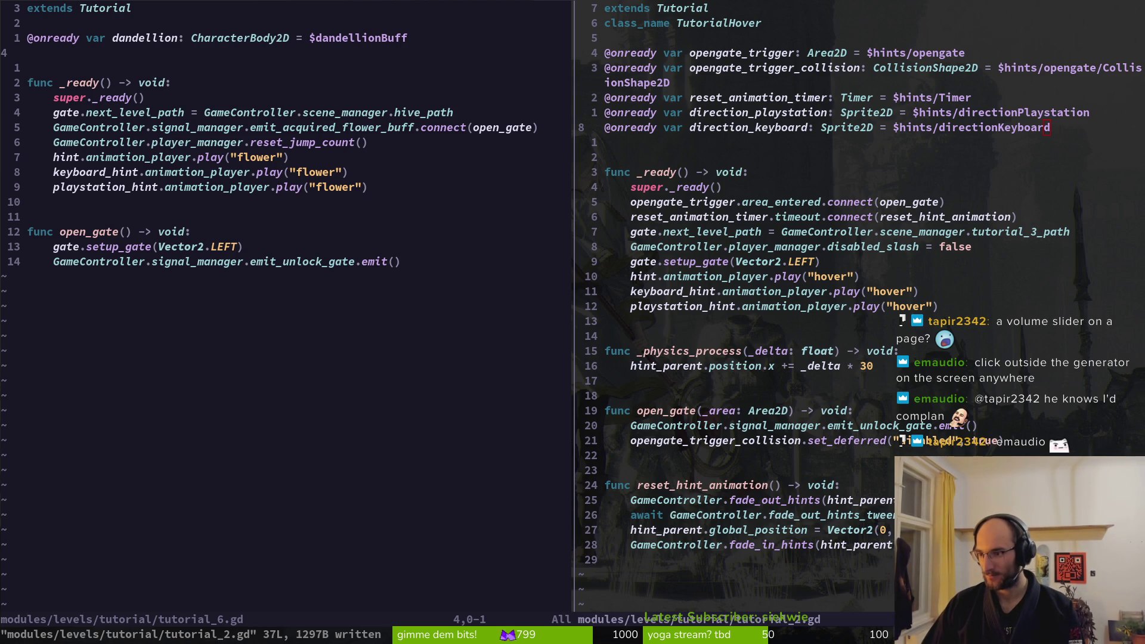
Maximize the Spookifier page, trigger the giant and hanging bat effects, then close the page
key(alt+Tab)
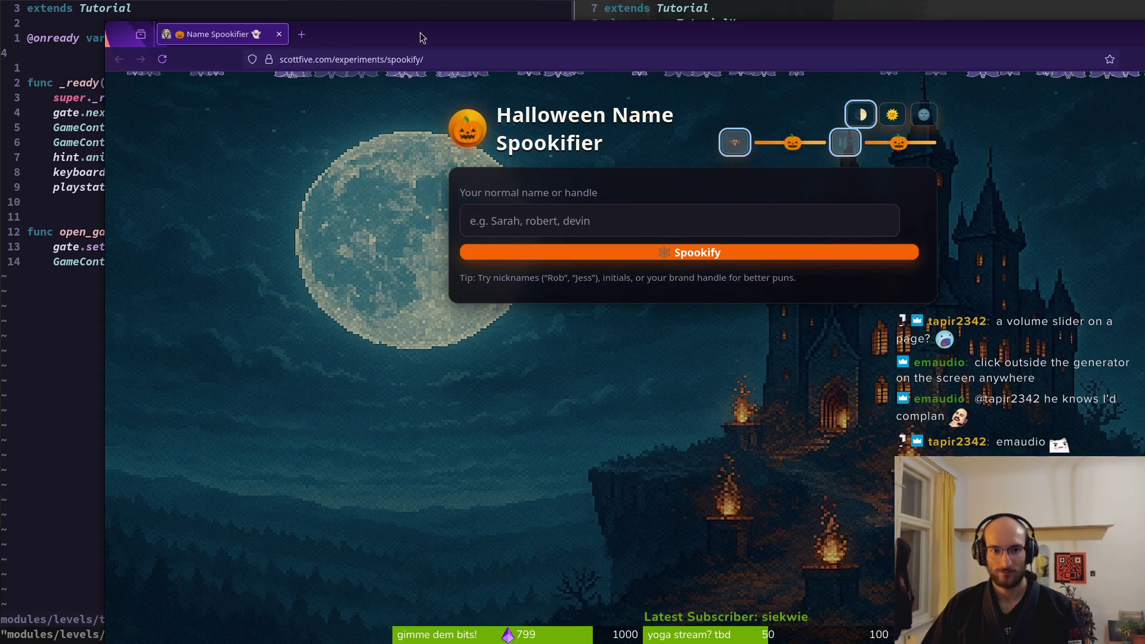
double_click(422, 37)
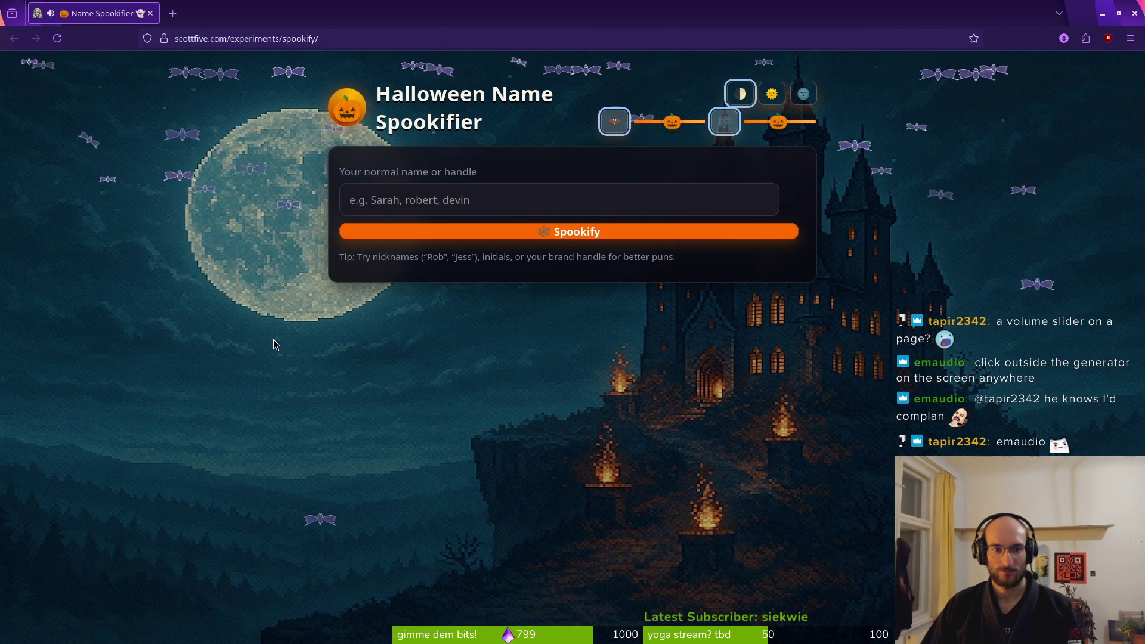
click(244, 374)
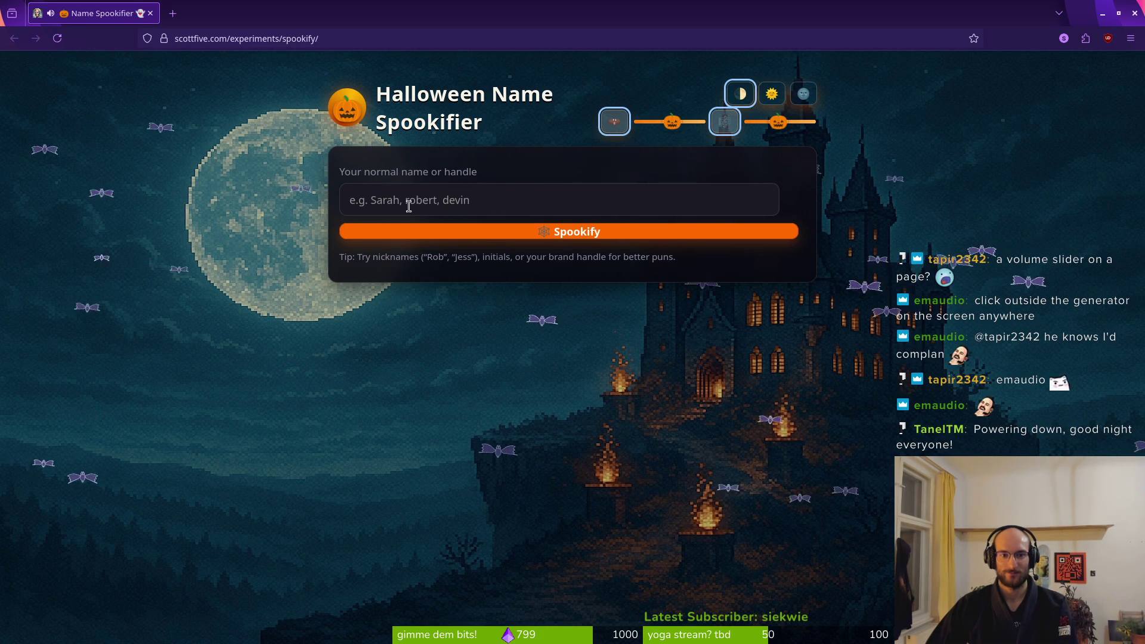
click(178, 315)
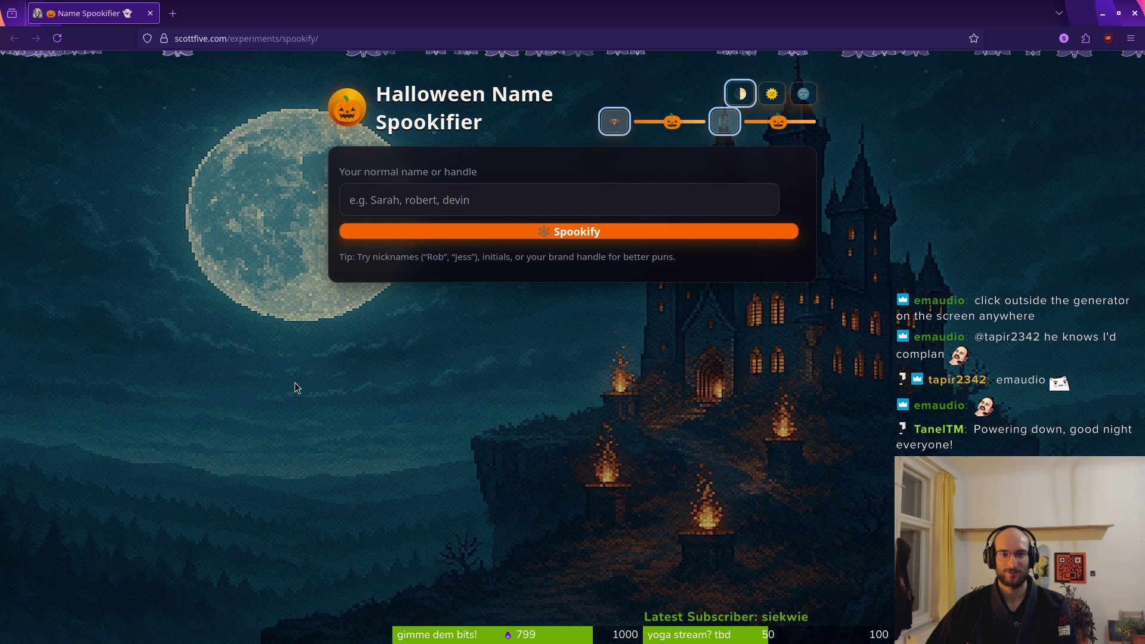
click(178, 301)
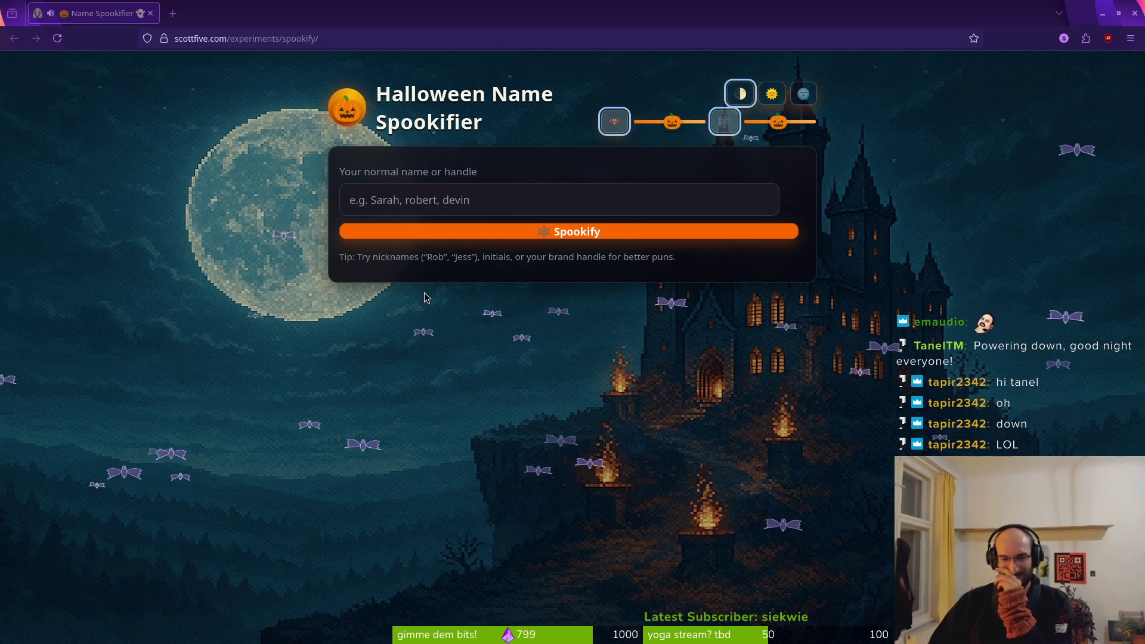
click(150, 14)
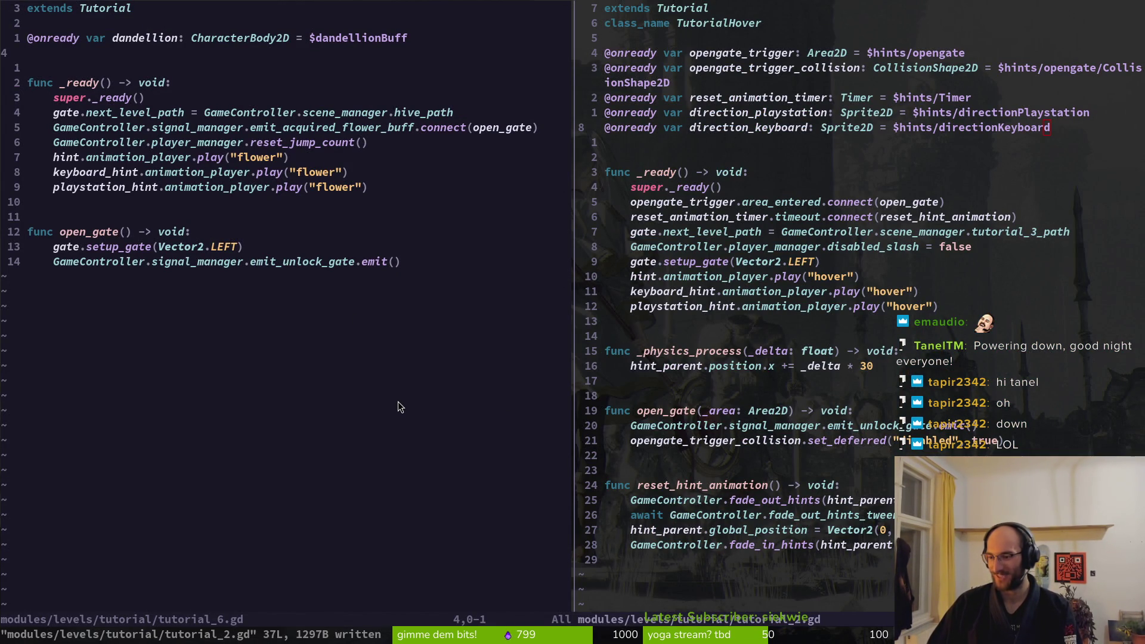
In the tutorial hover script, start a new line below gate.setup_gate in _ready
click(739, 251)
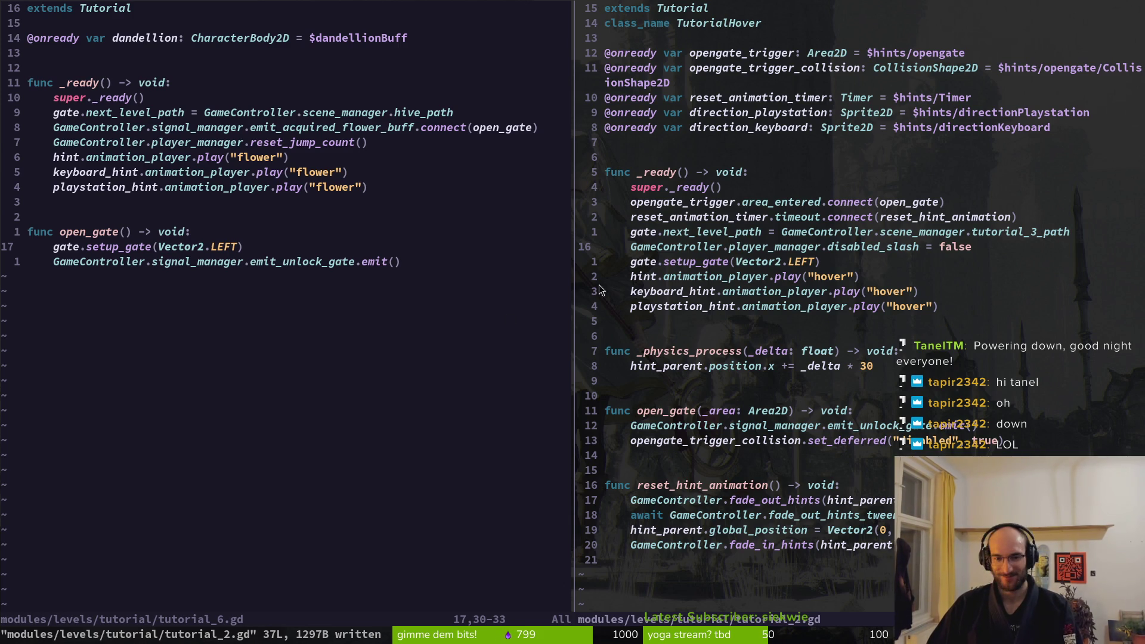
scroll(600, 290, down, 4)
scroll(699, 16, up, 4)
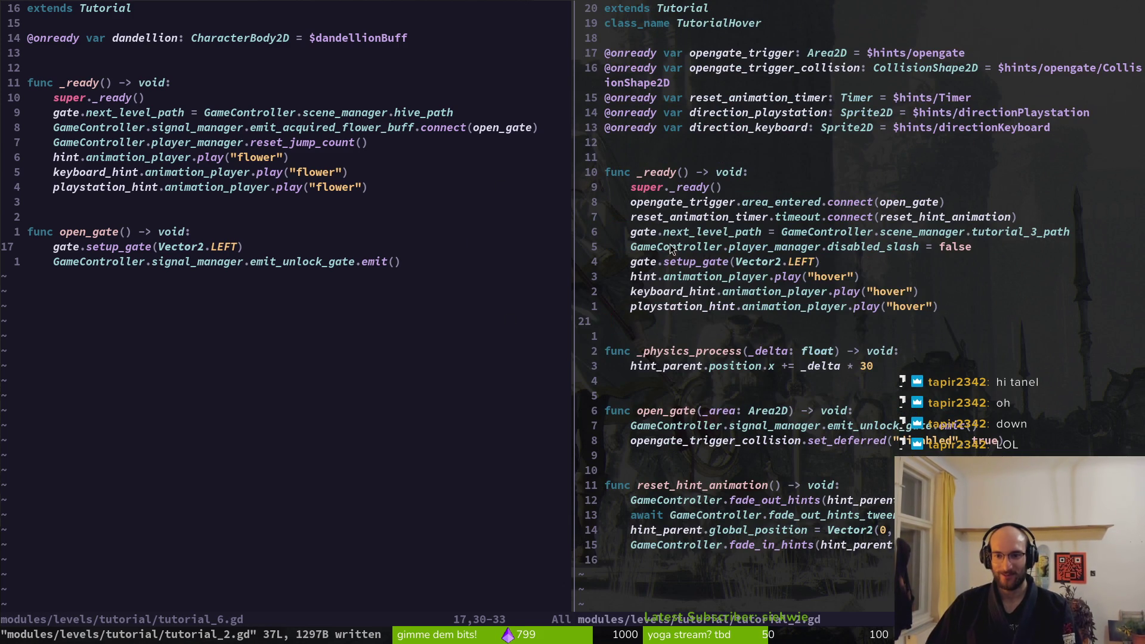
click(710, 262)
key(o)
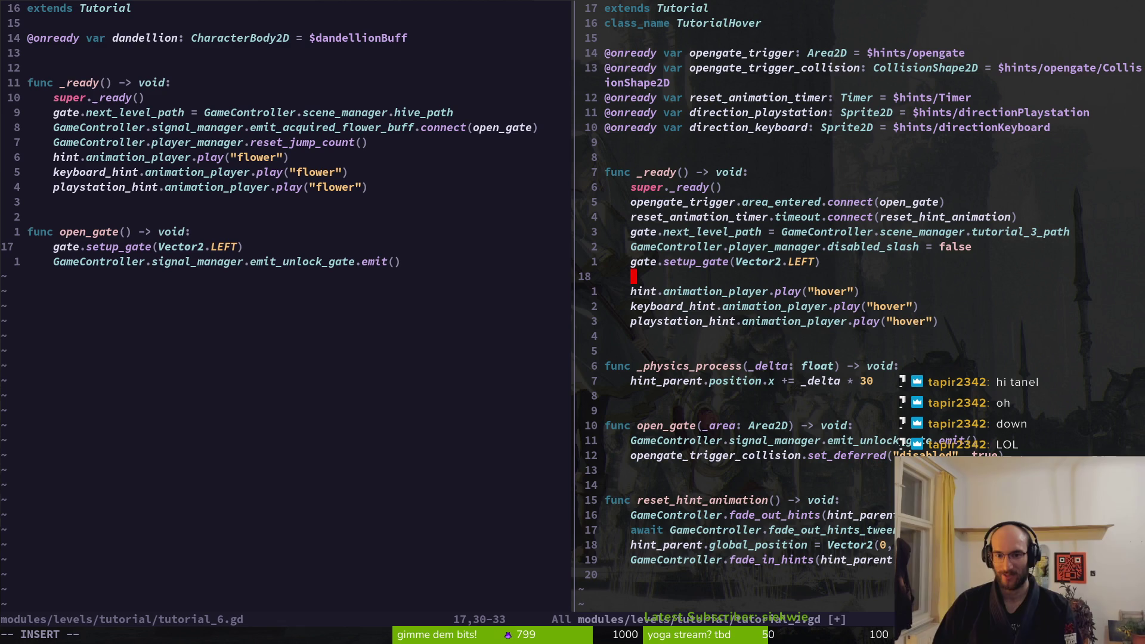
Write direction_keyboard.animation_player.play("") on that new line
key(BackSpace)
key(BackSpace)
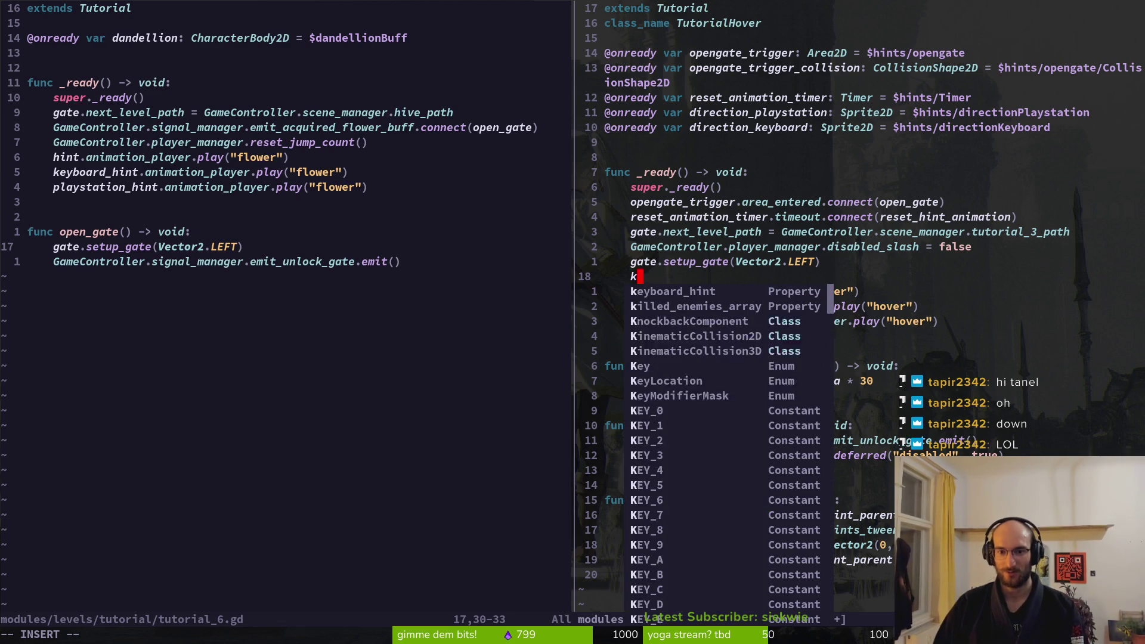
text(dire)
key(Tab)
text(.)
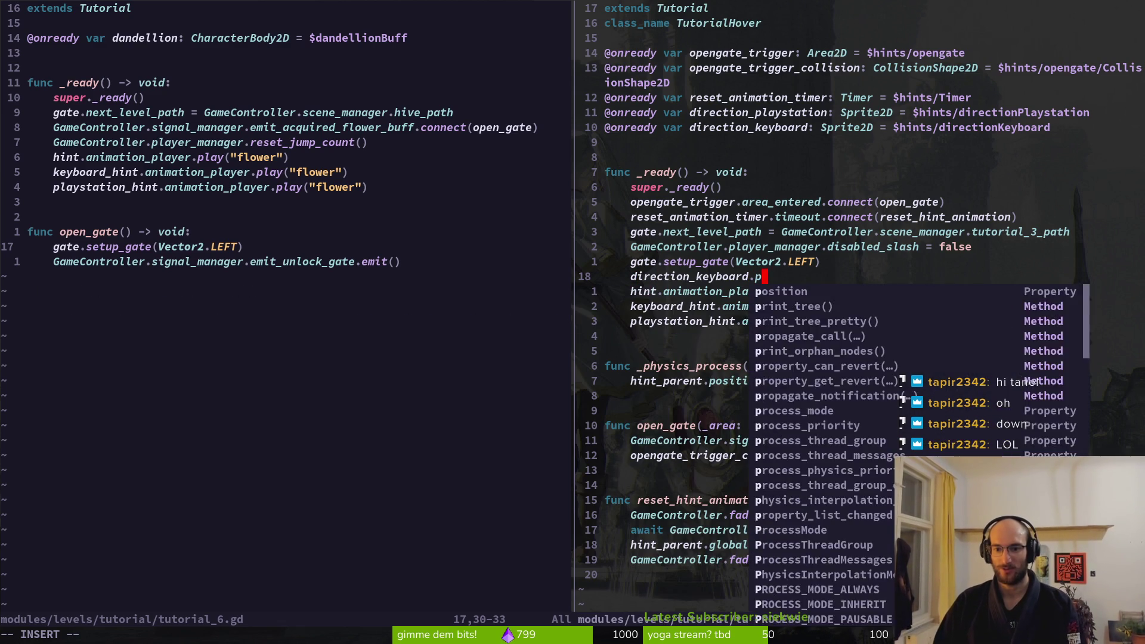
key(Escape)
text(ard.)
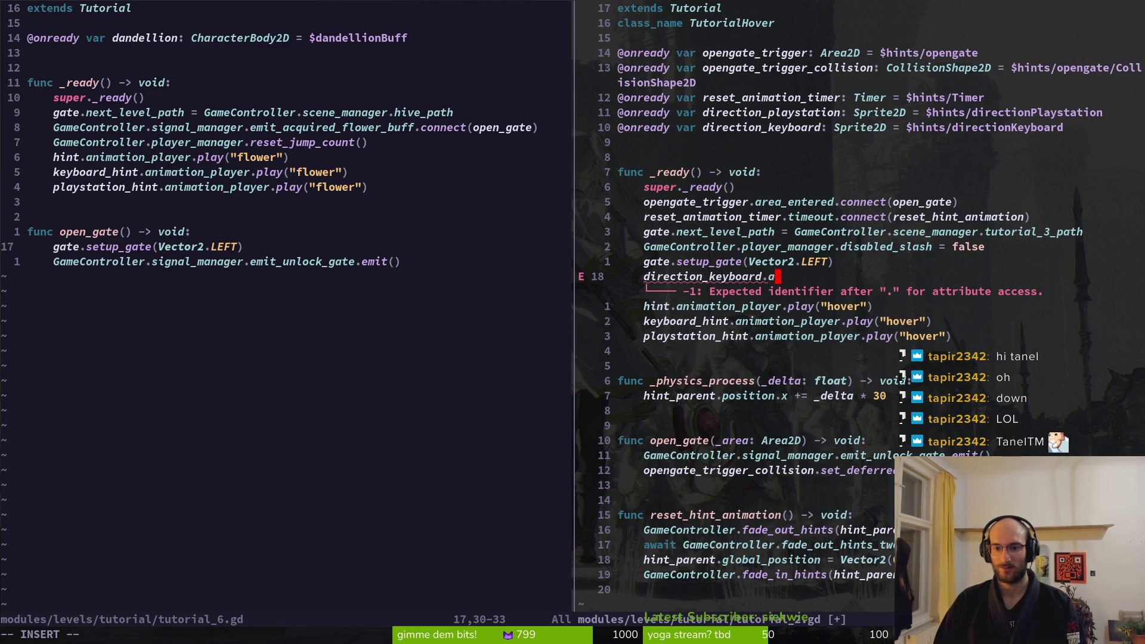
text(aniamti)
key(BackSpace)
key(BackSpace)
text(mation)
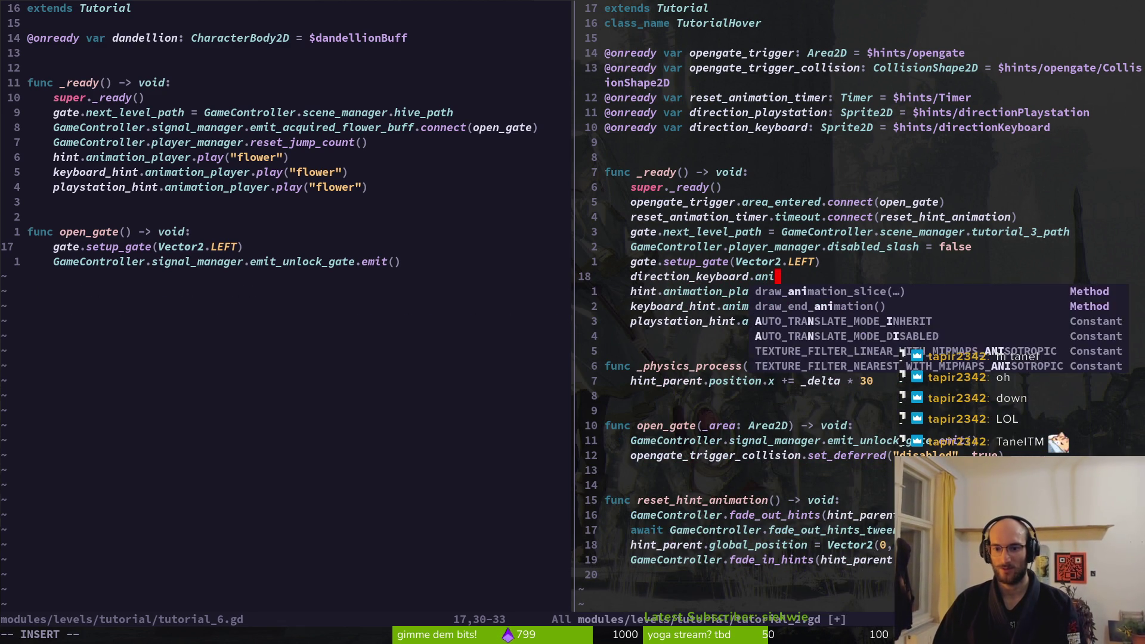
text(_p)
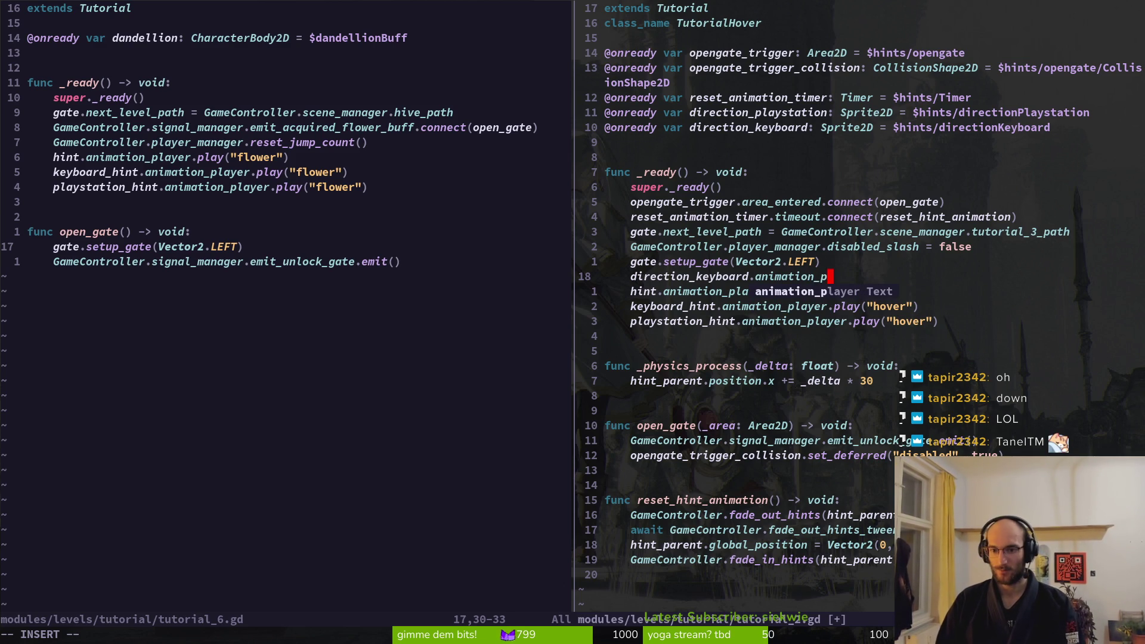
text(layer.play)
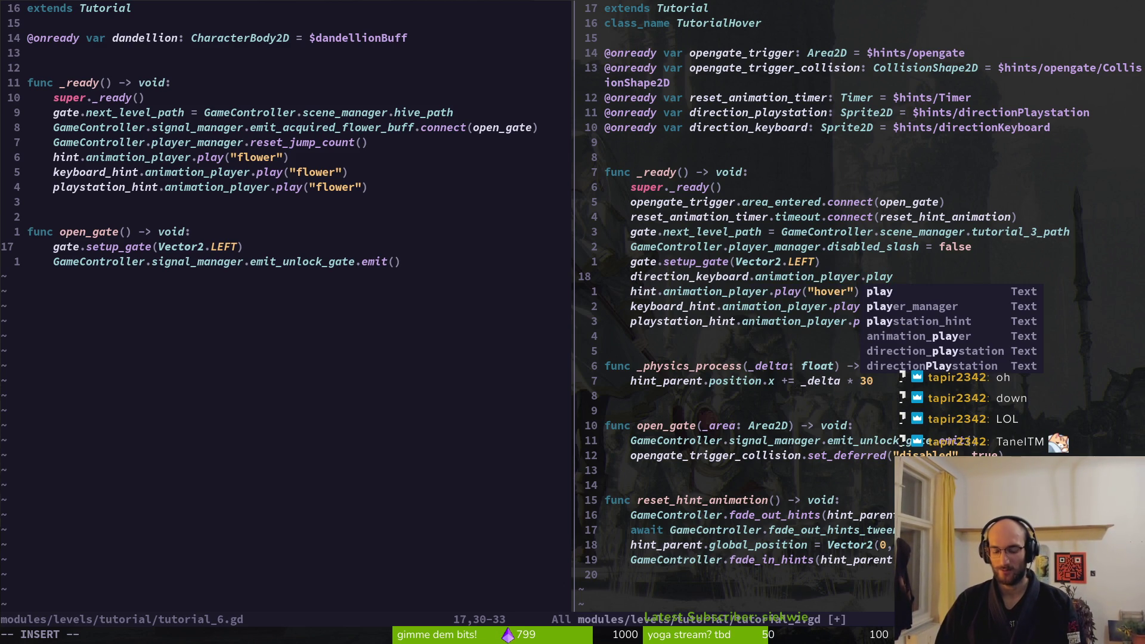
text(()
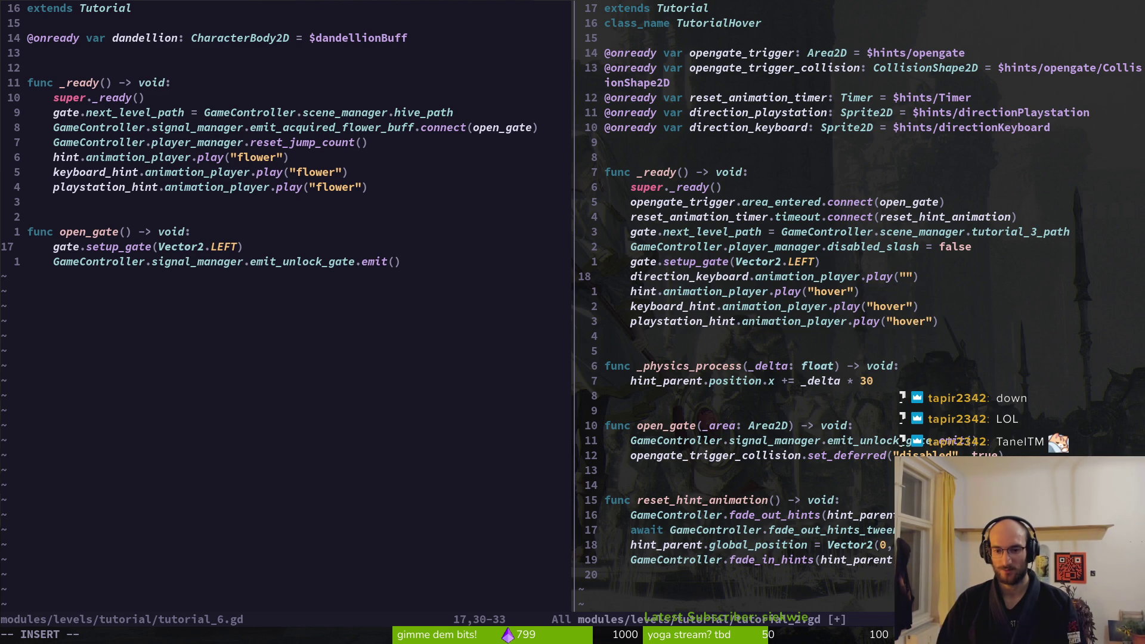
key(alt+Tab)
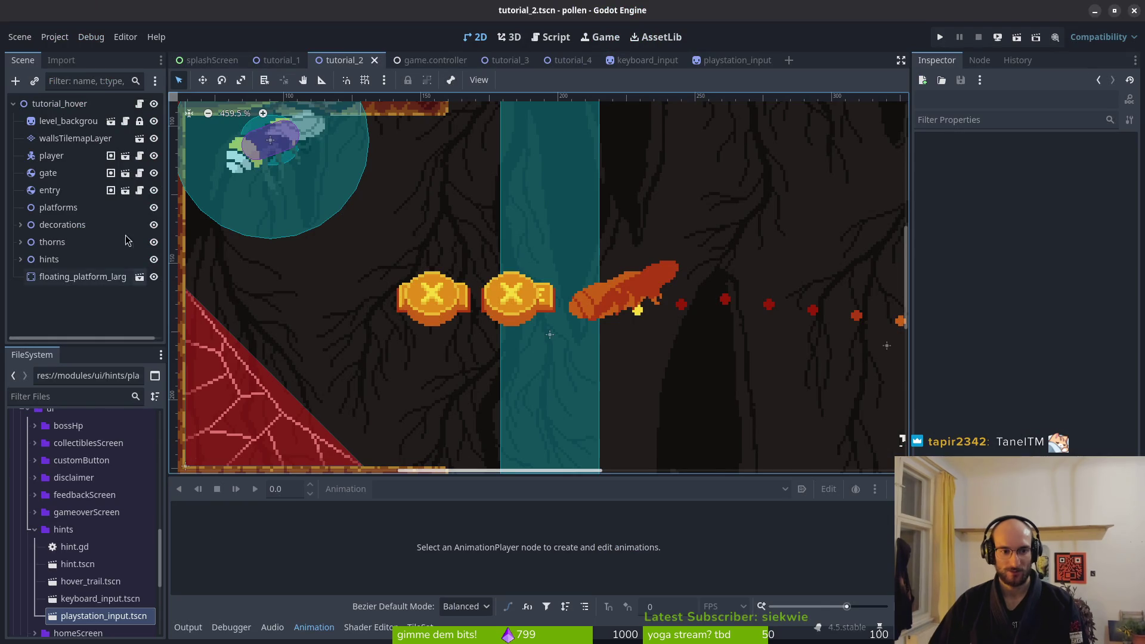
Create an empty 'topright' animation in keyboard_input's AnimationPlayer and save the scene
click(645, 60)
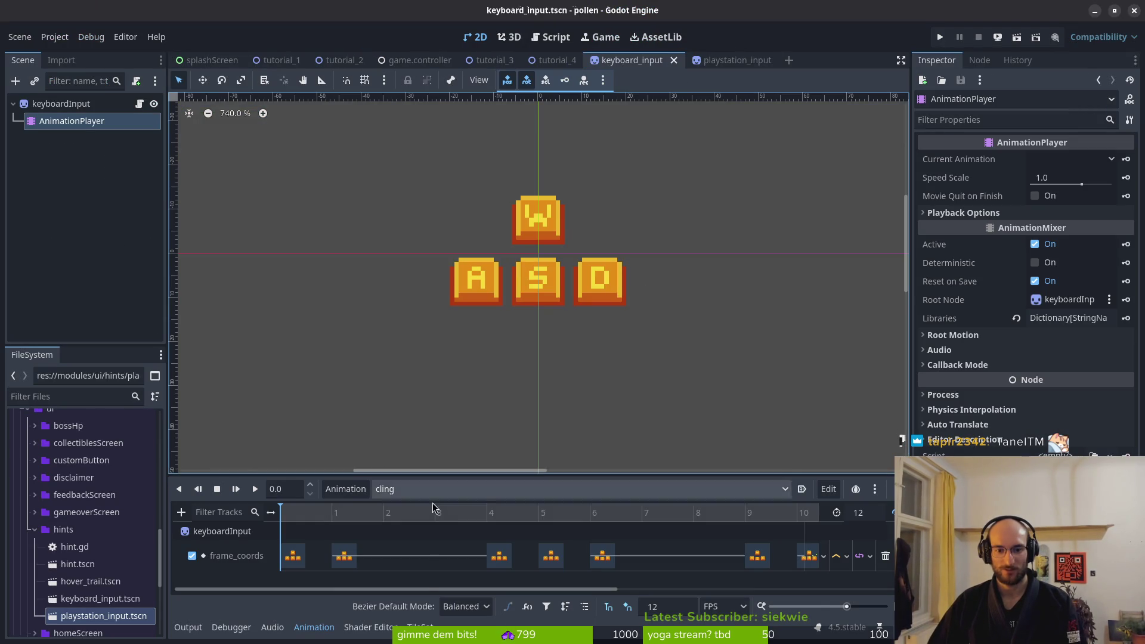
click(345, 488)
click(352, 509)
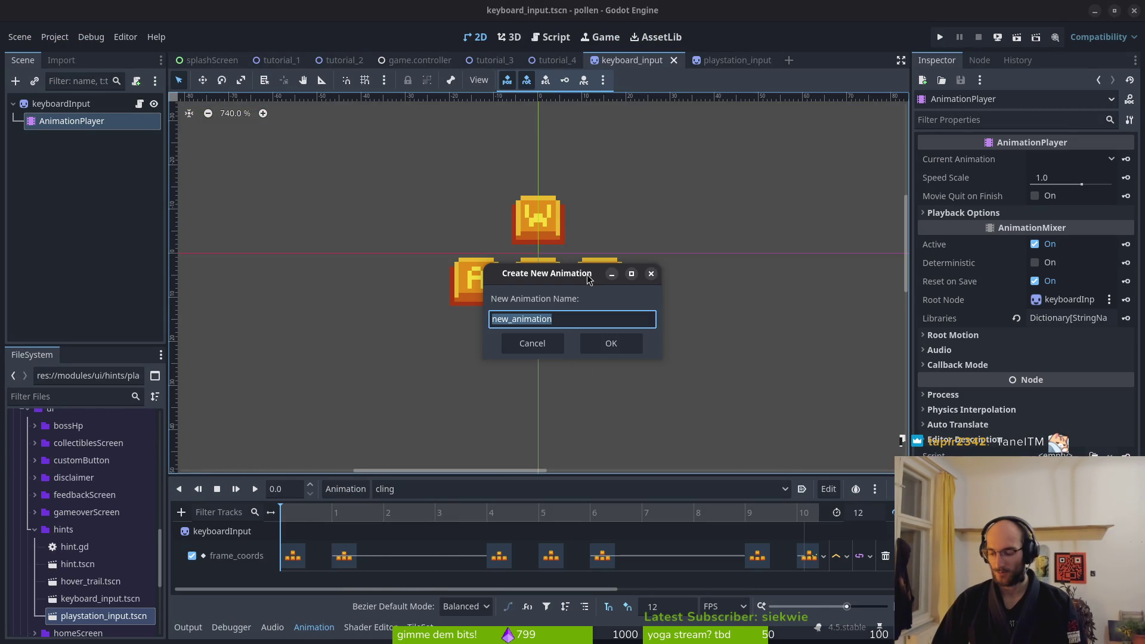
text(topr)
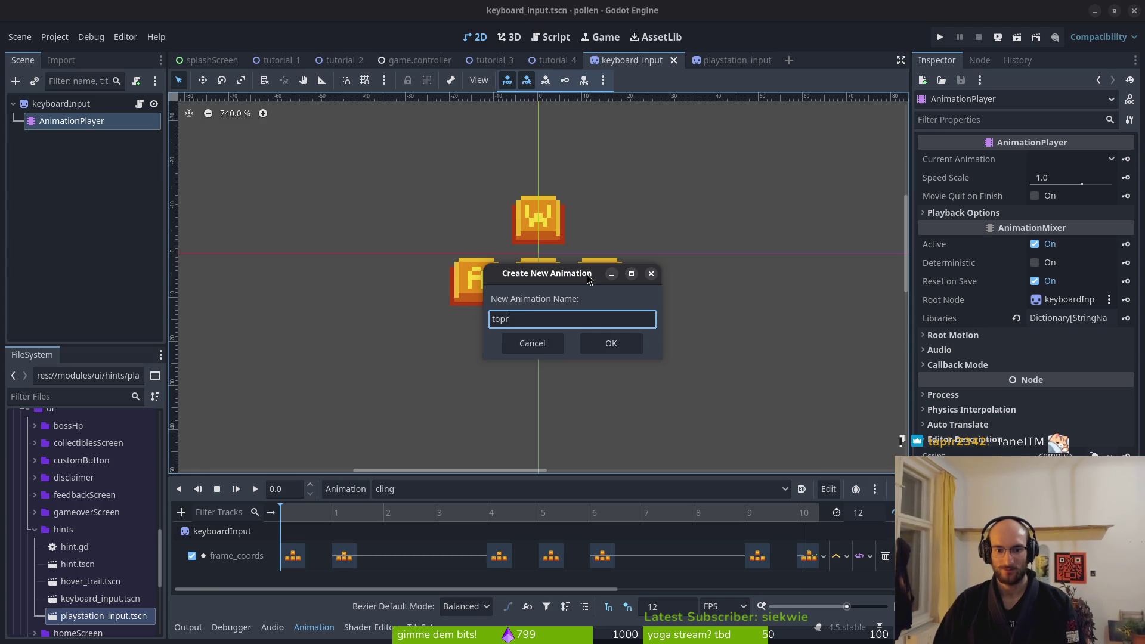
key(Return)
key(ctrl+s)
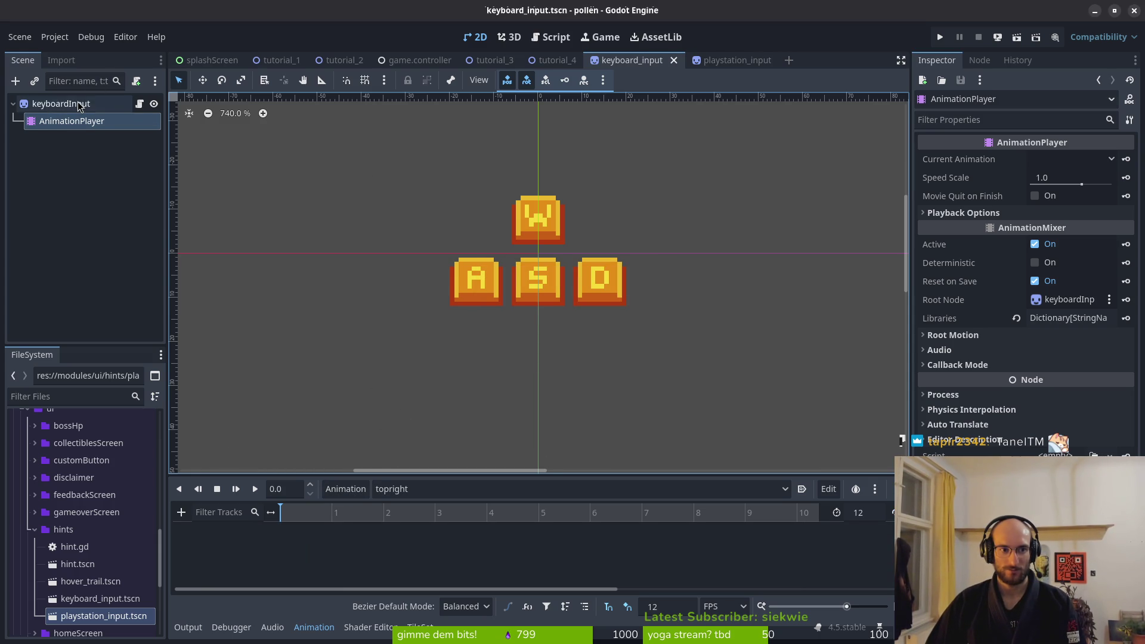
Select the keyboardInput sprite and set its frame to 29
click(80, 105)
click(72, 121)
click(61, 104)
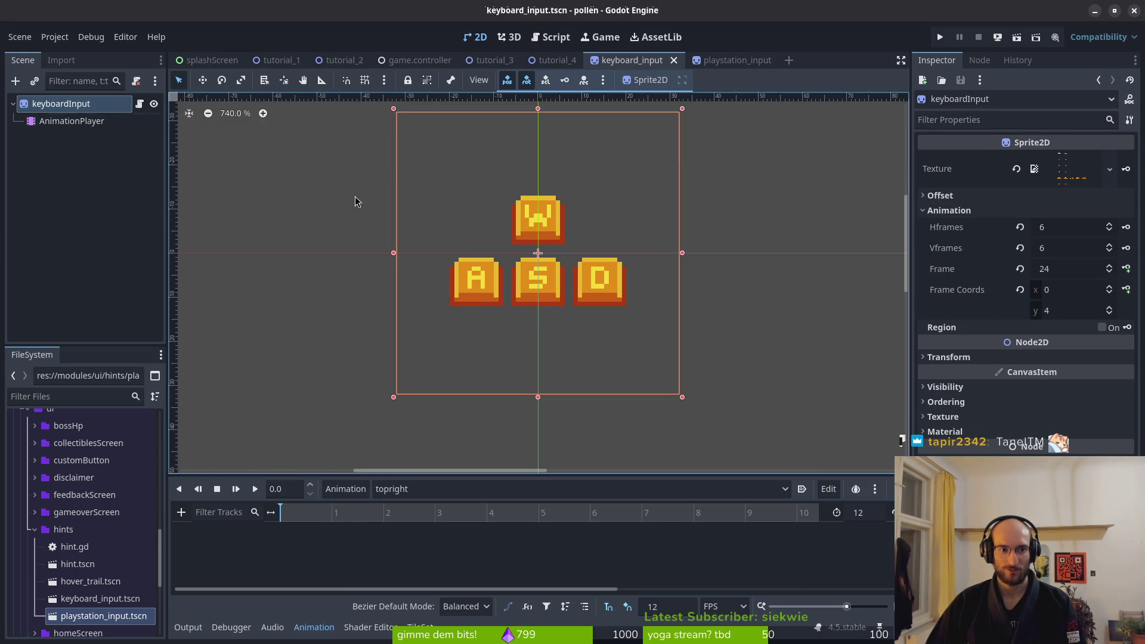
drag(1111, 267, 1111, 270)
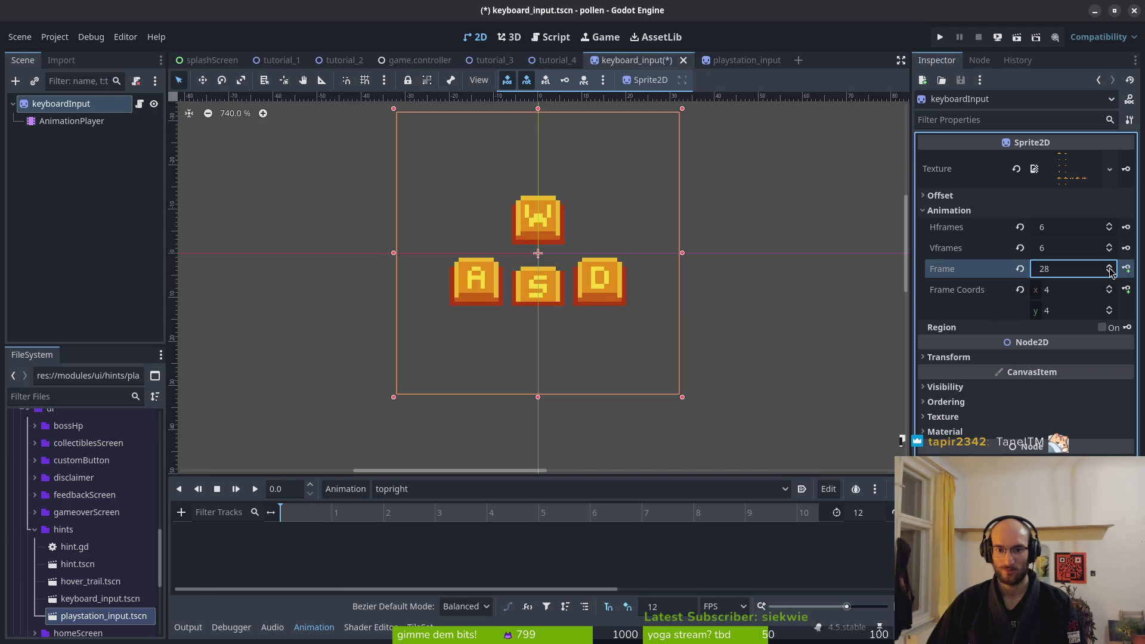
click(1110, 266)
click(1110, 267)
click(1111, 271)
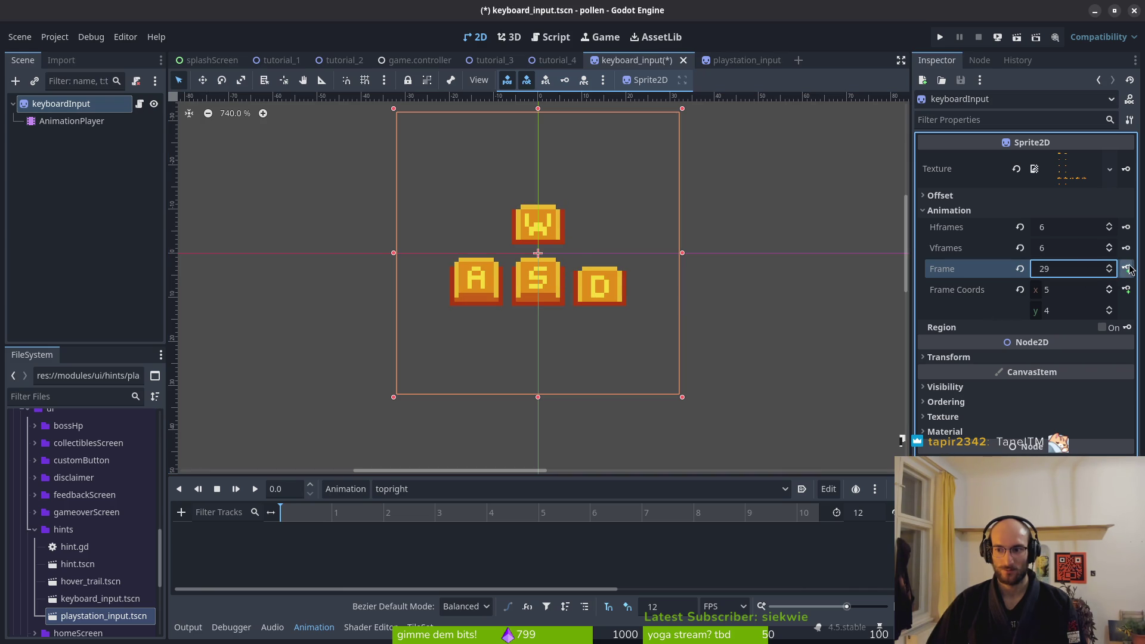
Set the topright animation length to 5 and save
click(865, 517)
text(5)
key(Return)
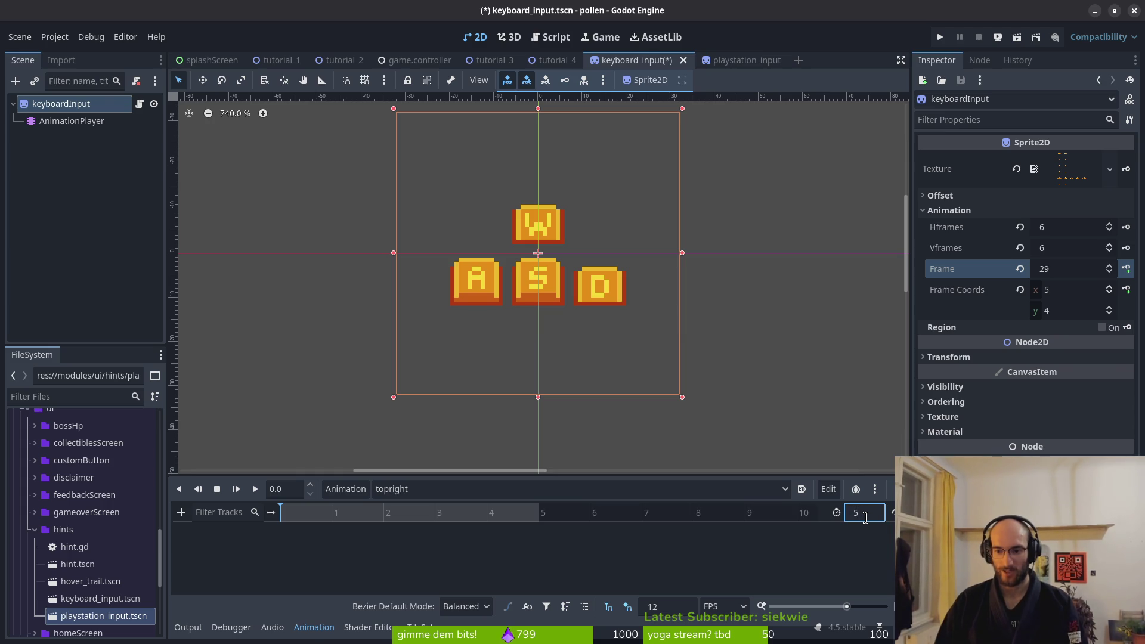
key(ctrl+s)
Key the sprite Frame value 29 on a new track, move the key to frame 2, and save
click(331, 514)
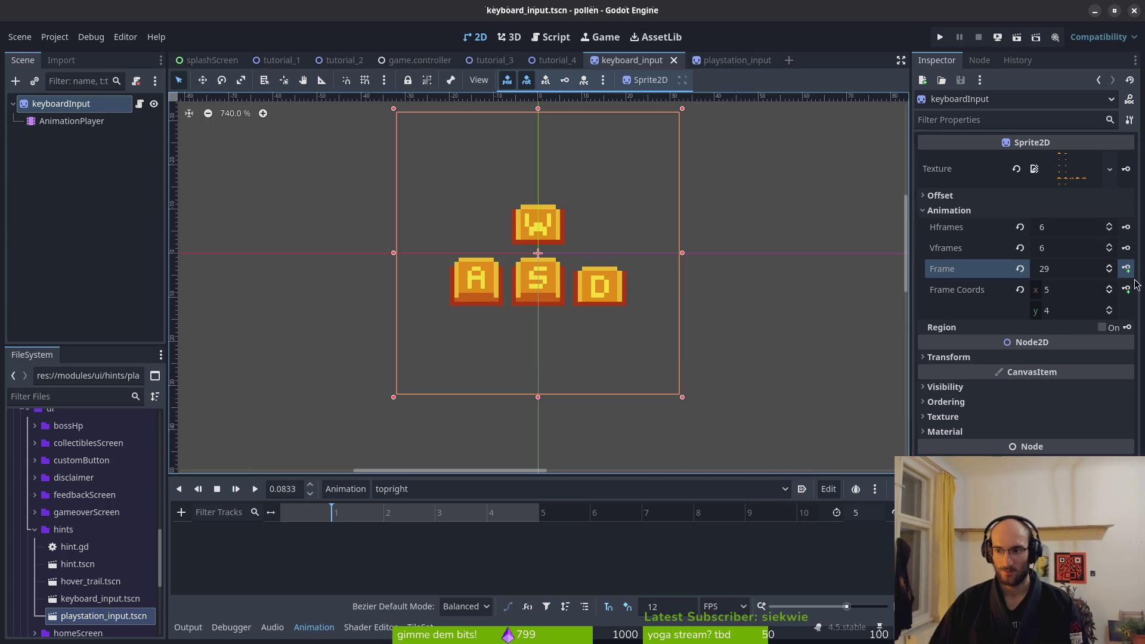
click(1127, 268)
click(637, 360)
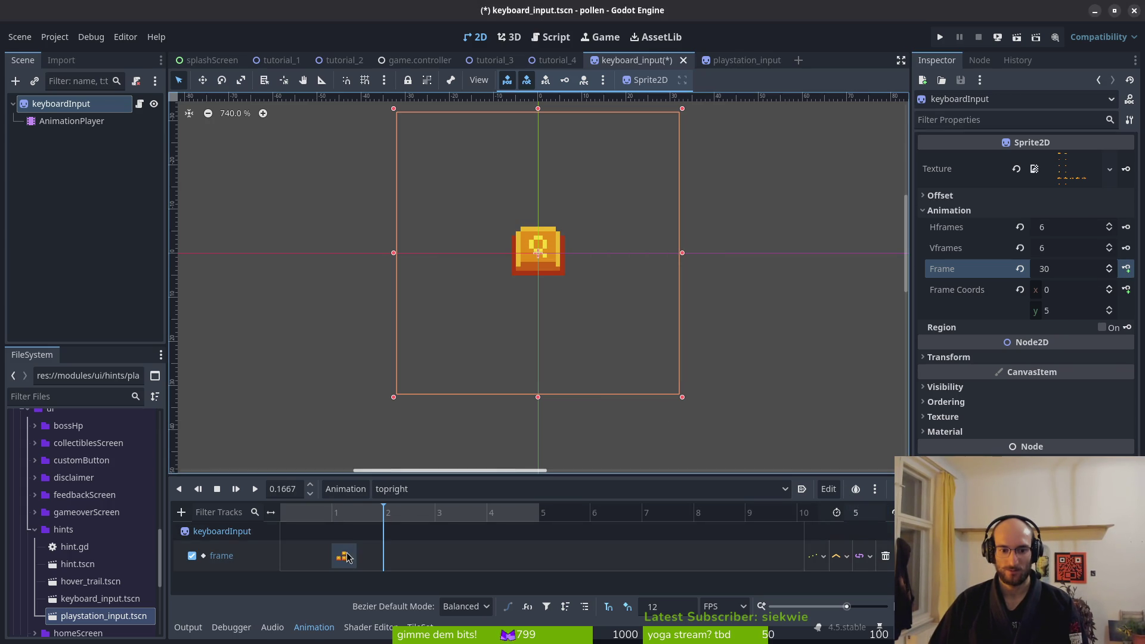
drag(345, 555, 398, 556)
key(ctrl+s)
Duplicate the key to frame 0 with value 24, save, and play topright
click(287, 516)
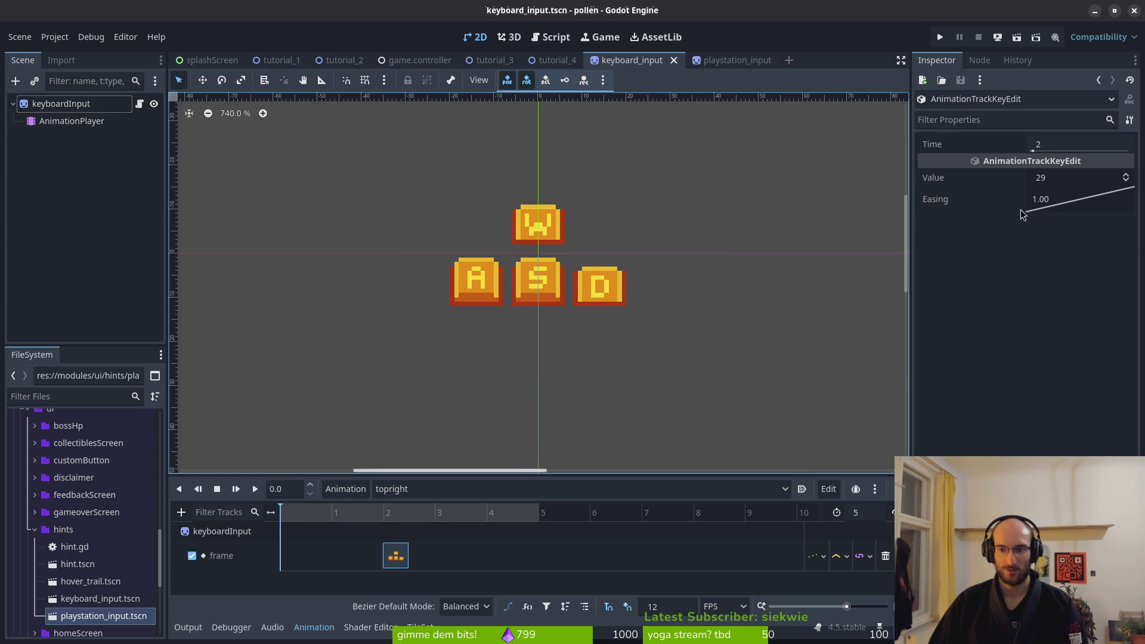
click(404, 561)
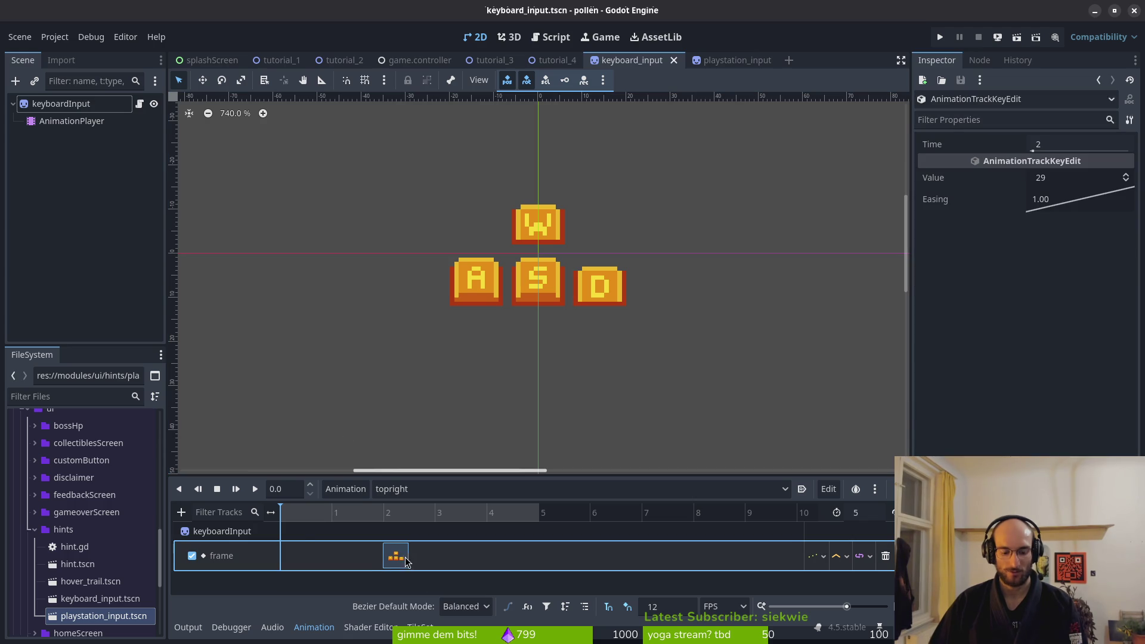
key(ctrl+d)
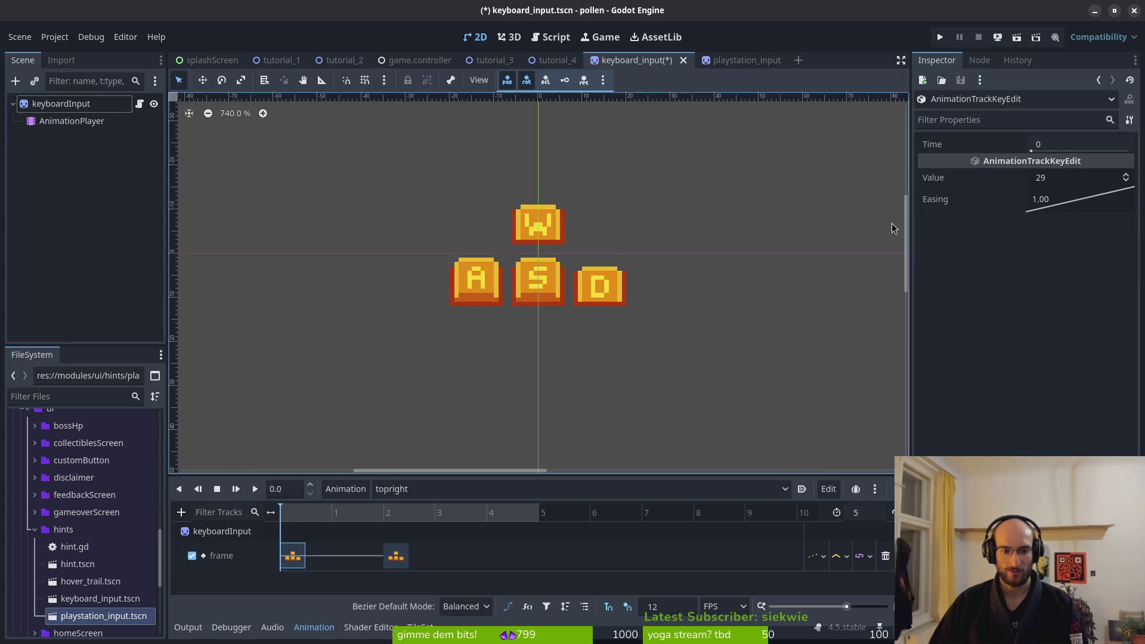
click(1127, 182)
click(1126, 181)
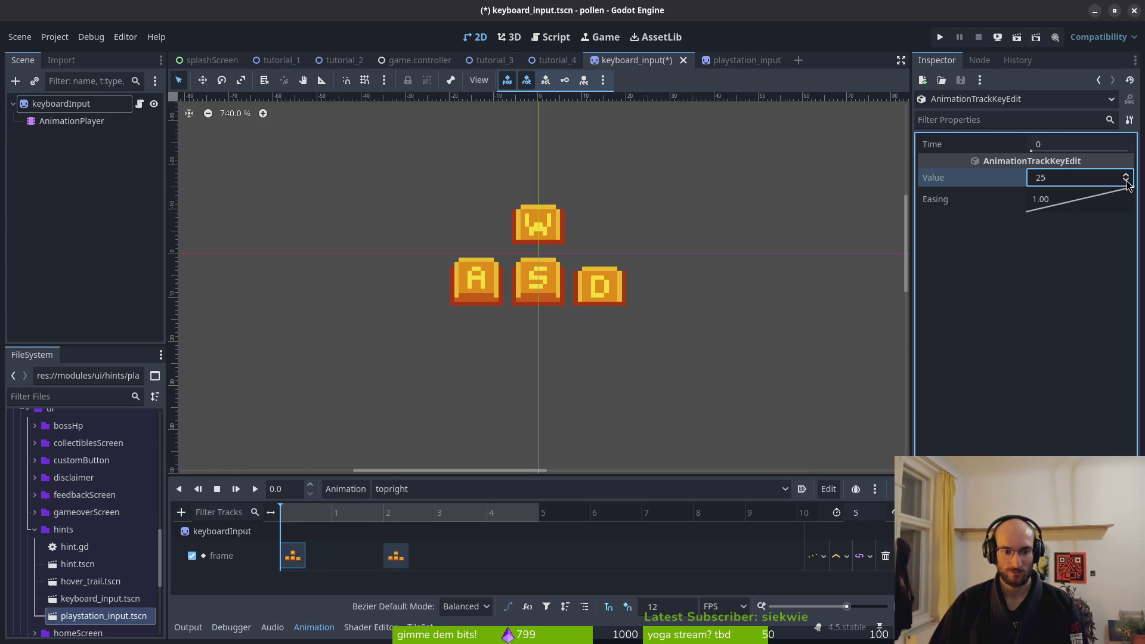
key(ctrl+s)
drag(379, 525, 549, 529)
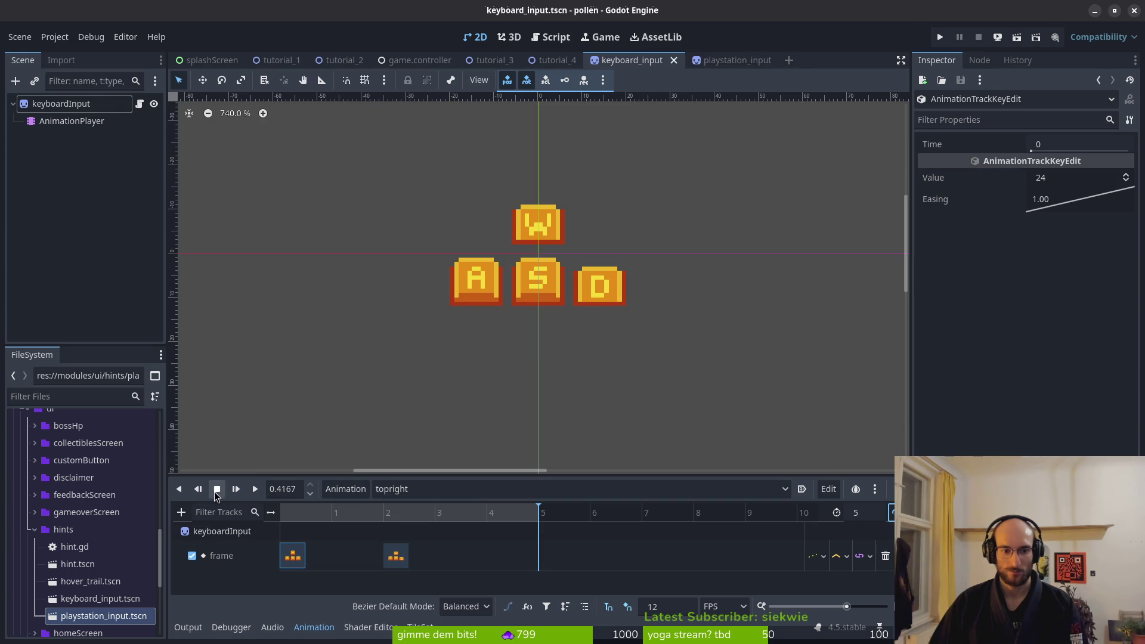
click(255, 489)
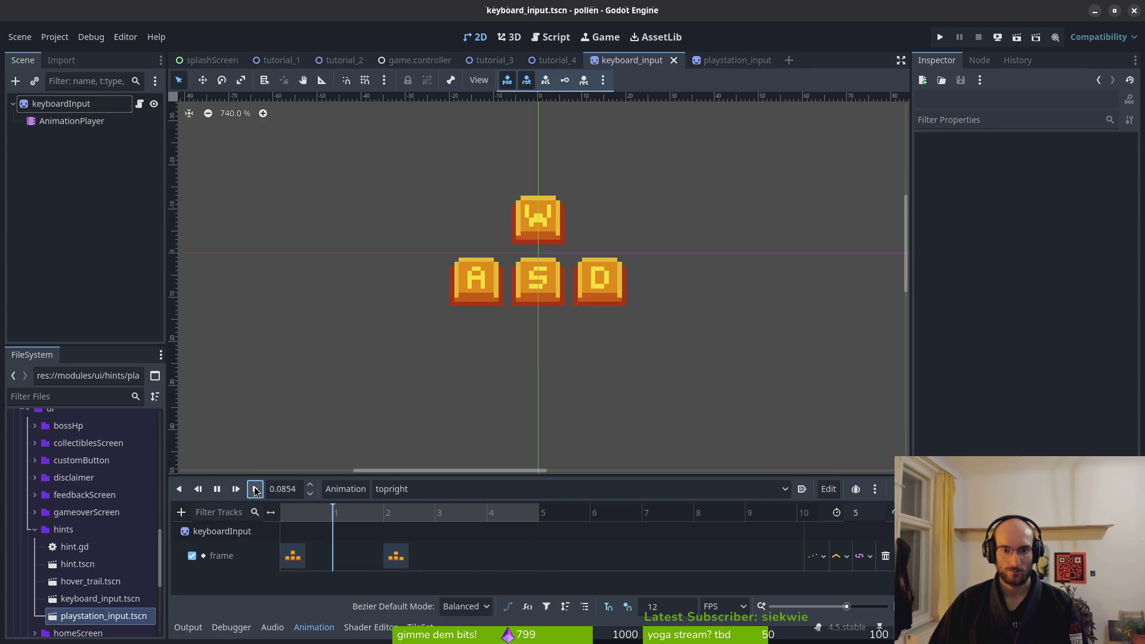
In playstation_input, create a new 'topright' animation with length 5
click(728, 60)
click(72, 120)
click(362, 489)
click(349, 508)
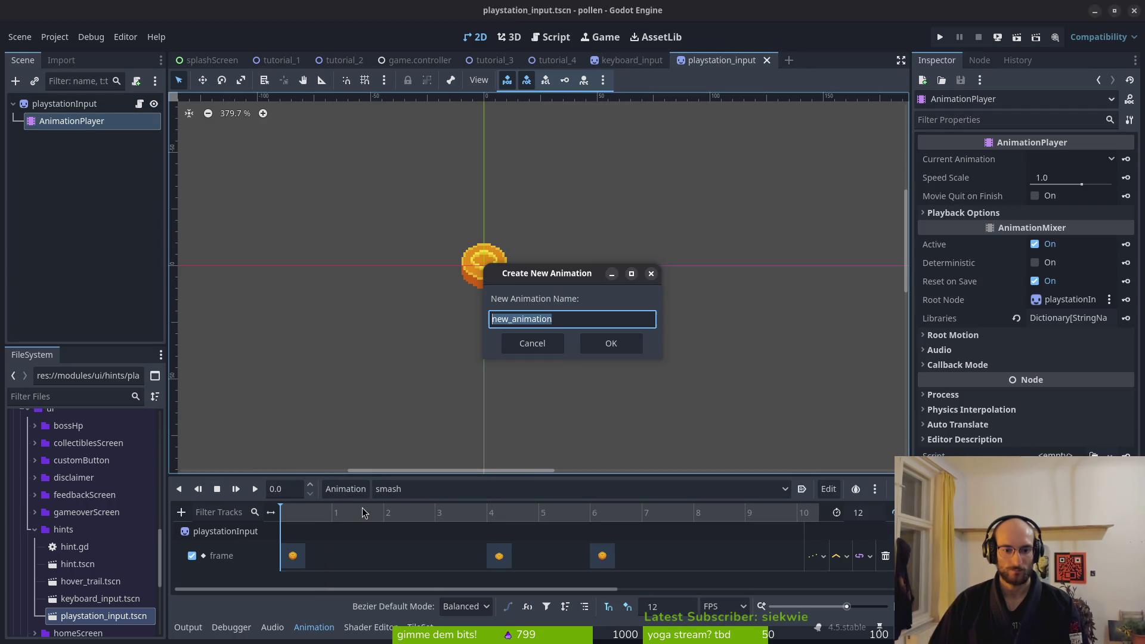
text(top)
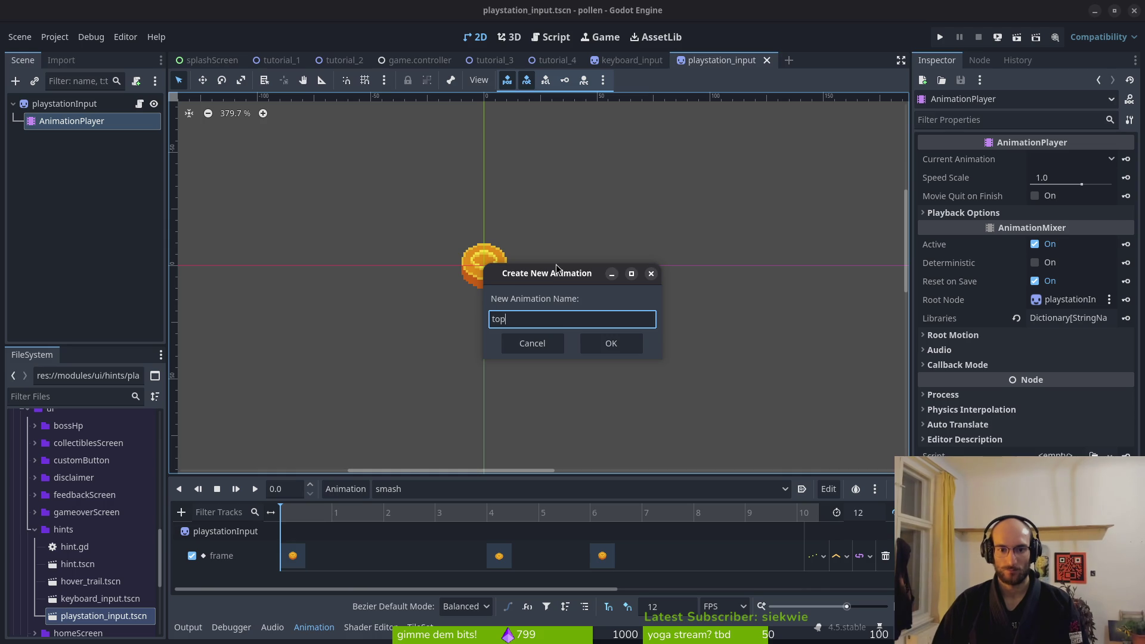
text(right)
key(Return)
click(865, 517)
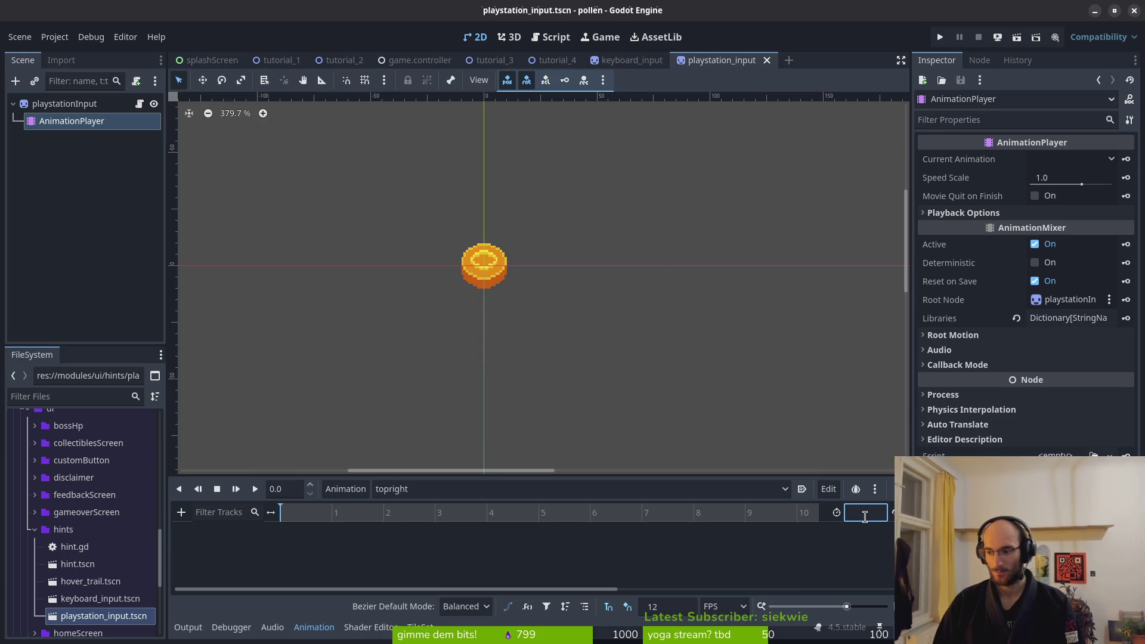
text(5)
key(Return)
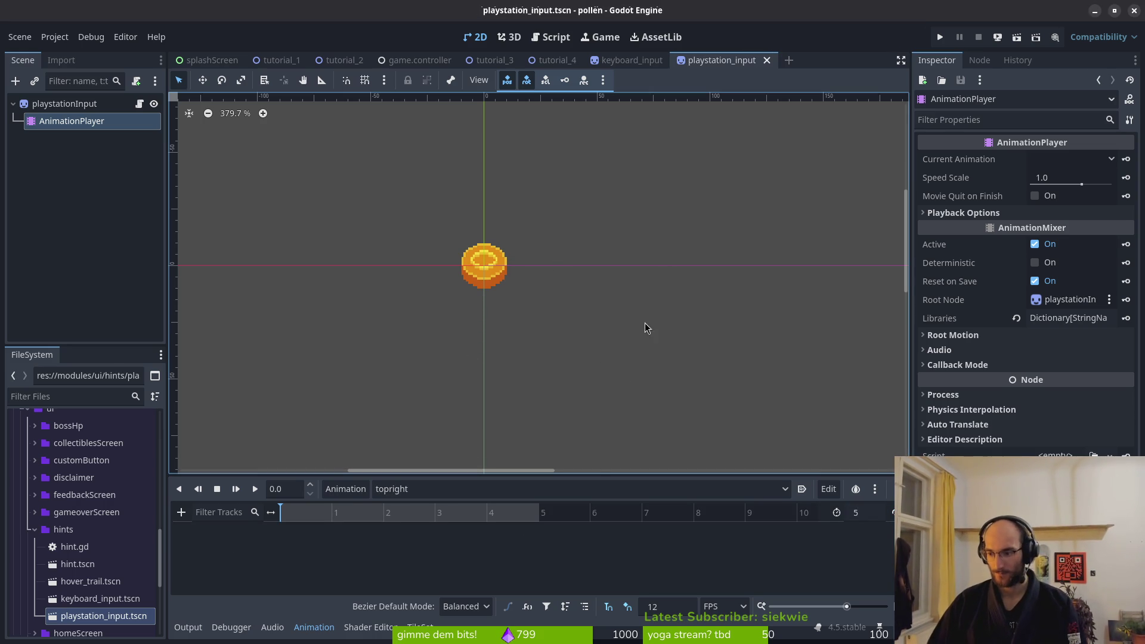
Set the playstationInput sprite frame to 29, key it, and move the key to frame 2
click(63, 104)
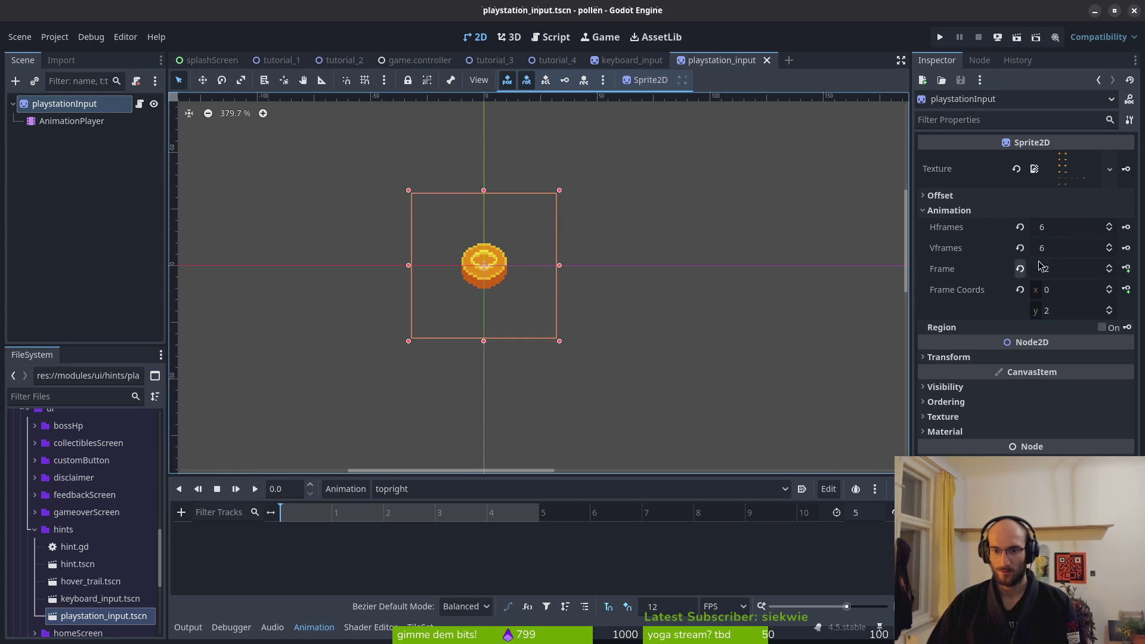
click(1113, 266)
click(1113, 266)
click(1113, 266)
click(1113, 266)
click(1113, 266)
click(1113, 266)
click(1113, 266)
click(1113, 266)
click(1113, 266)
click(1113, 266)
click(1113, 266)
click(1113, 266)
click(1113, 266)
click(1113, 266)
click(1126, 268)
click(639, 354)
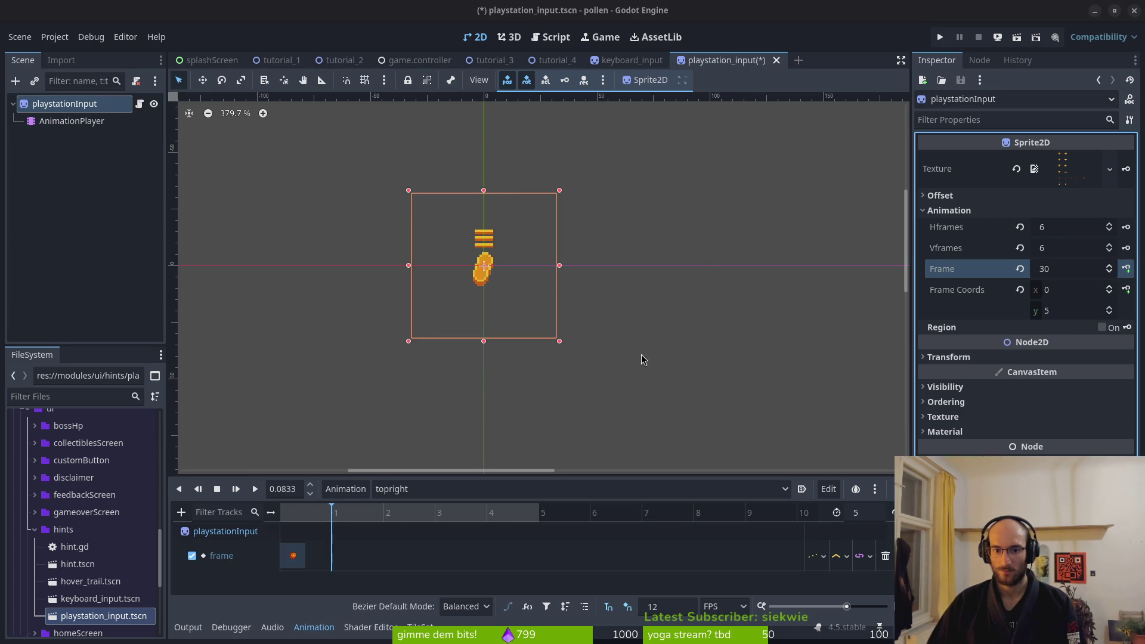
drag(293, 555, 396, 556)
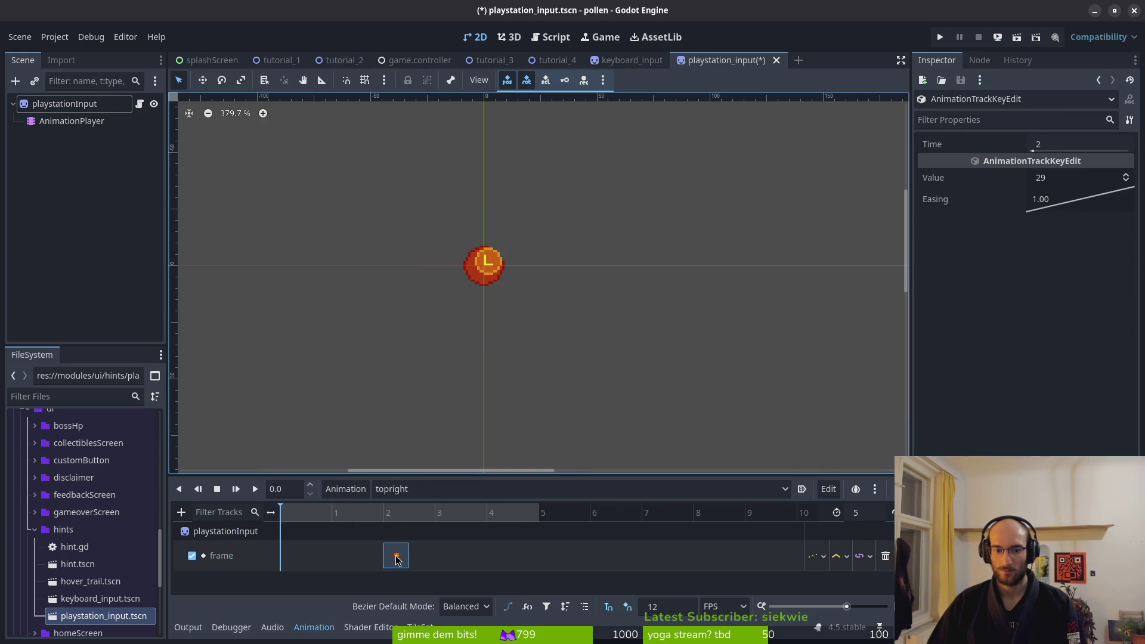
Duplicate the key to frame 0 with value 24, save, and play topright
click(396, 553)
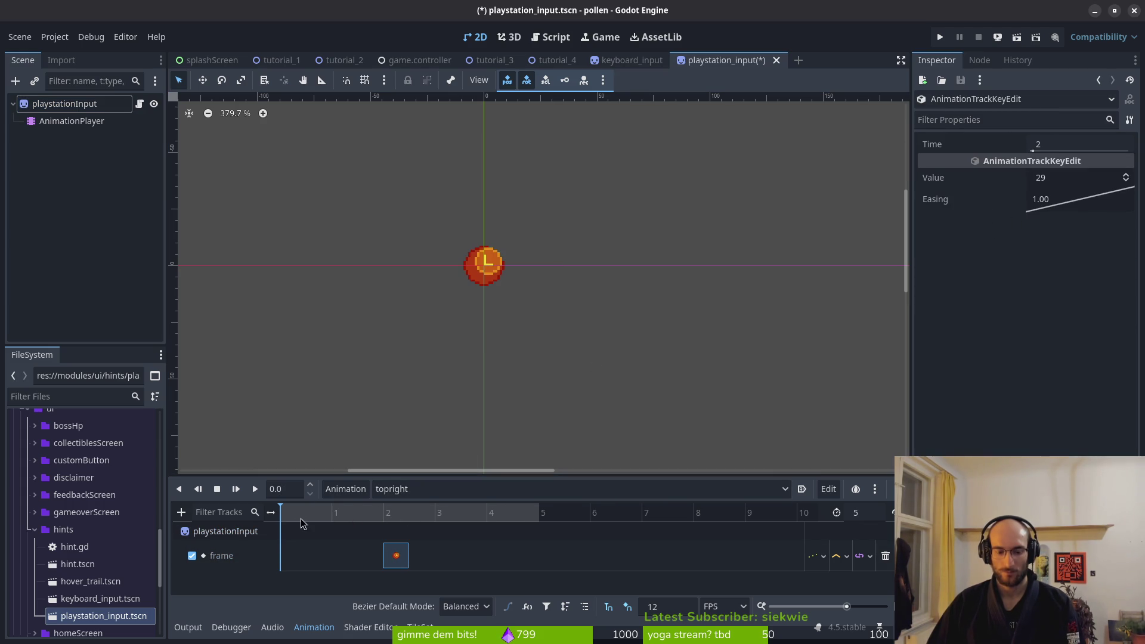
key(ctrl+d)
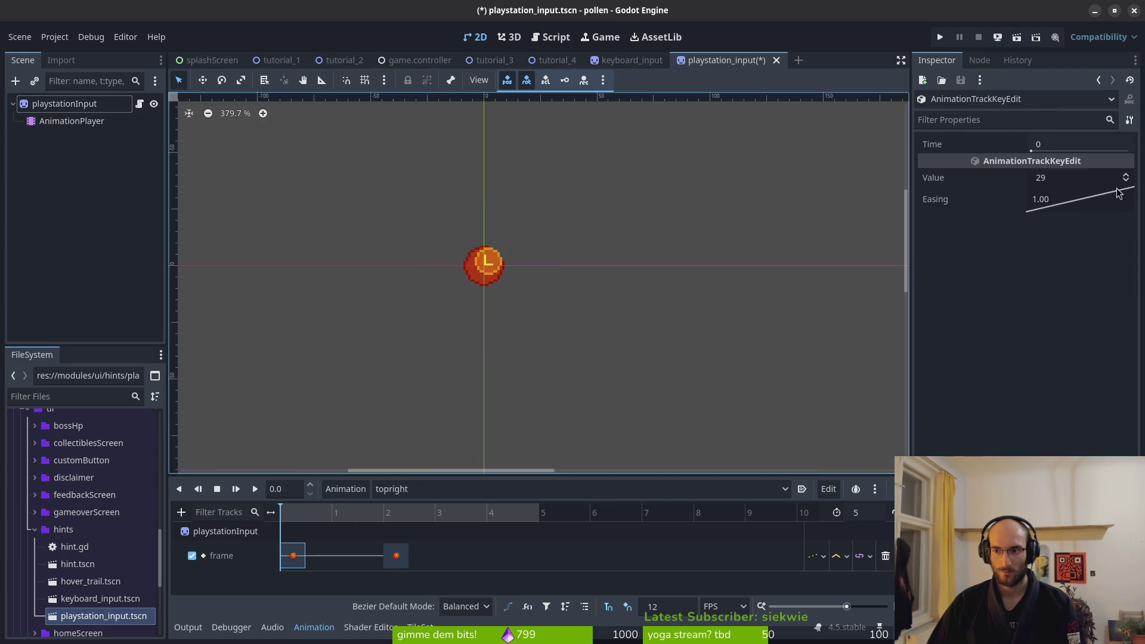
click(1126, 181)
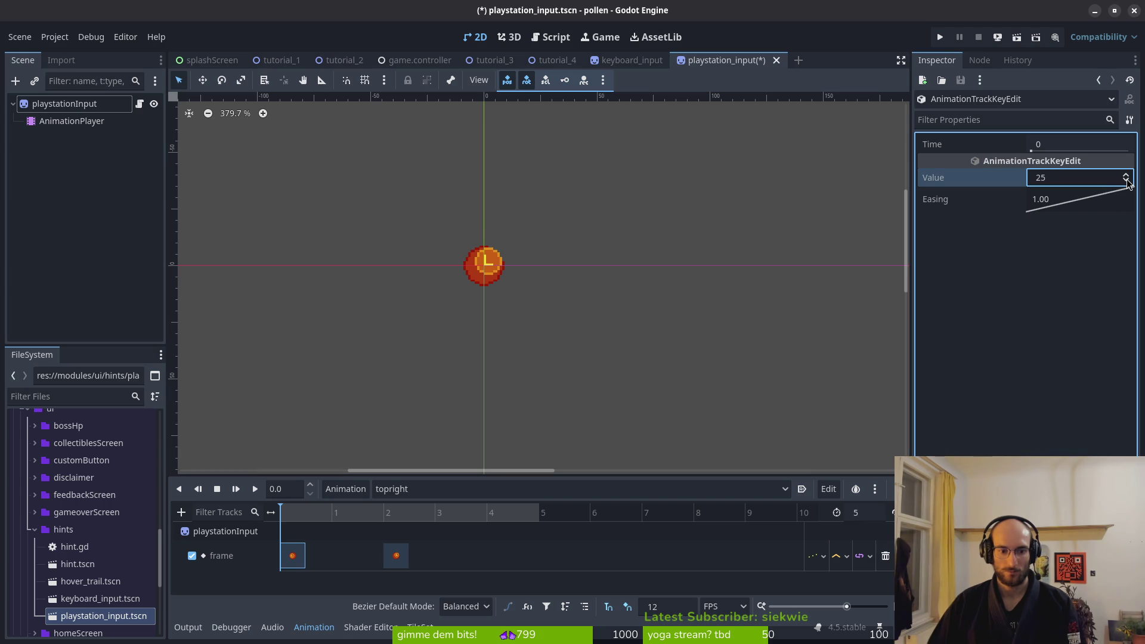
key(ctrl+s)
click(255, 490)
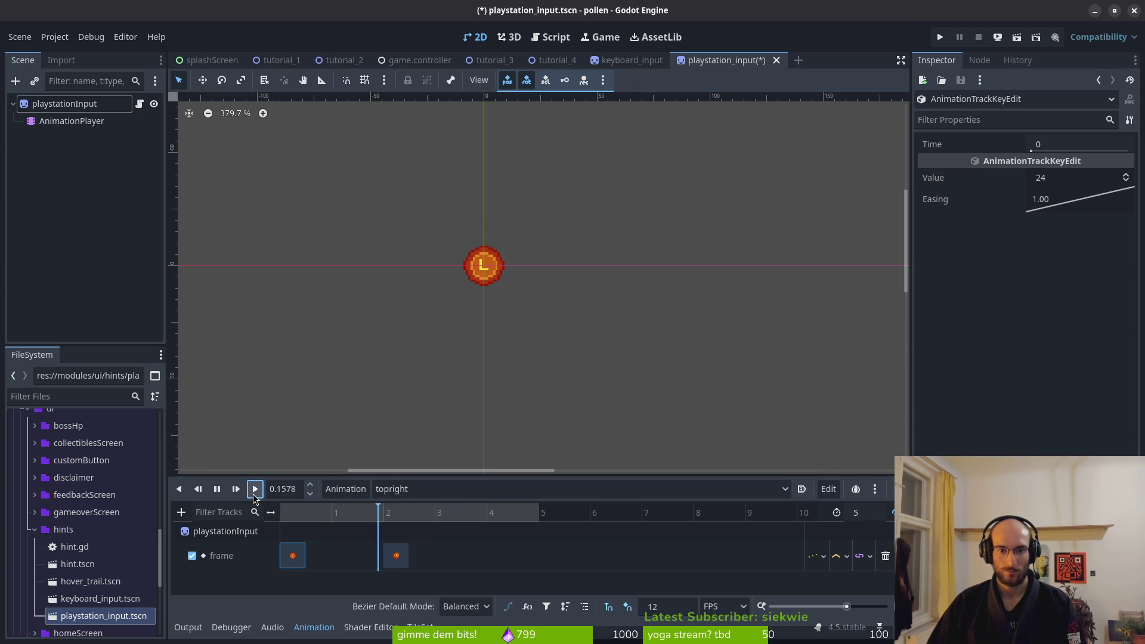
Move the second key to frame 1 and save the scene
click(396, 555)
drag(396, 556, 354, 556)
key(ctrl+s)
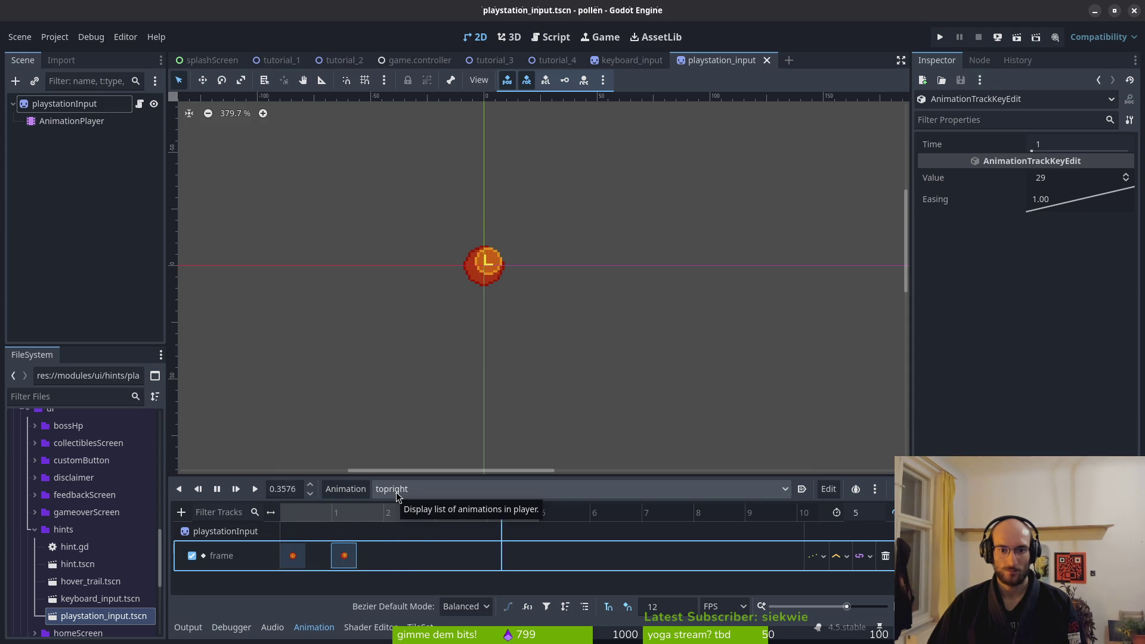
click(430, 491)
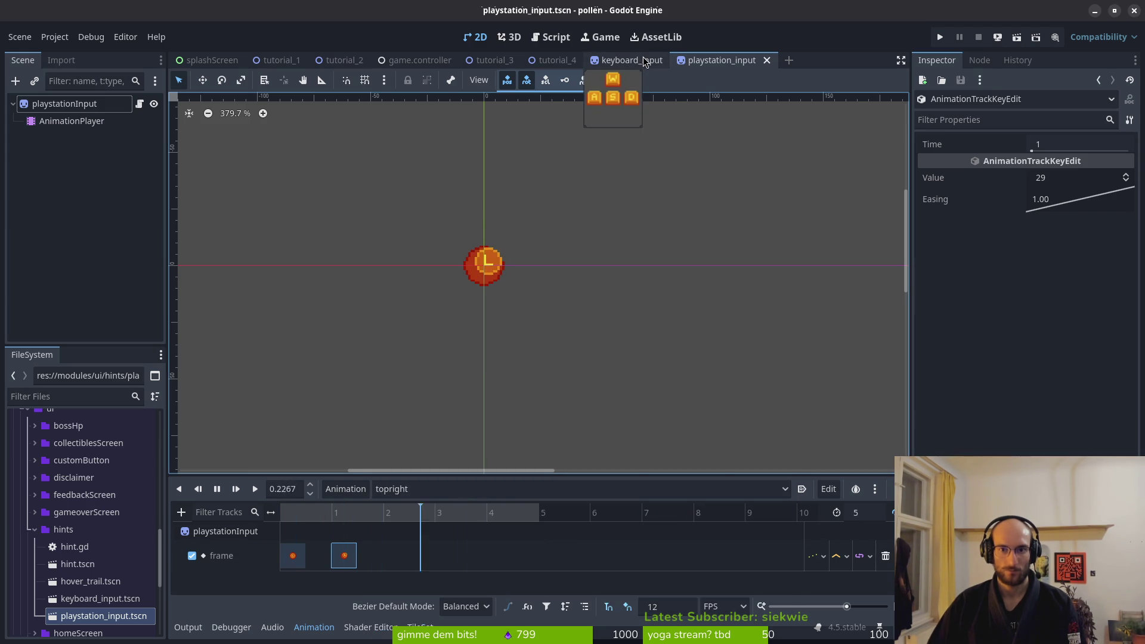
In keyboard_input, move the topright second frame key to time 2
click(632, 62)
scroll(594, 338, down, 1)
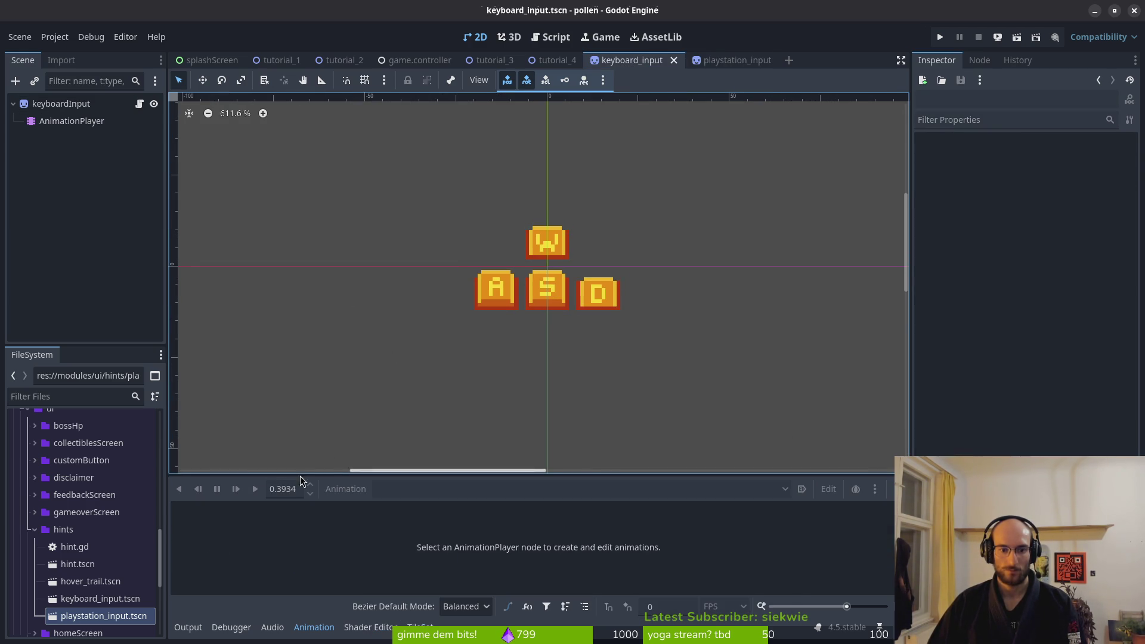
click(54, 103)
click(60, 121)
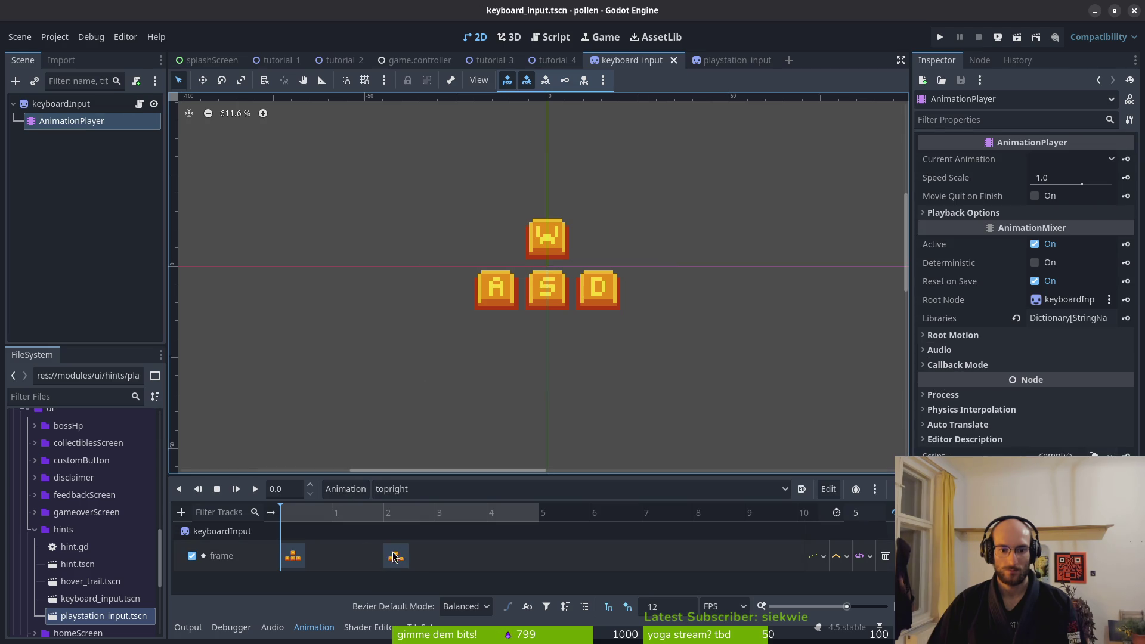
click(344, 556)
key(ctrl+s)
scroll(587, 313, down, 3)
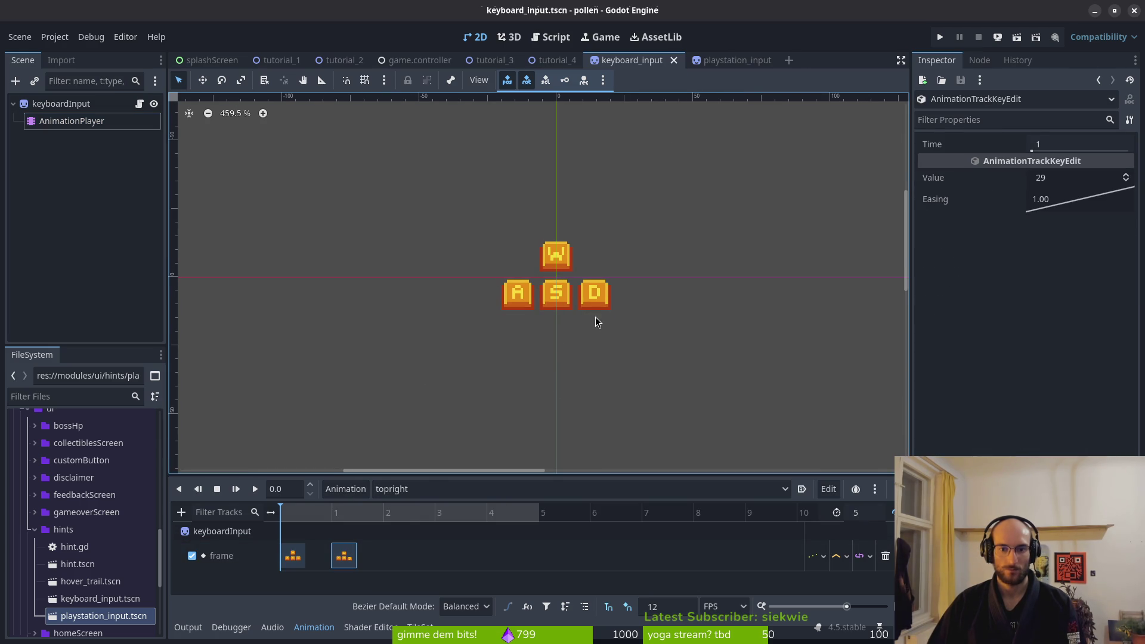
click(254, 489)
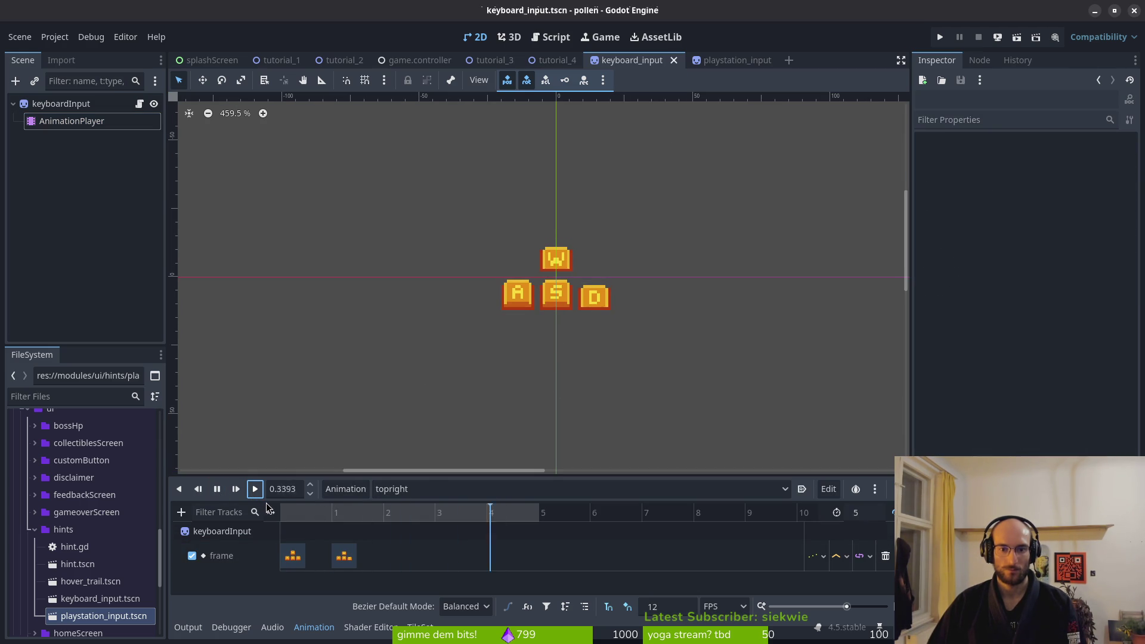
scroll(596, 337, down, 1)
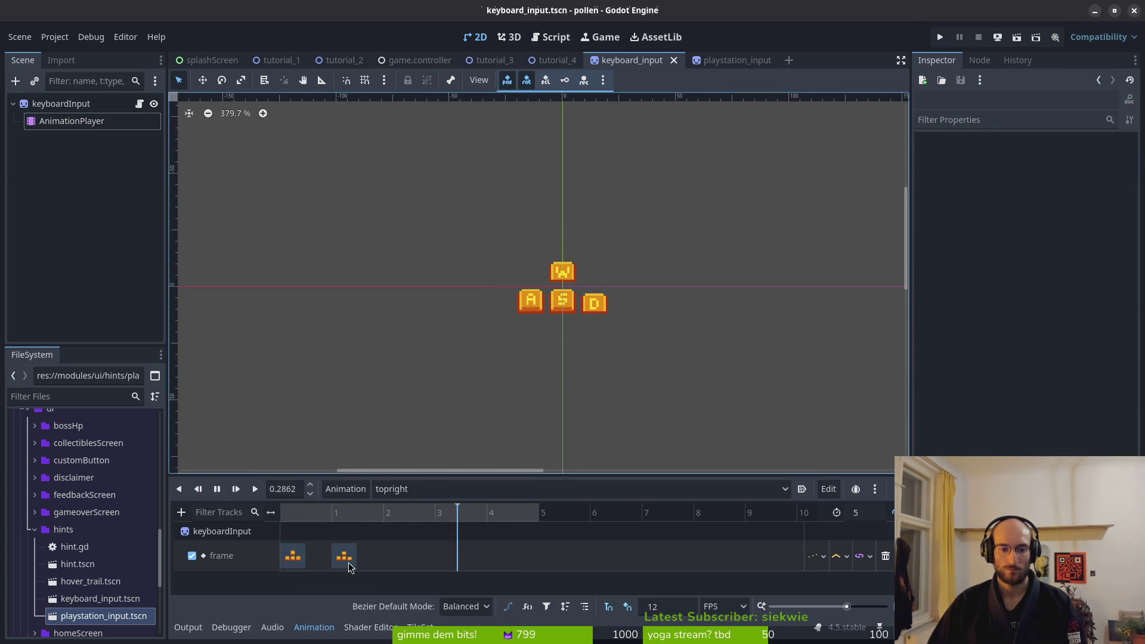
drag(349, 563, 400, 564)
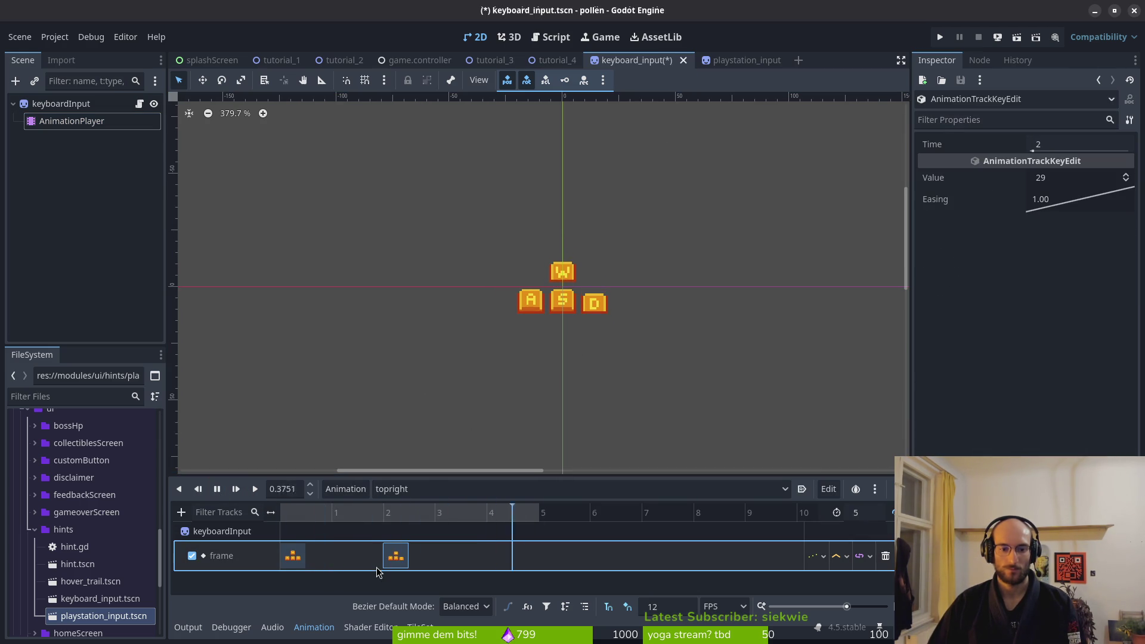
In playstation_input, move the second frame key to time 2, then close both hint scenes
click(734, 61)
click(72, 121)
drag(345, 555, 396, 556)
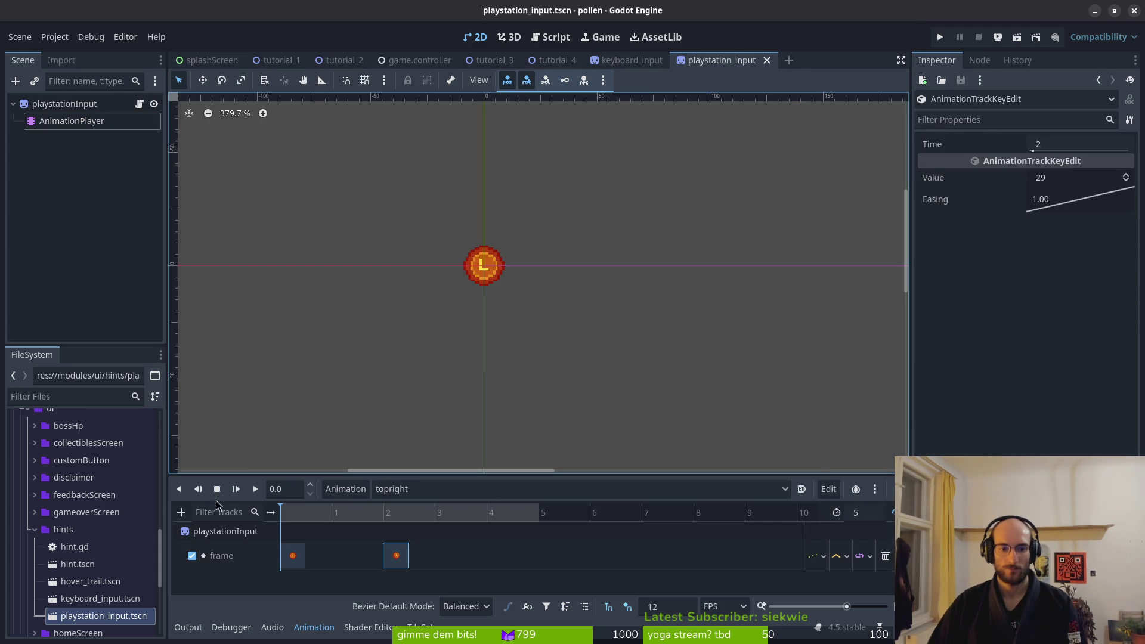
click(255, 488)
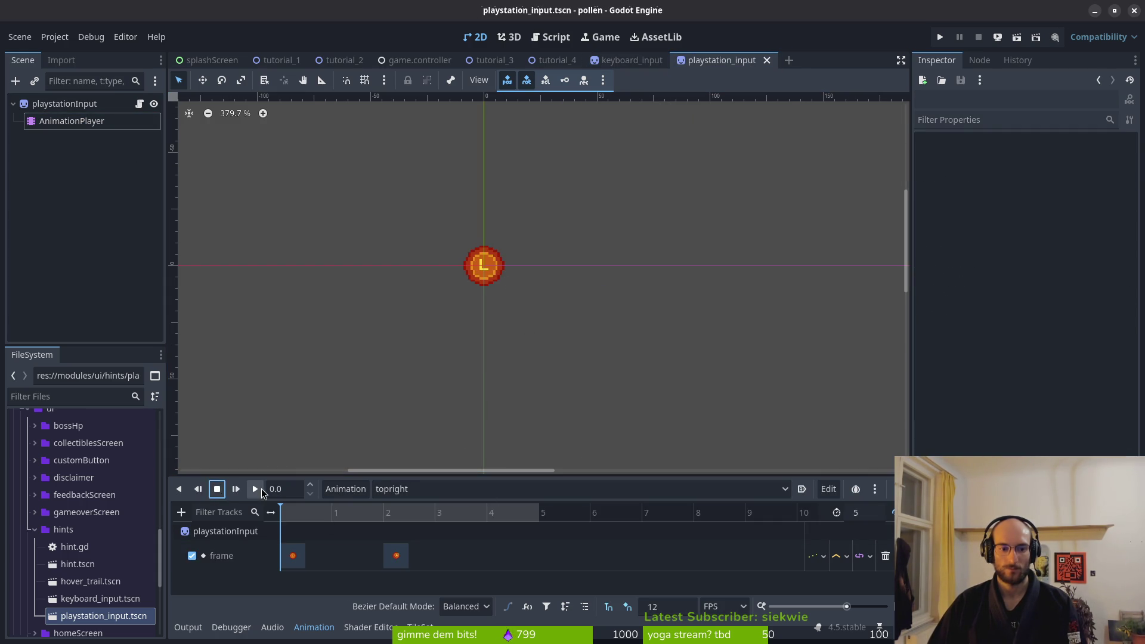
click(294, 556)
key(Delete)
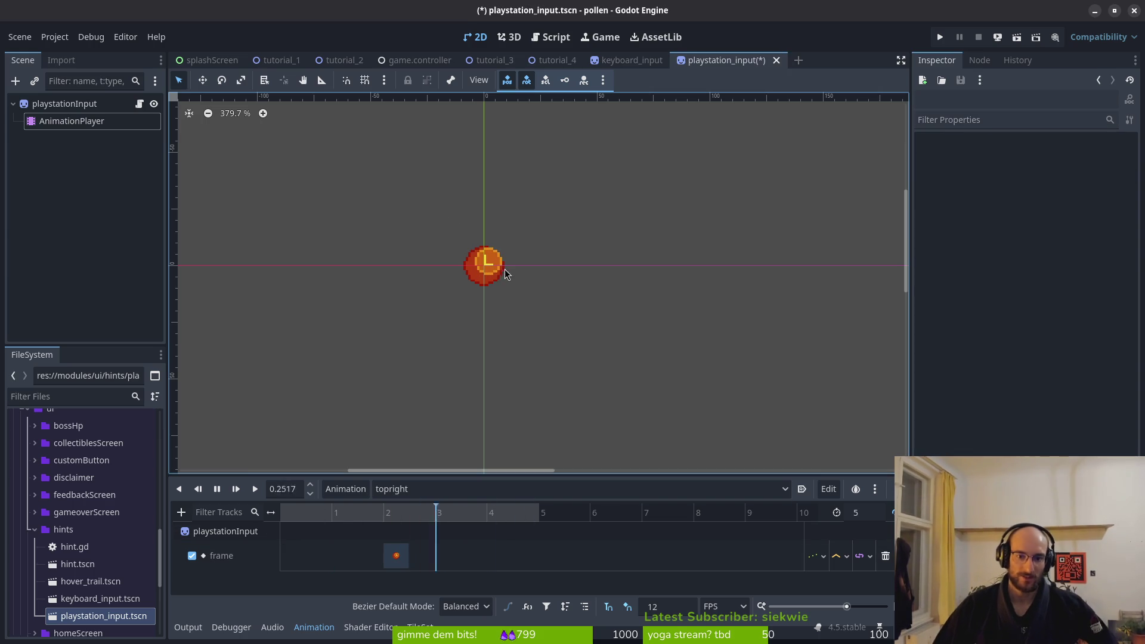
key(ctrl+z)
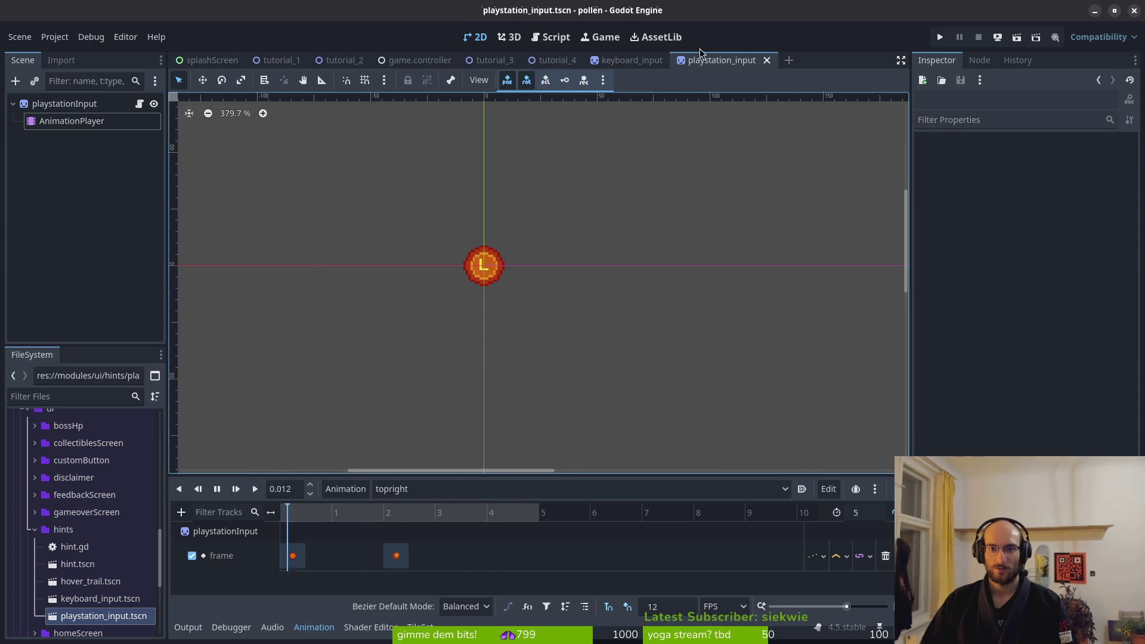
key(ctrl+shift+w)
key(ctrl+shift+w)
key(alt+Tab)
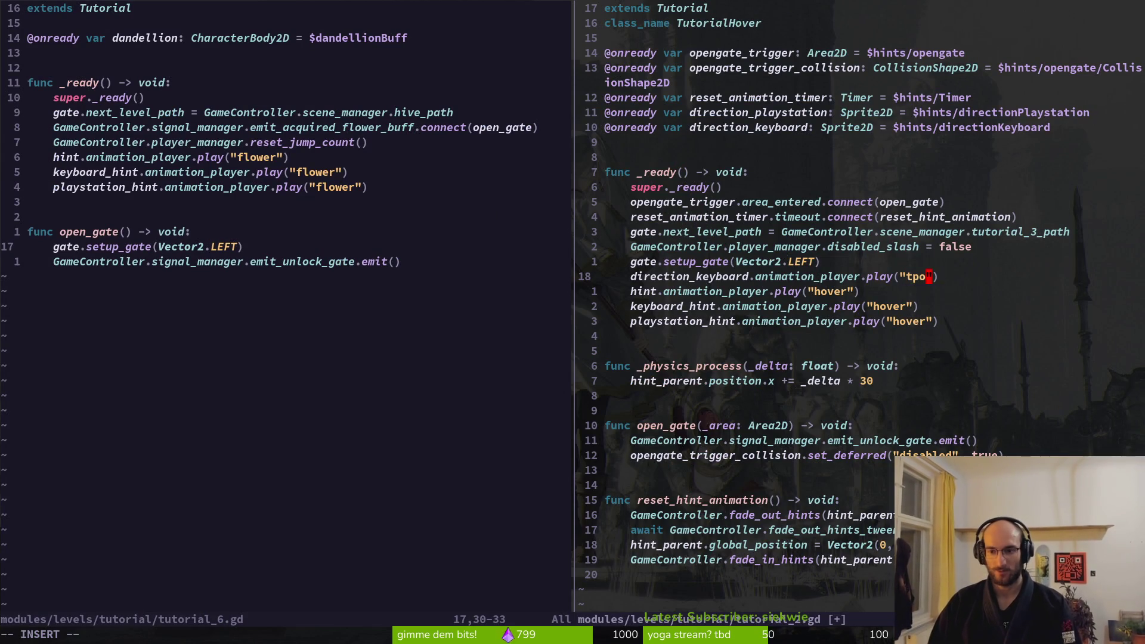
Complete direction_keyboard's play("topright"), duplicate it for direction_playstation, and save tutorial_2.gd
key(BackSpace)
text(opri)
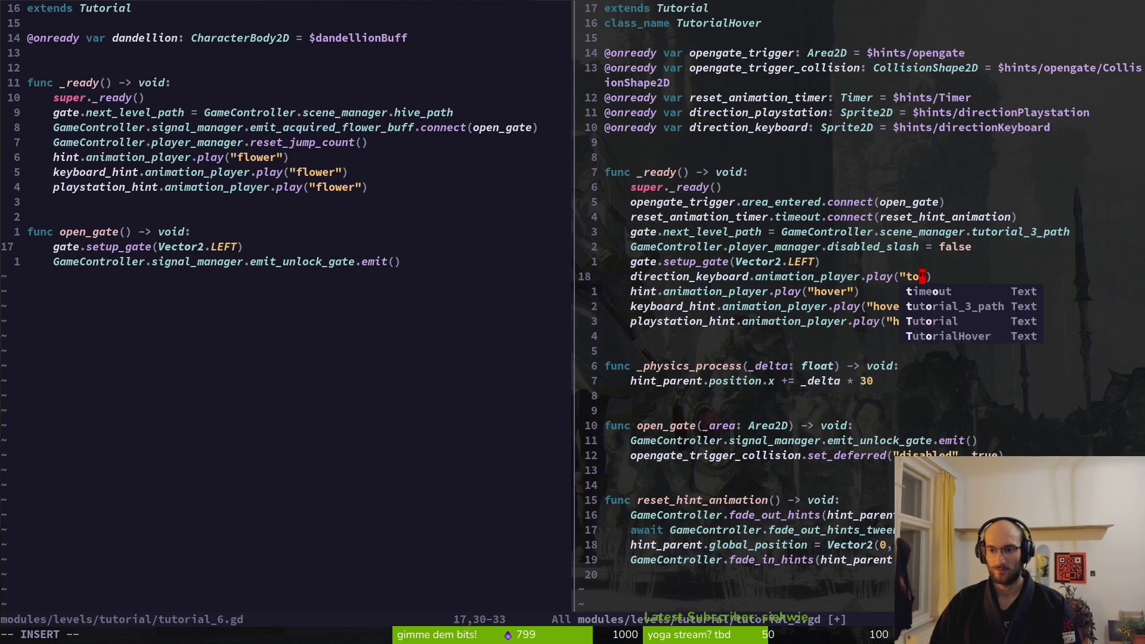
key(y)
key(y)
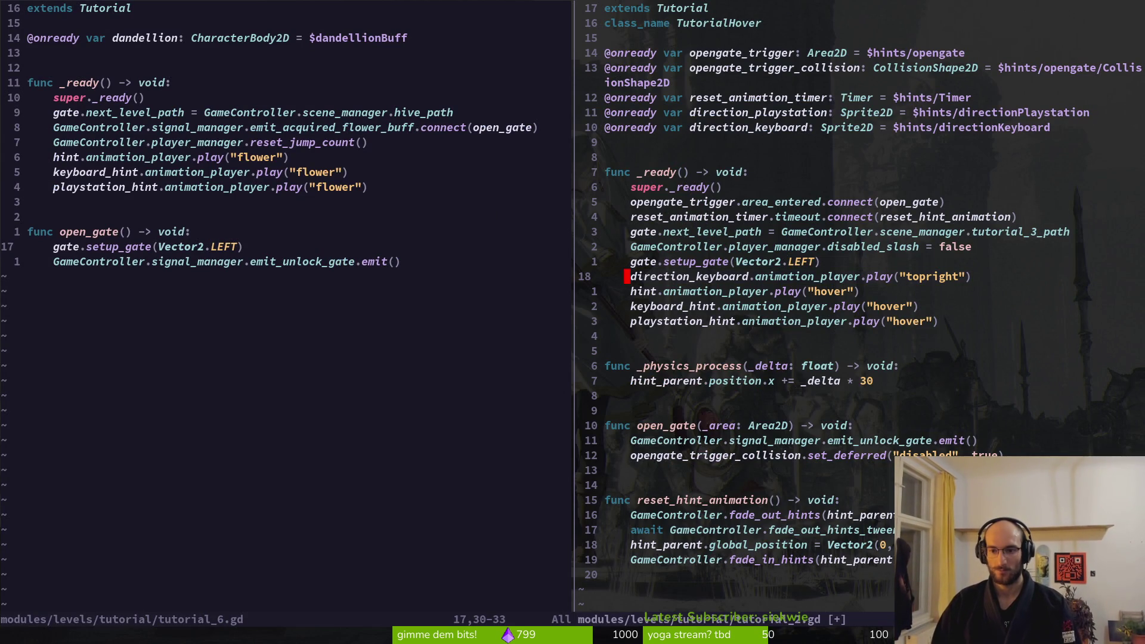
text(pcwcire)
key(BackSpace)
key(BackSpace)
key(BackSpace)
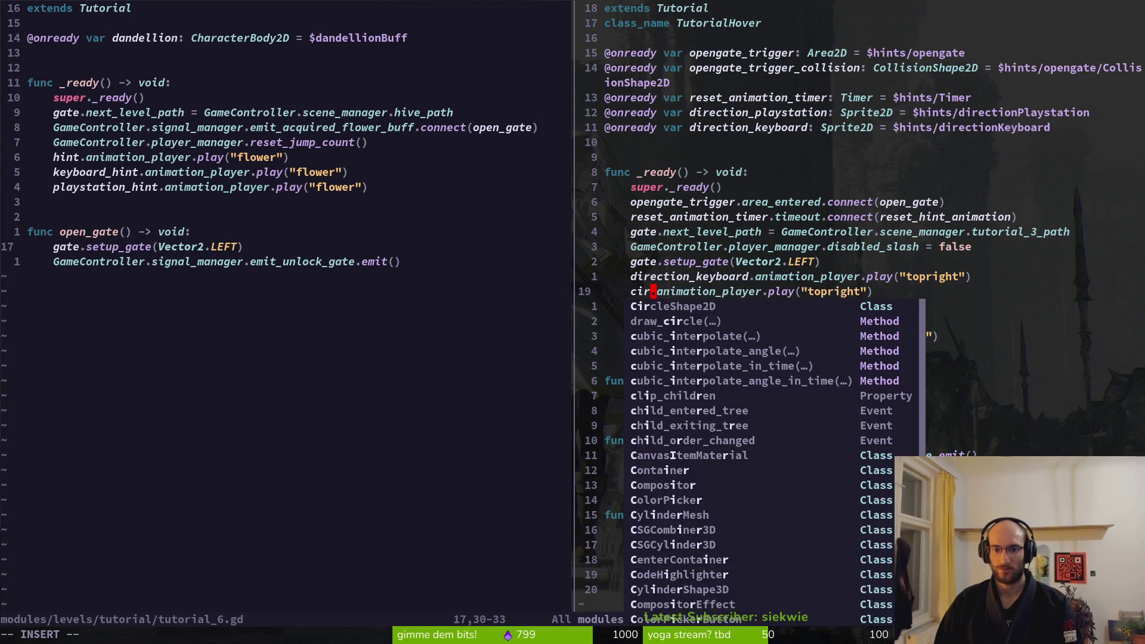
text(dire)
key(Return)
key(Escape)
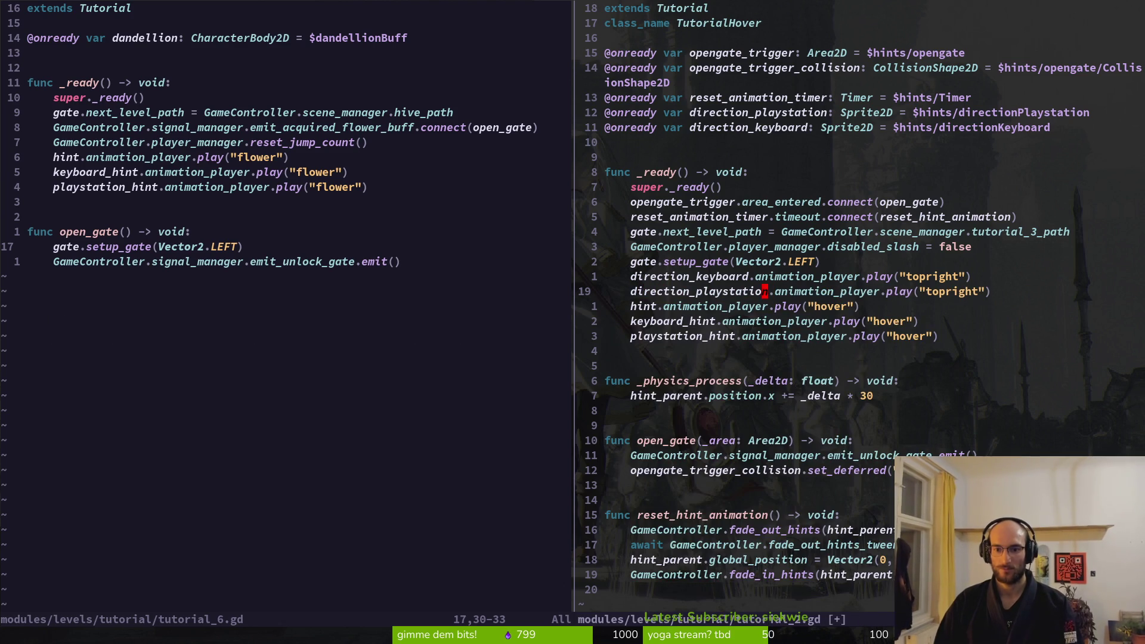
text(:w)
key(Return)
key(alt+Tab)
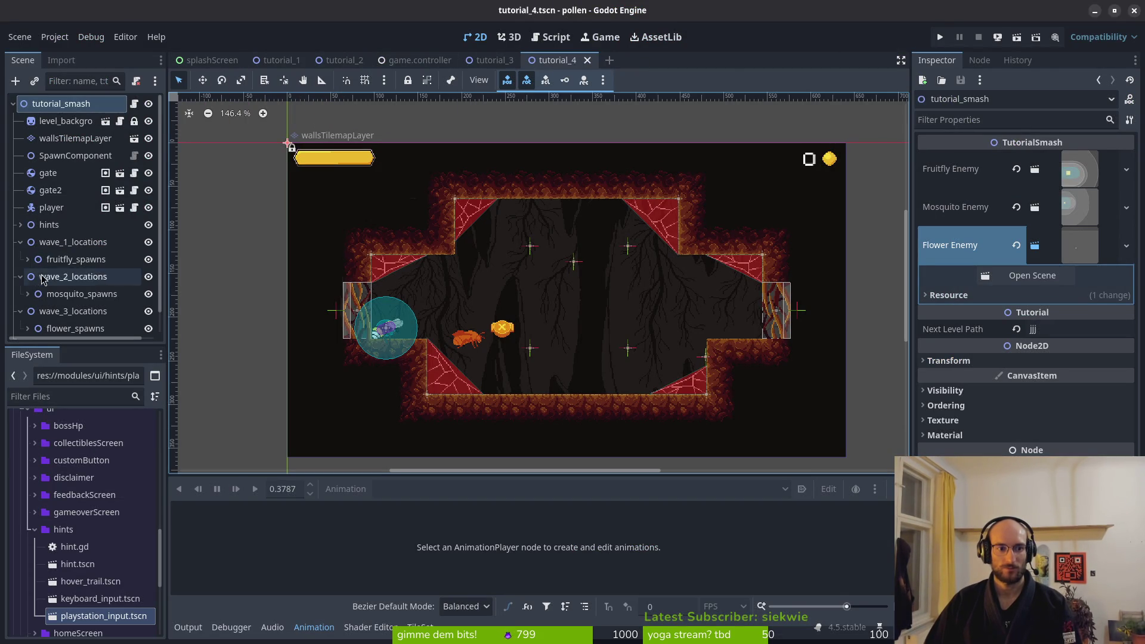
Collapse the wave location groups, open tutorial_2, and launch the game from its menu
click(21, 310)
click(20, 243)
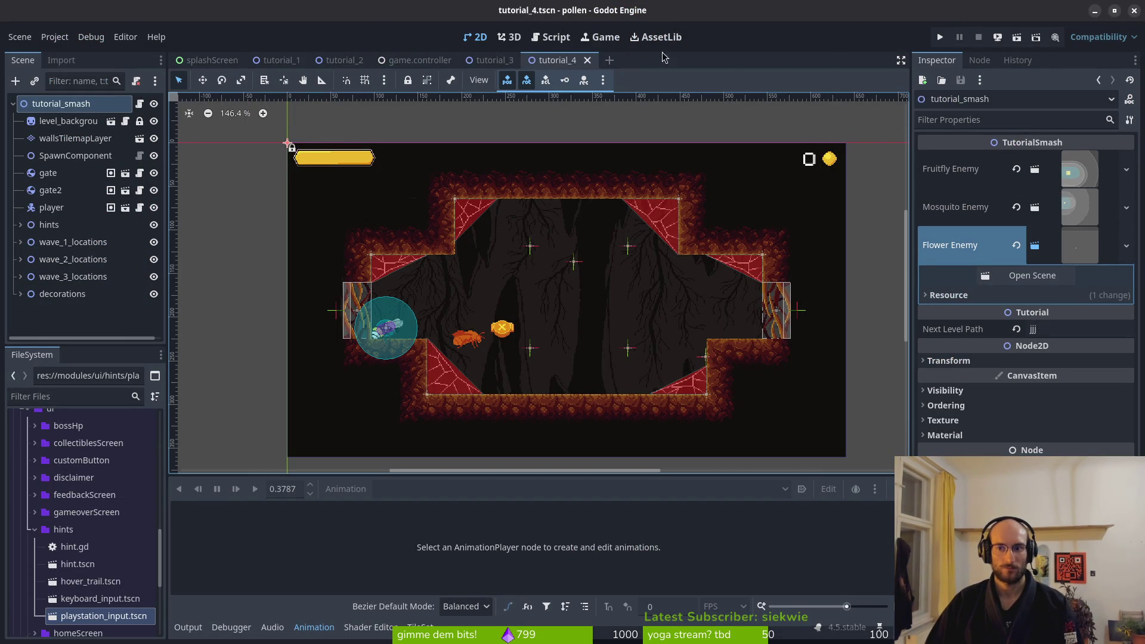
click(343, 60)
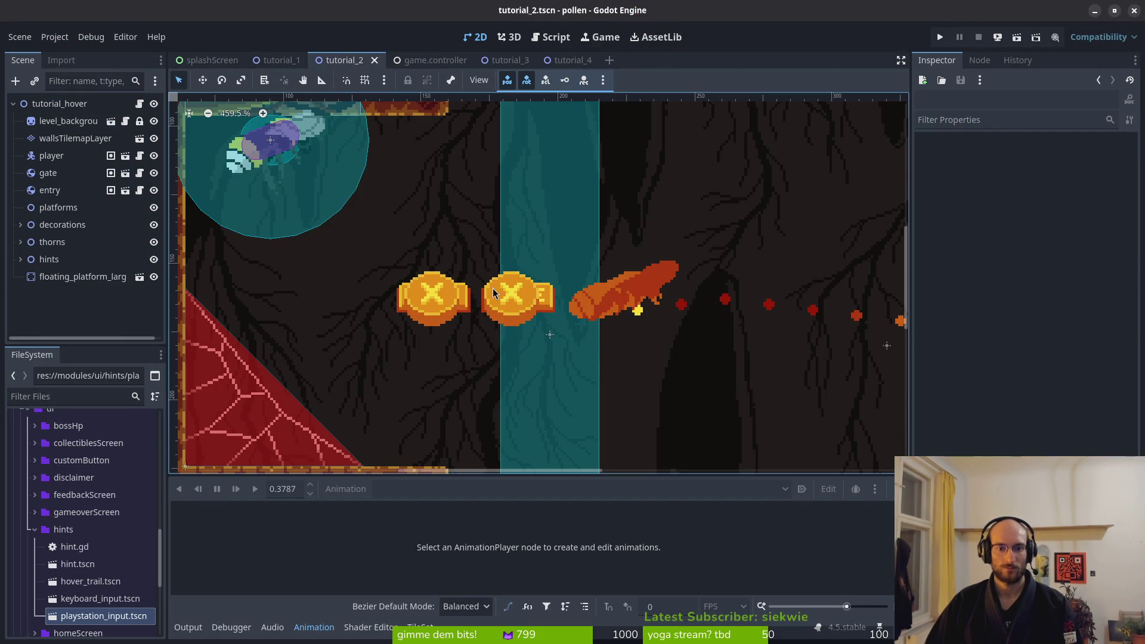
click(943, 37)
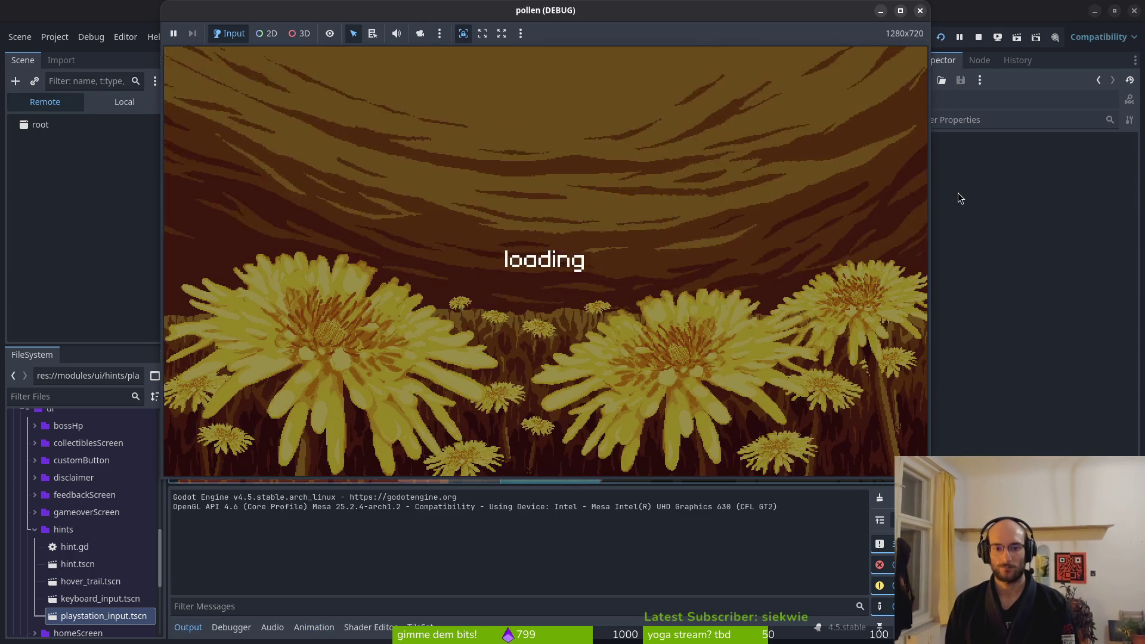
key(Return)
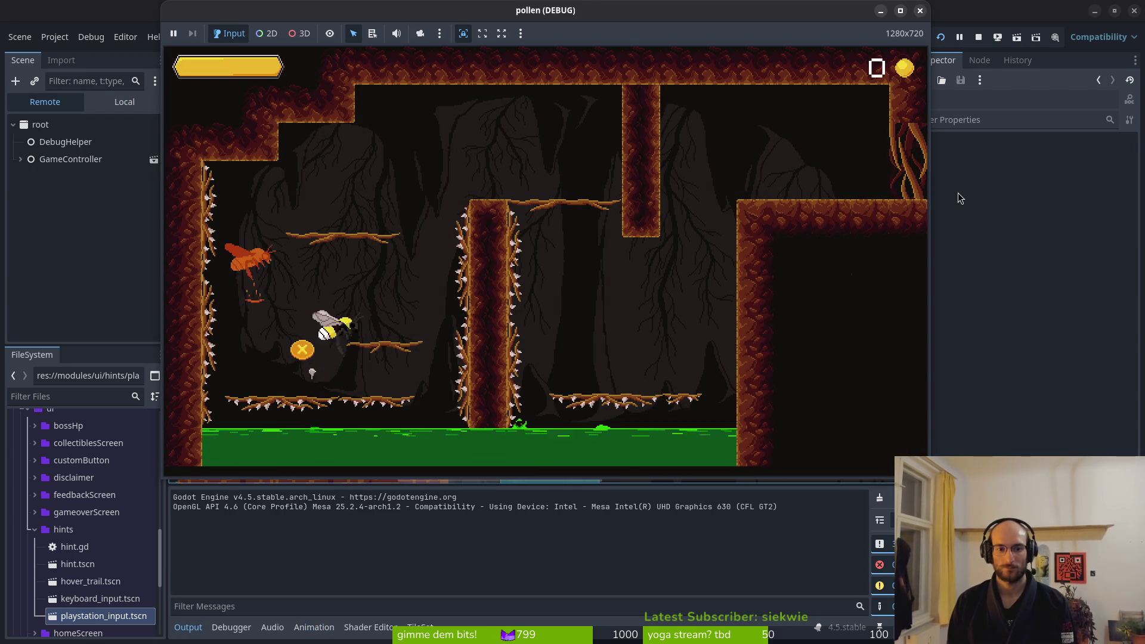
Fly the bee up and right through the level to the exit, then stop the game
key(Up)
key(Right)
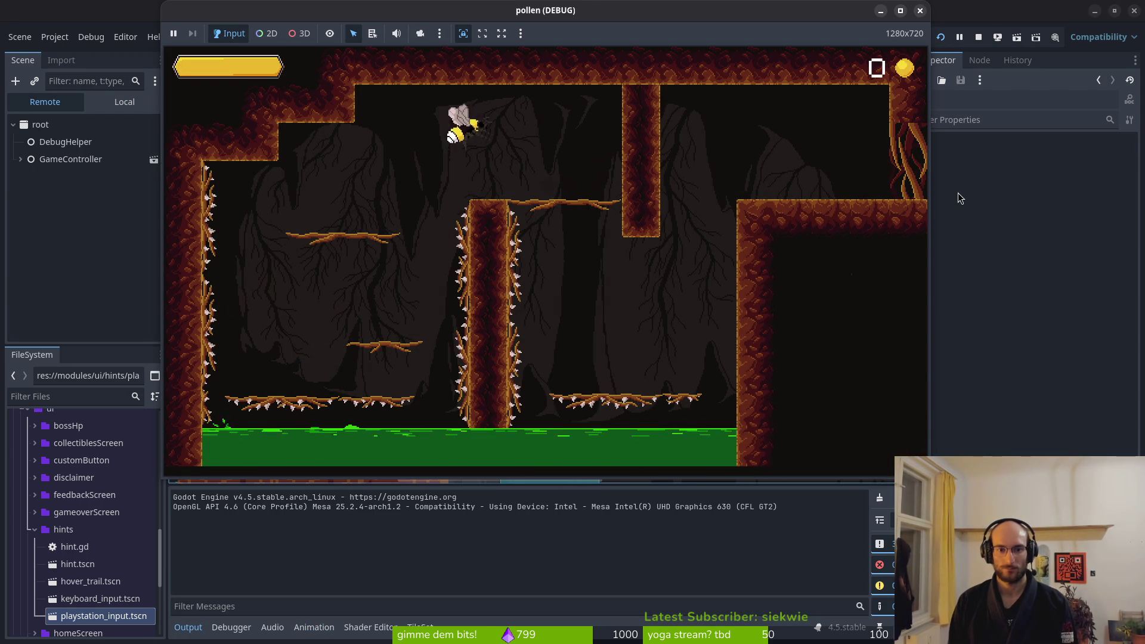
key(Right)
key(Up)
key(Up)
key(Right)
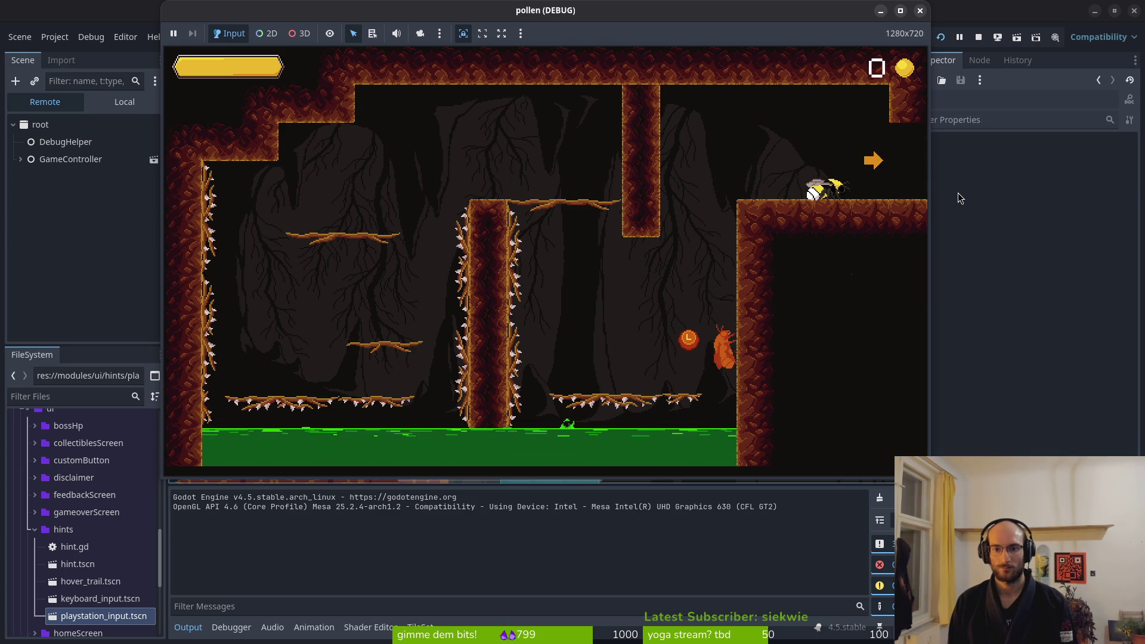
key(Right)
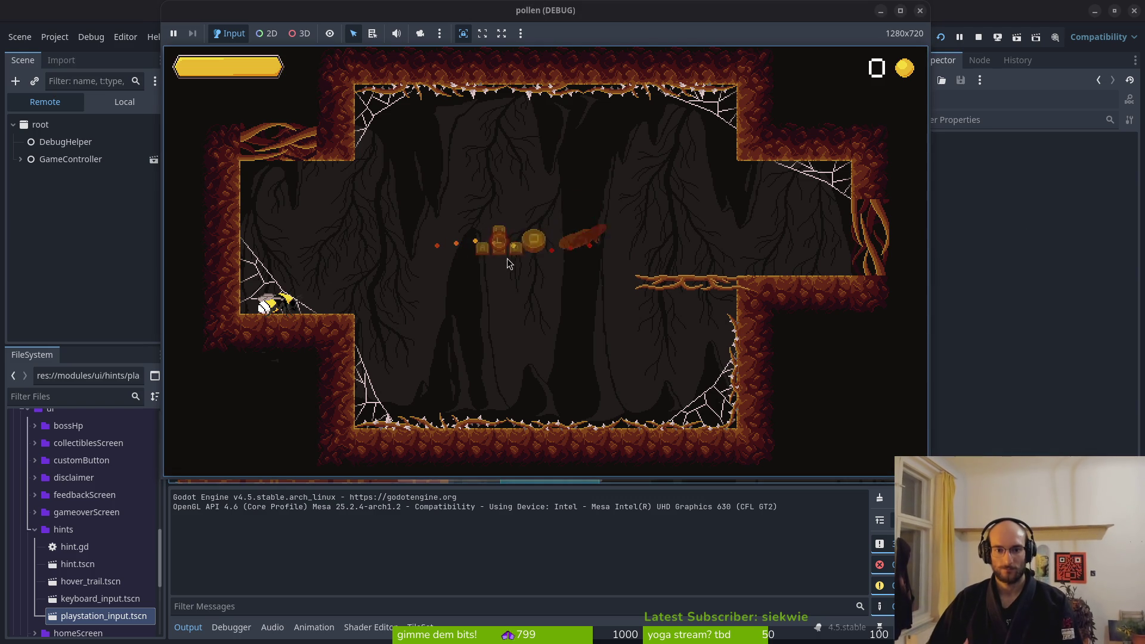
click(921, 11)
key(alt+Tab)
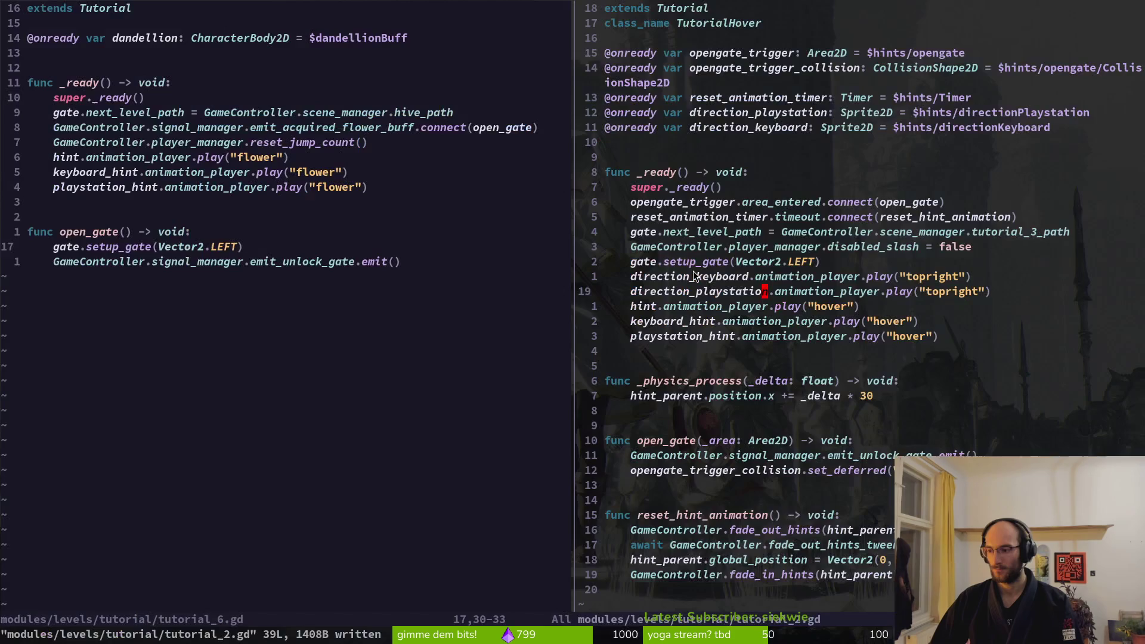